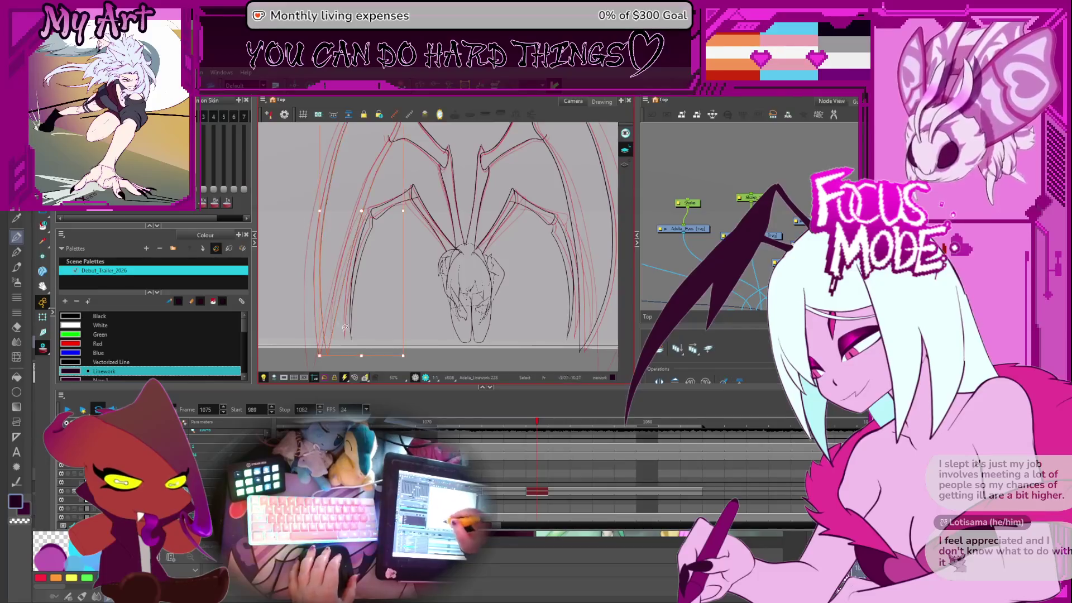
Step: Reshape the left wing's red stroke on frame 1075 to fit the line art, then deselect it
drag(373, 356, 375, 355)
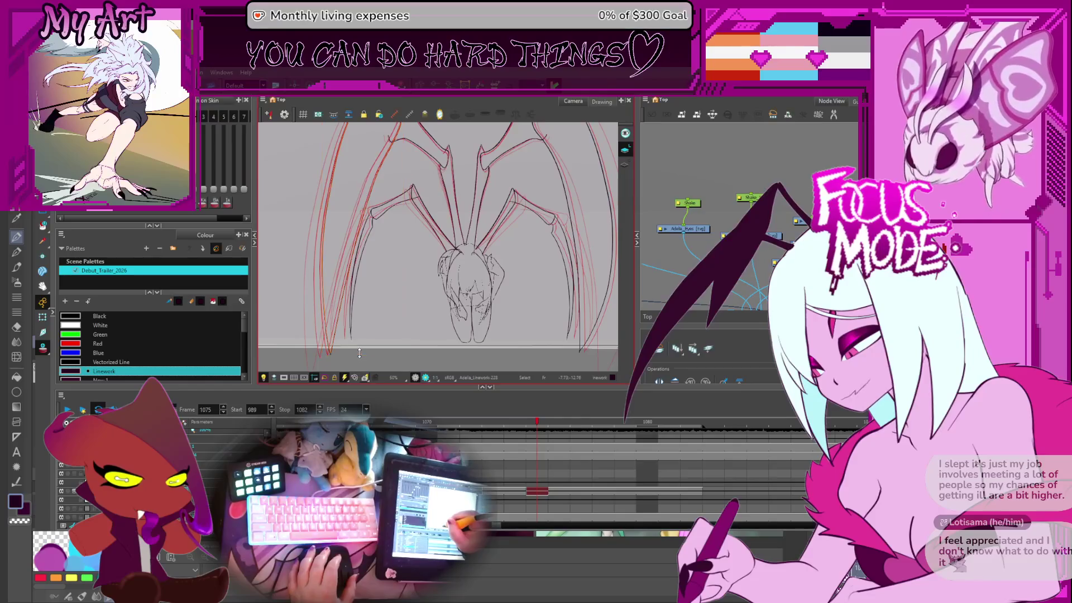
scroll(357, 246, up, 3)
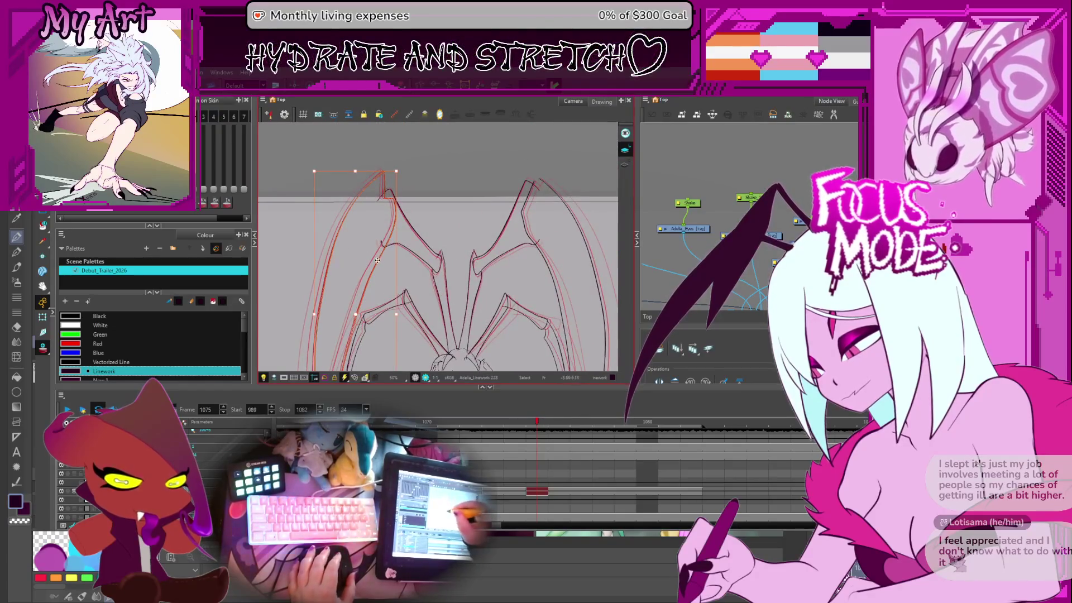
key(Escape)
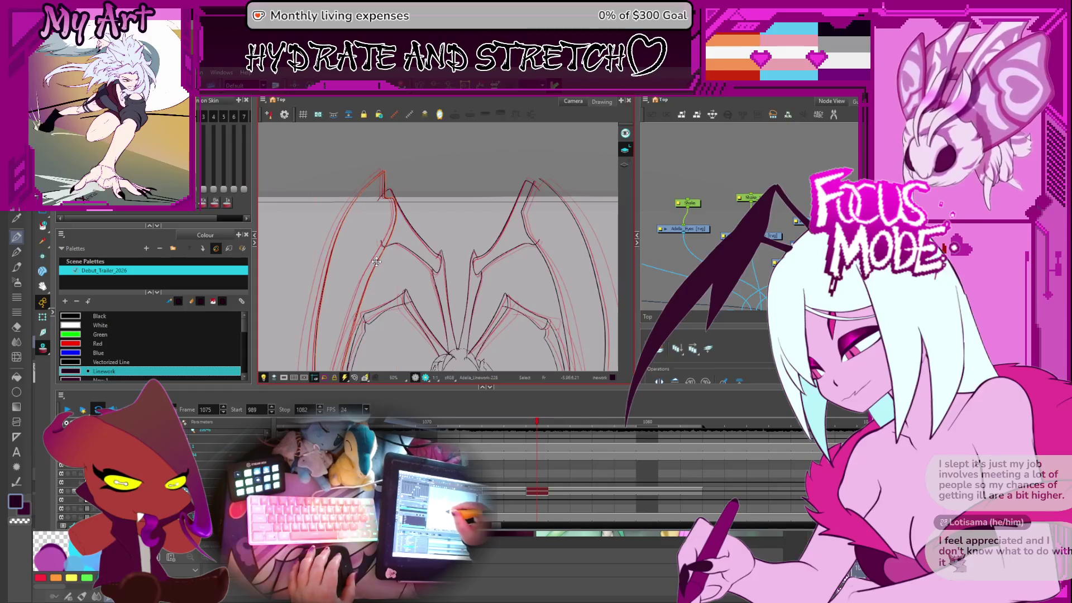
drag(368, 291, 394, 216)
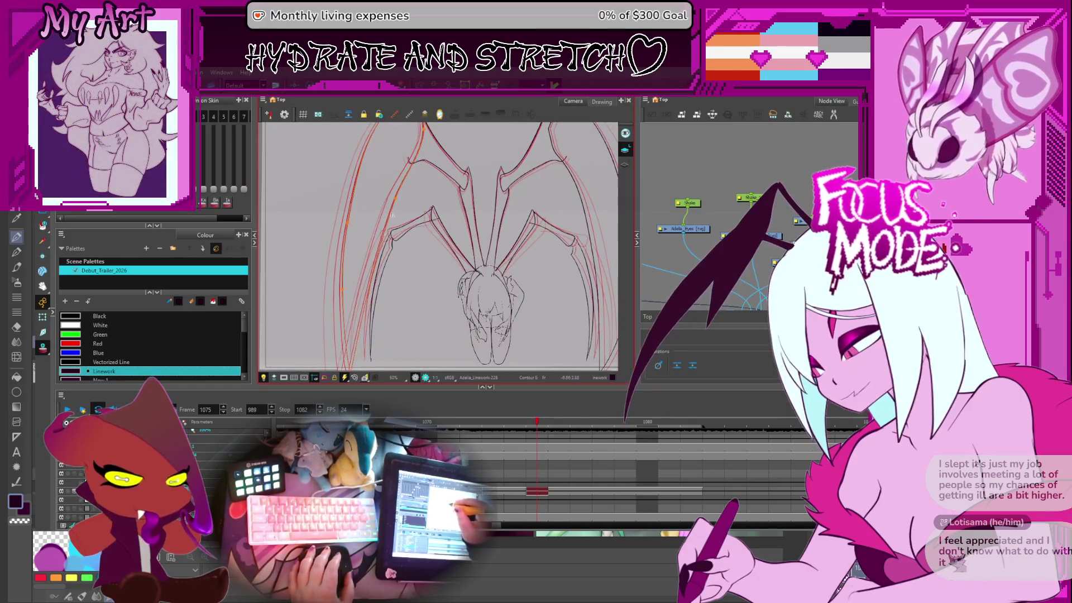
scroll(393, 223, up, 3)
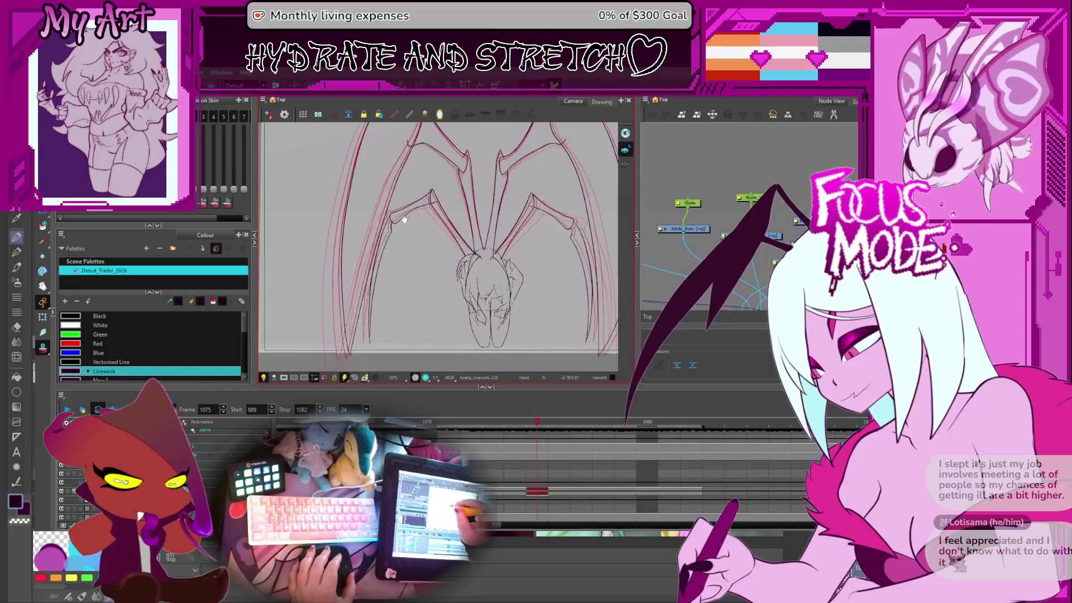
Step: Select and adjust the left wing's inner stroke and the right wing's outer stroke, then deselect
key(alt+s)
click(394, 239)
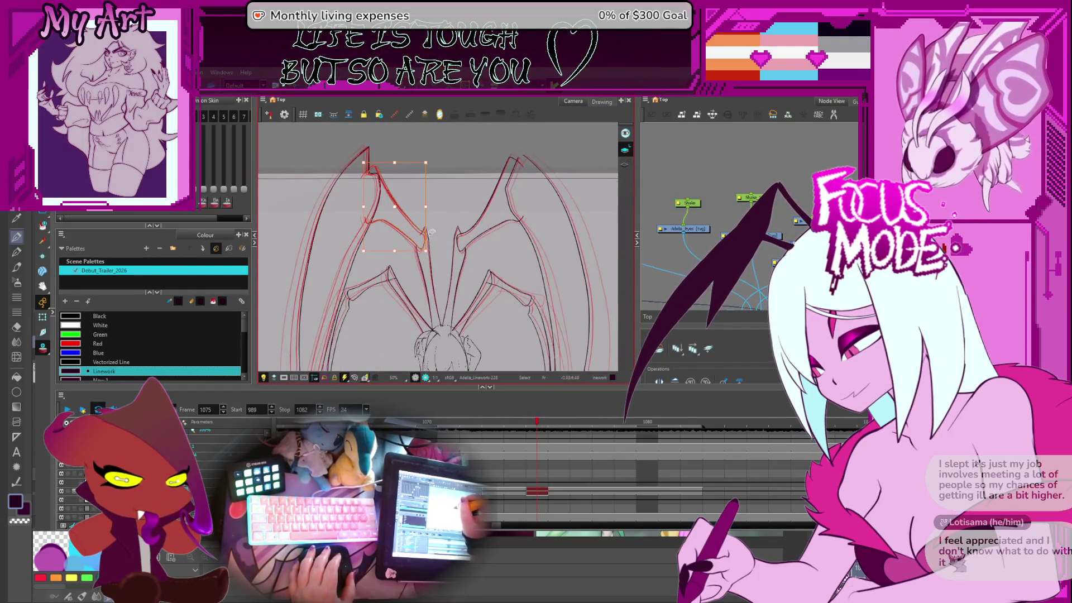
scroll(427, 235, up, 2)
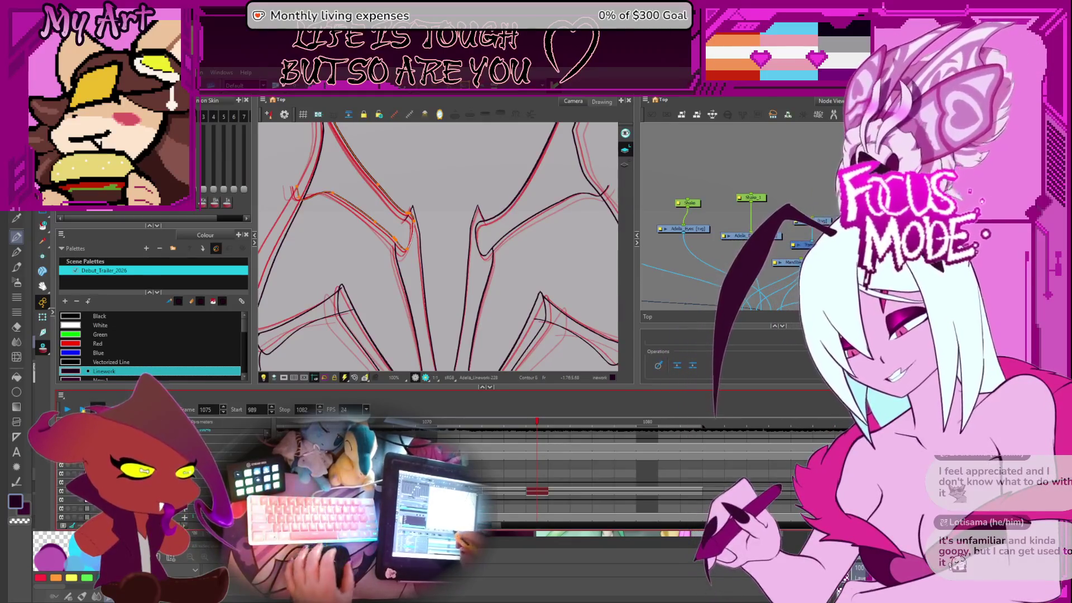
scroll(425, 204, down, 5)
scroll(426, 205, up, 2)
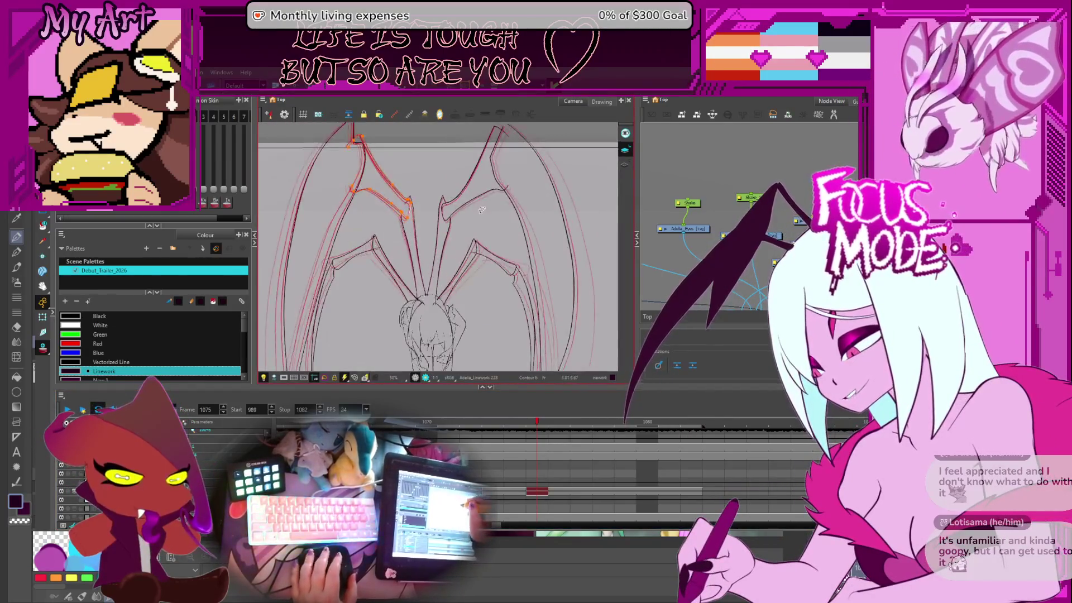
click(547, 175)
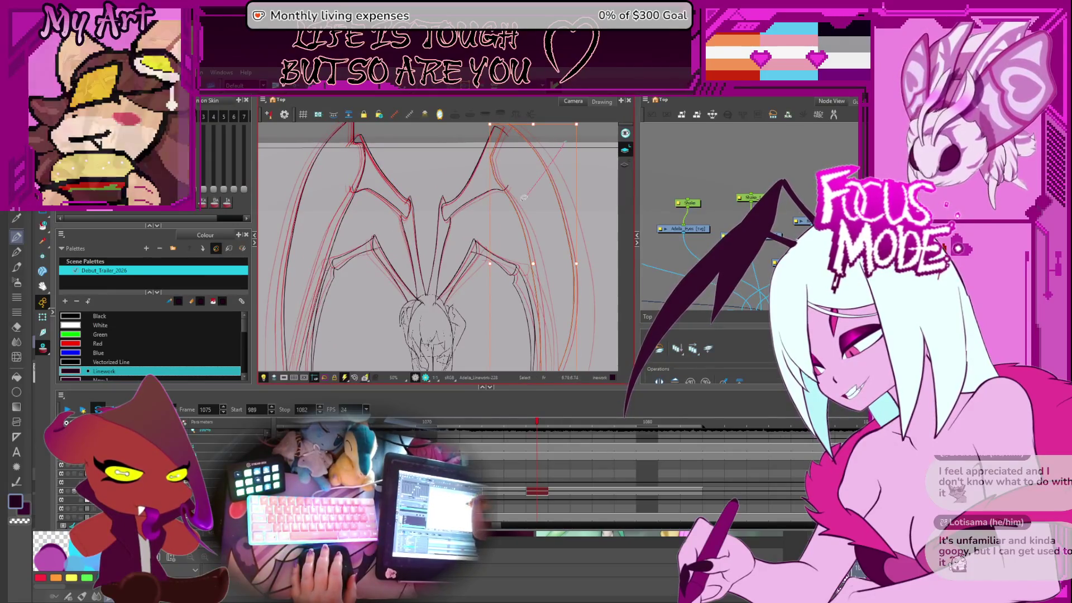
scroll(612, 318, down, 3)
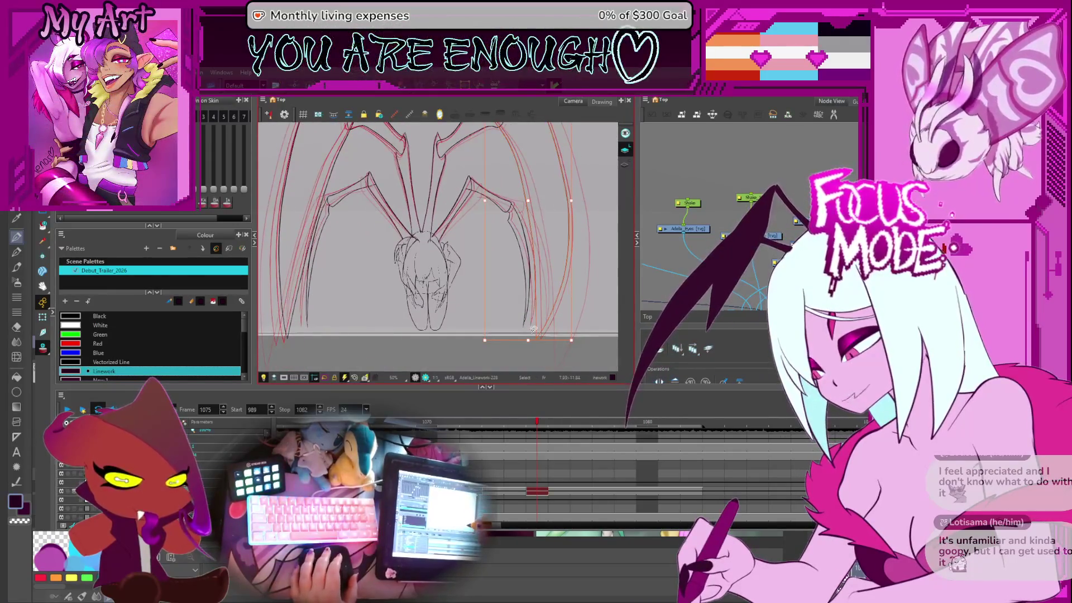
click(543, 338)
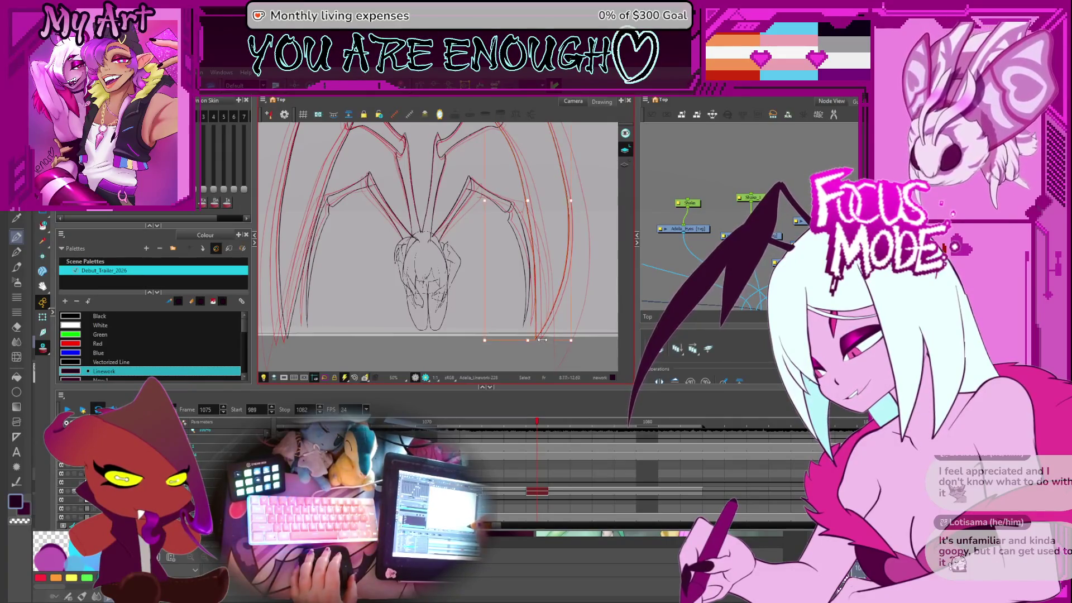
scroll(533, 296, up, 2)
Step: Bring up the right wing stroke's contour points for editing, then advance to frame 1076
key(alt+q)
click(523, 251)
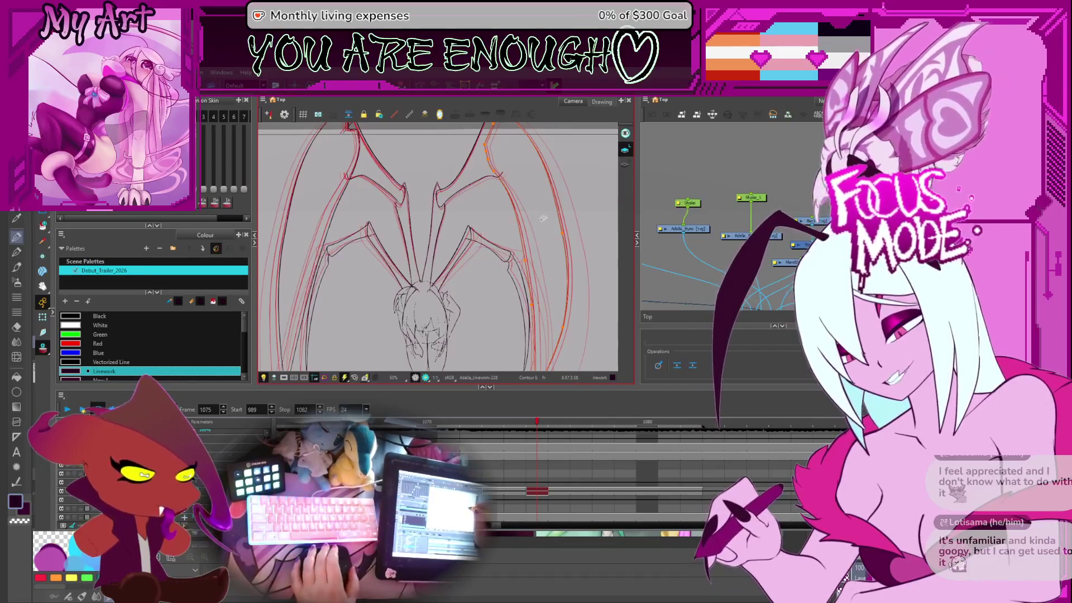
key(period)
Step: Reshape the right wing's outer red stroke on frame 1076, then advance to frame 1077
drag(565, 306, 566, 318)
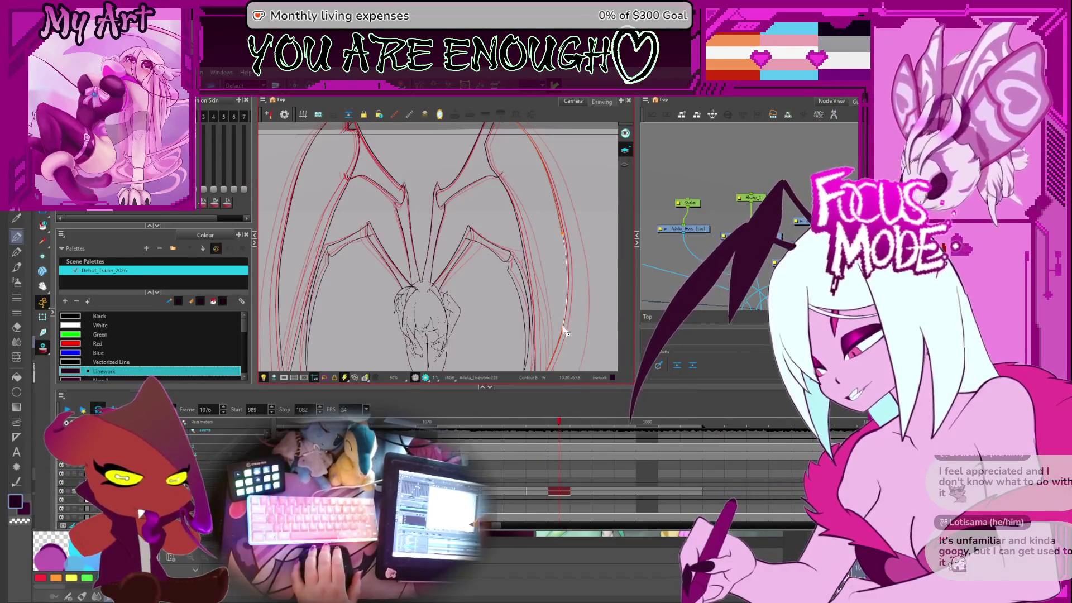
scroll(567, 302, up, 2)
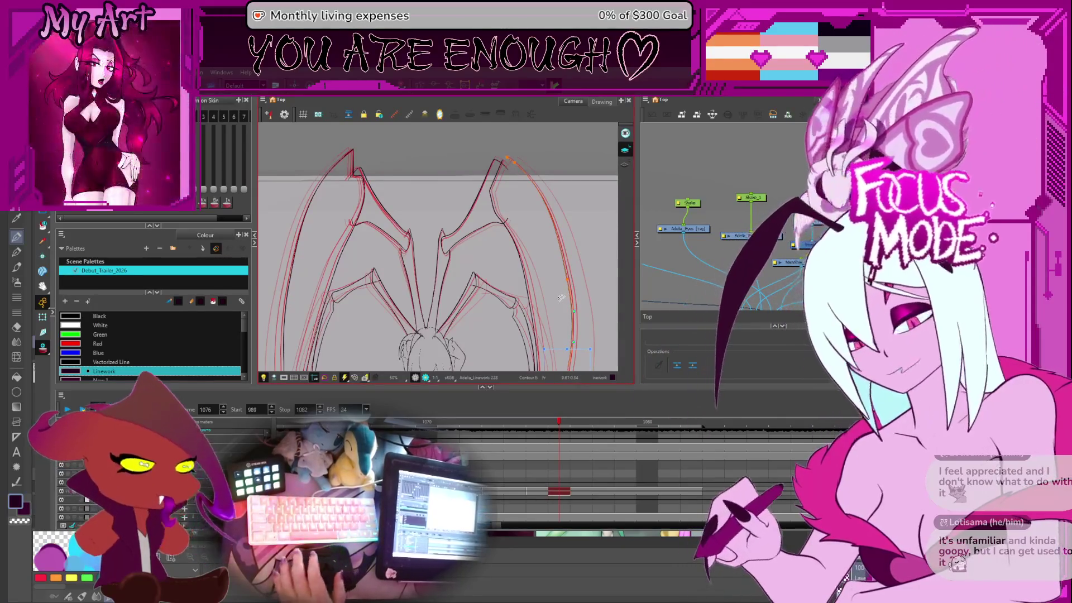
click(536, 301)
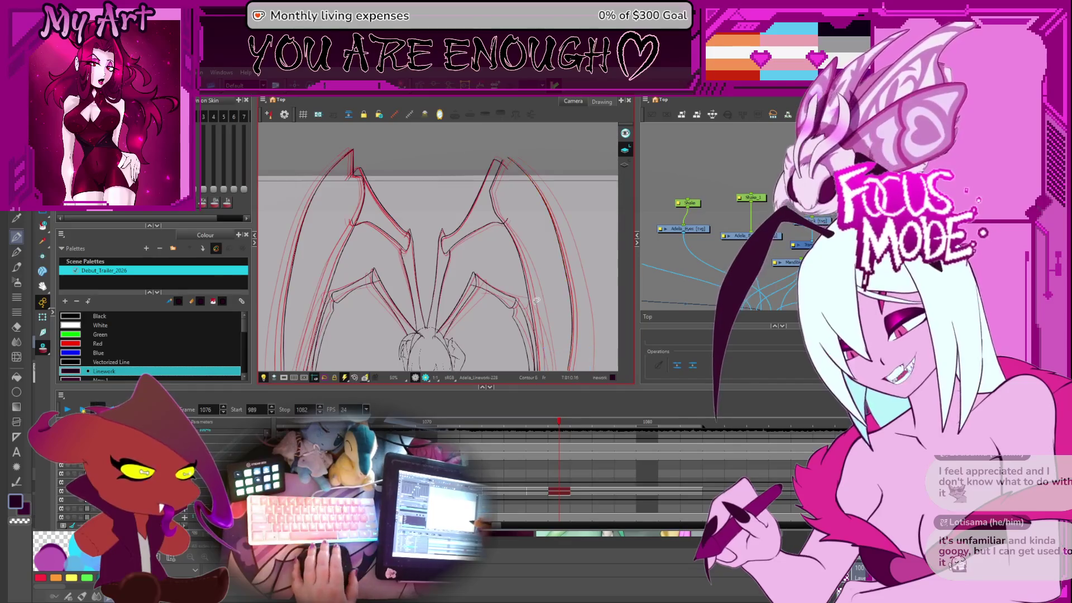
key(period)
Step: On frame 1077, transform the right wing's outer stroke as a whole at 100% zoom
drag(552, 277, 562, 248)
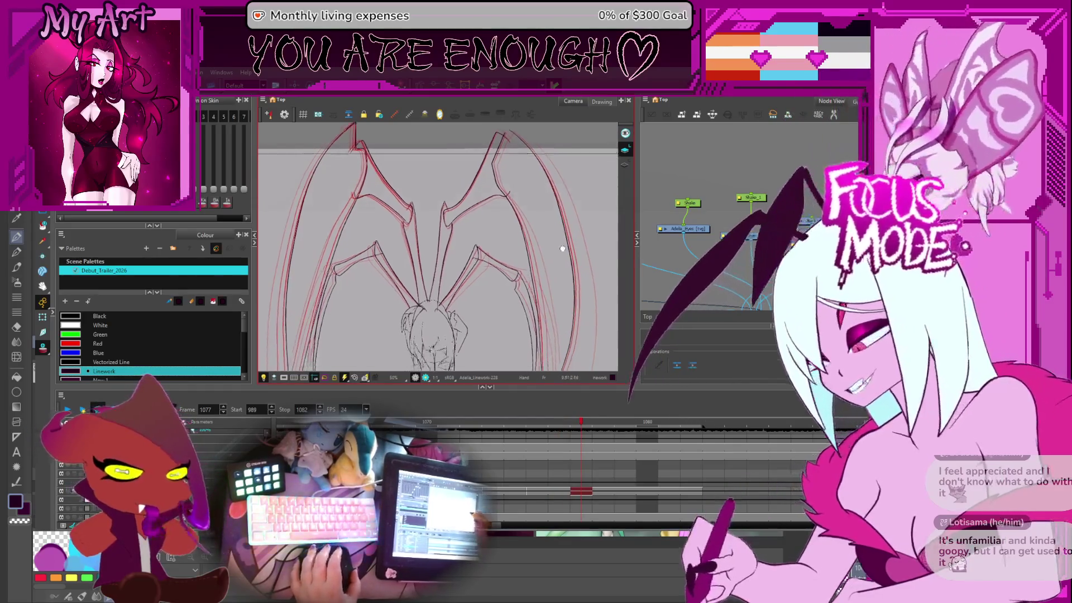
click(573, 291)
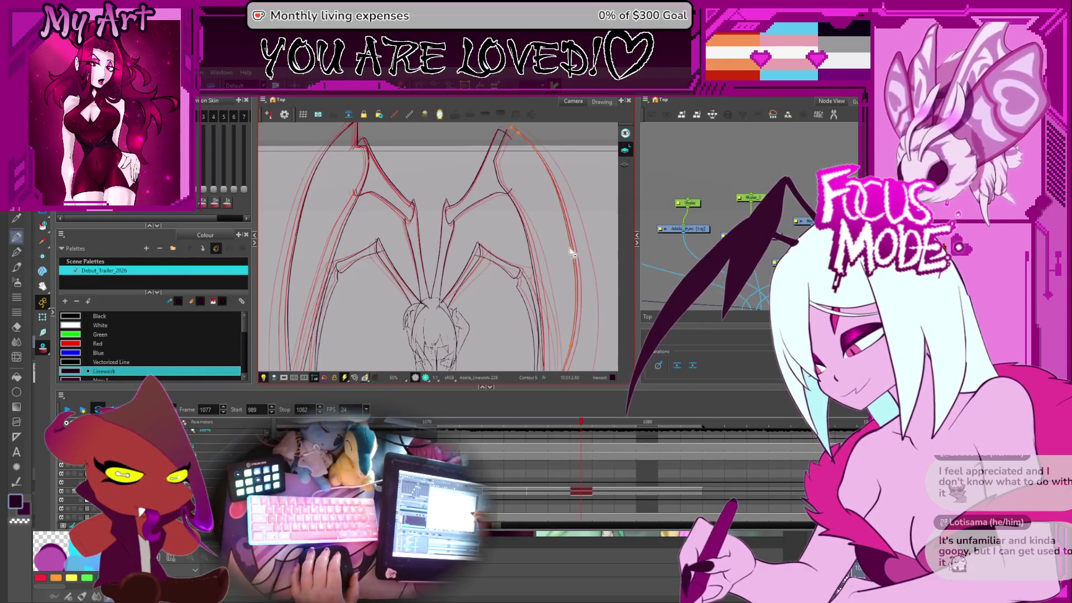
scroll(573, 252, up, 1)
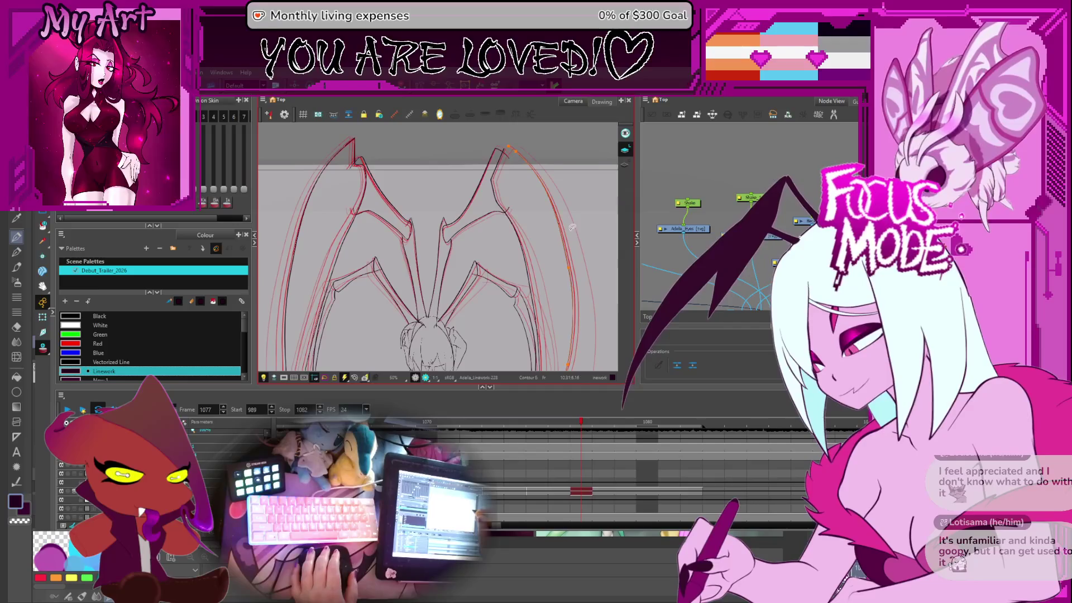
key(alt+s)
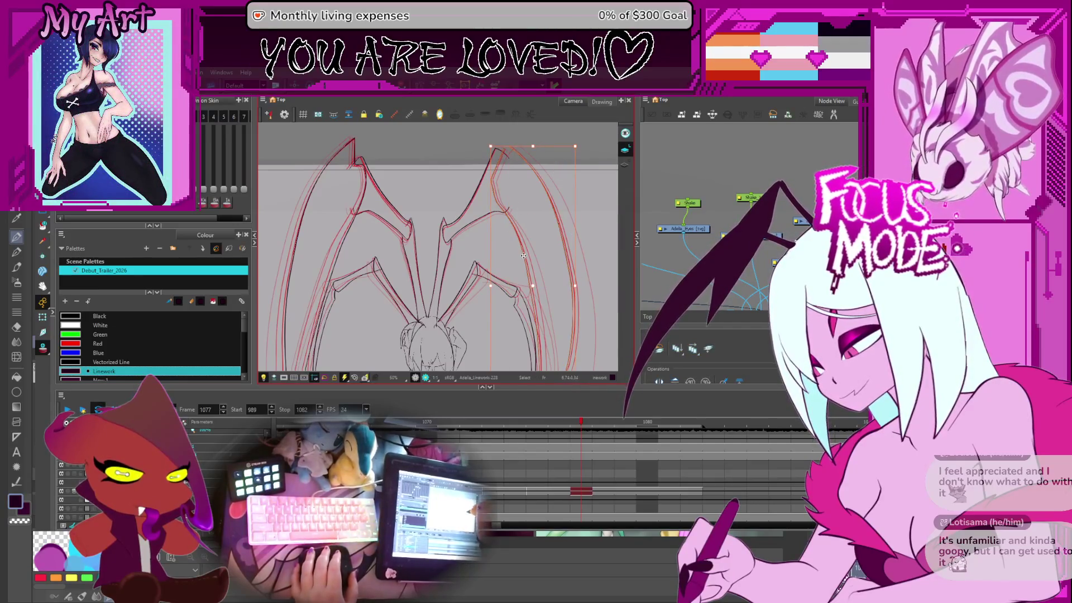
key(2)
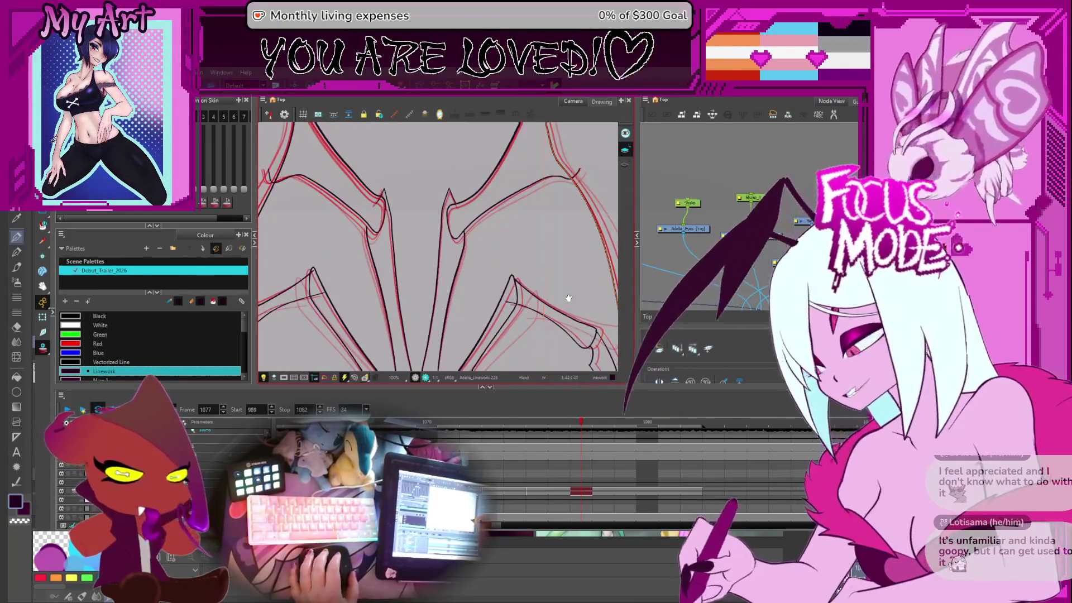
drag(568, 297, 354, 269)
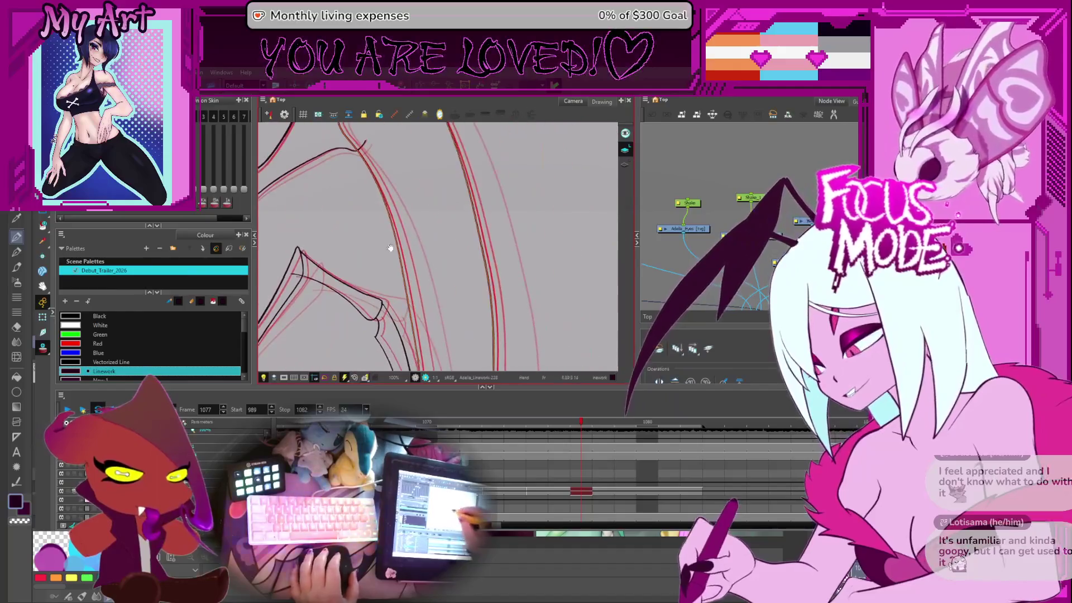
click(415, 300)
drag(427, 309, 453, 306)
mouse_move(328, 235)
mouse_down()
mouse_move(386, 258)
mouse_move(334, 267)
mouse_up()
Step: Select and adjust the upper and inner red wing strokes, including the vertical segment
click(385, 238)
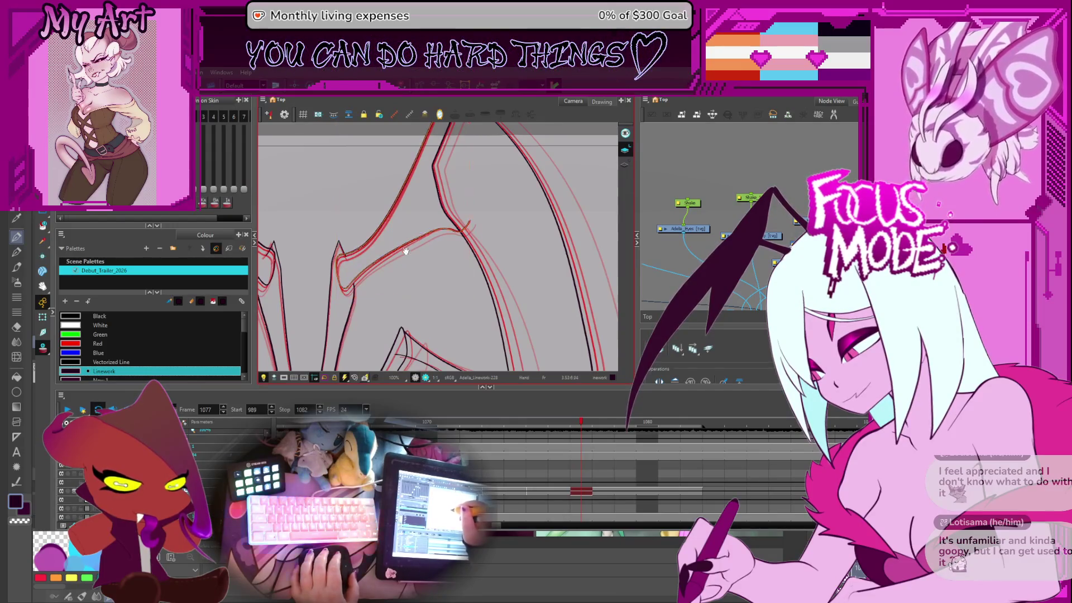
drag(406, 248, 416, 291)
click(365, 264)
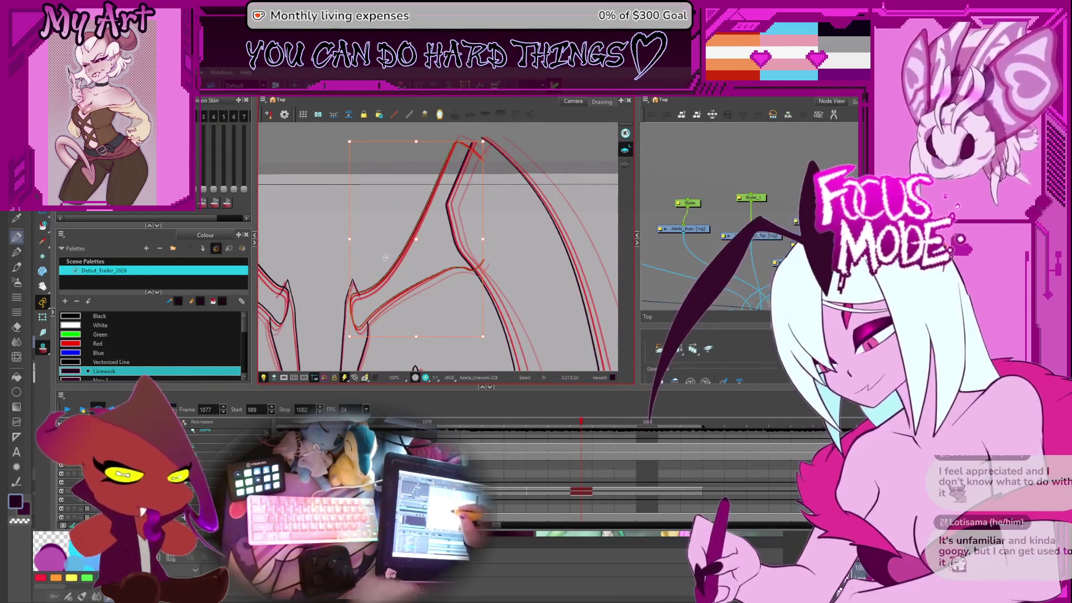
drag(365, 264, 397, 190)
click(395, 204)
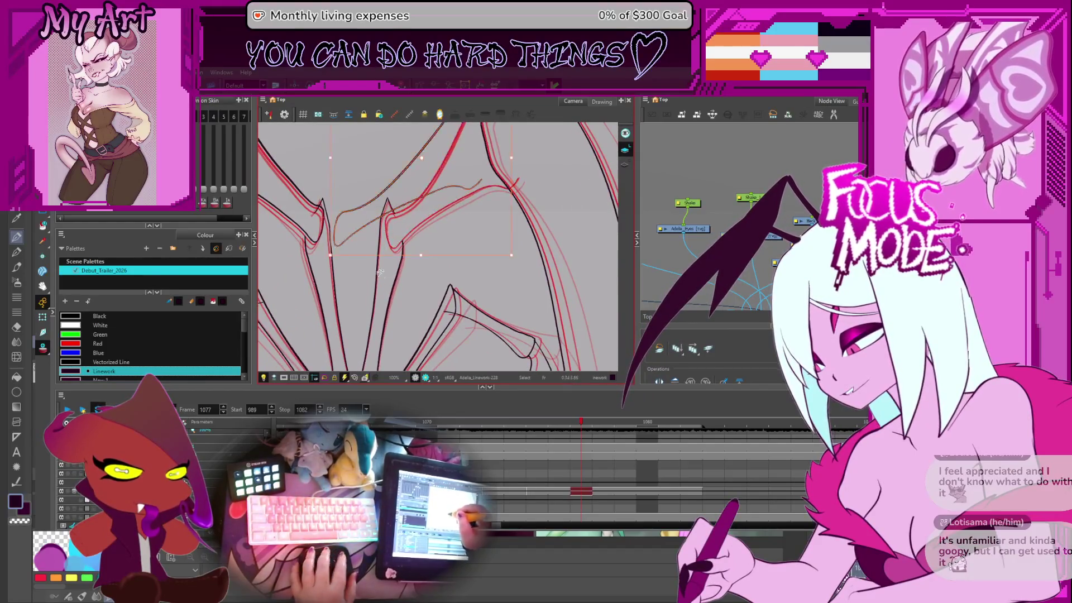
click(383, 196)
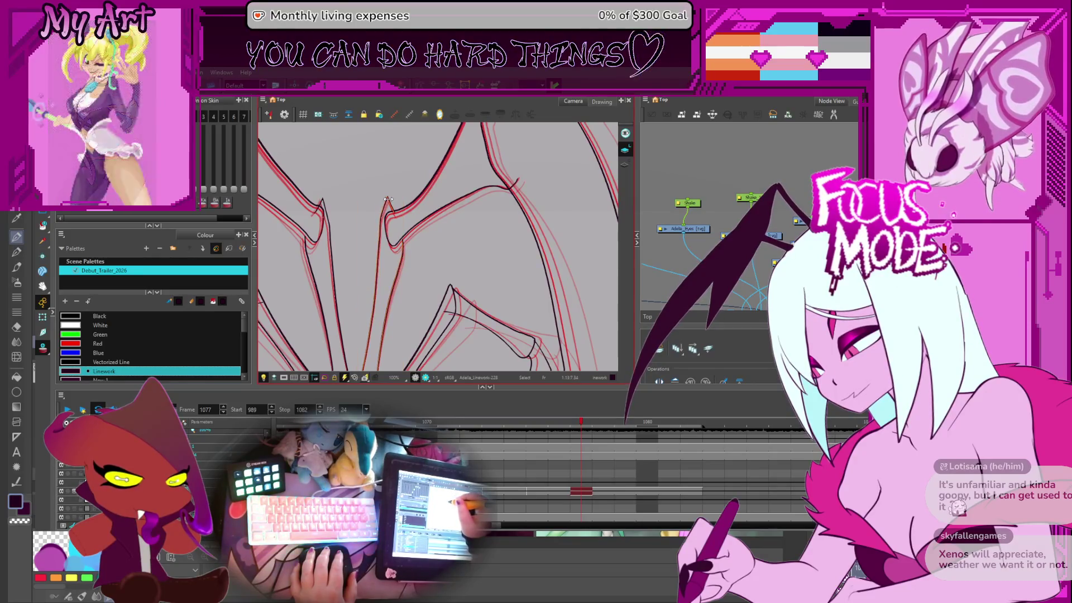
Step: Adjust the left wing stroke and its narrow vertical stroke, then deselect
drag(364, 211, 389, 195)
click(358, 197)
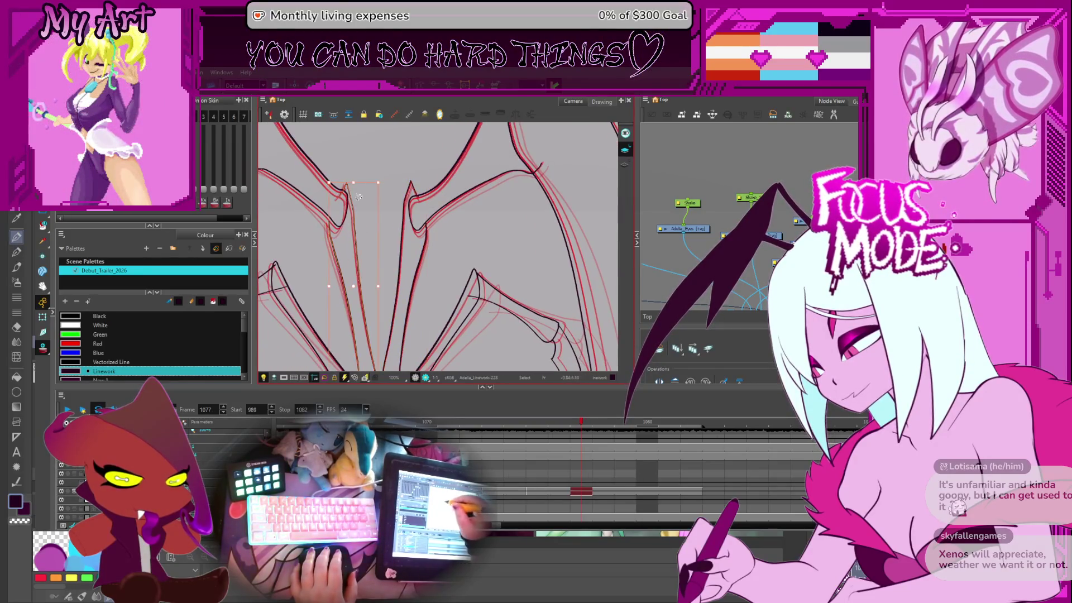
click(353, 183)
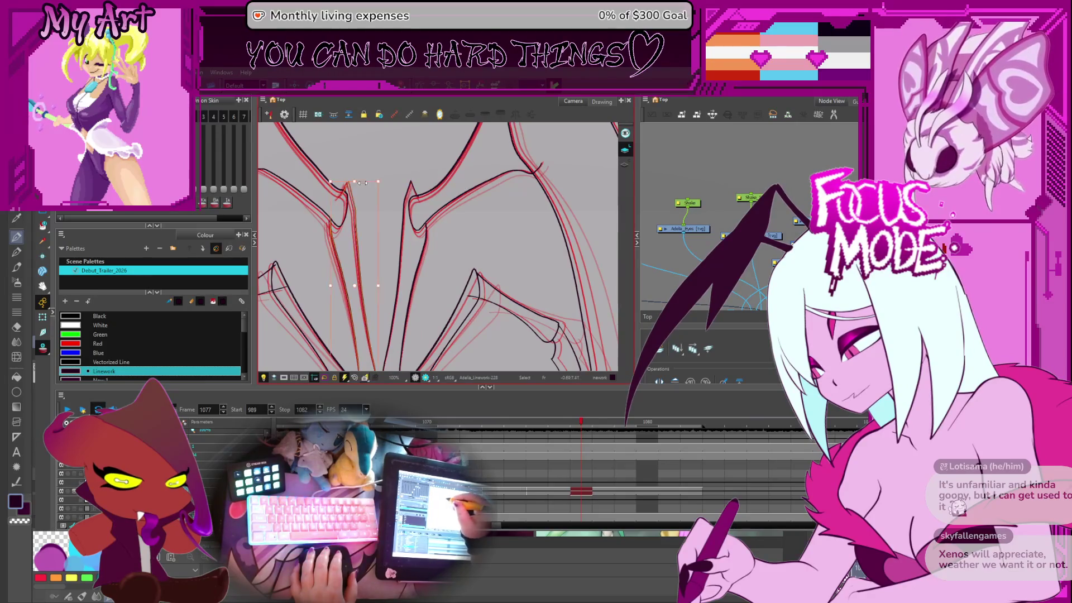
click(369, 217)
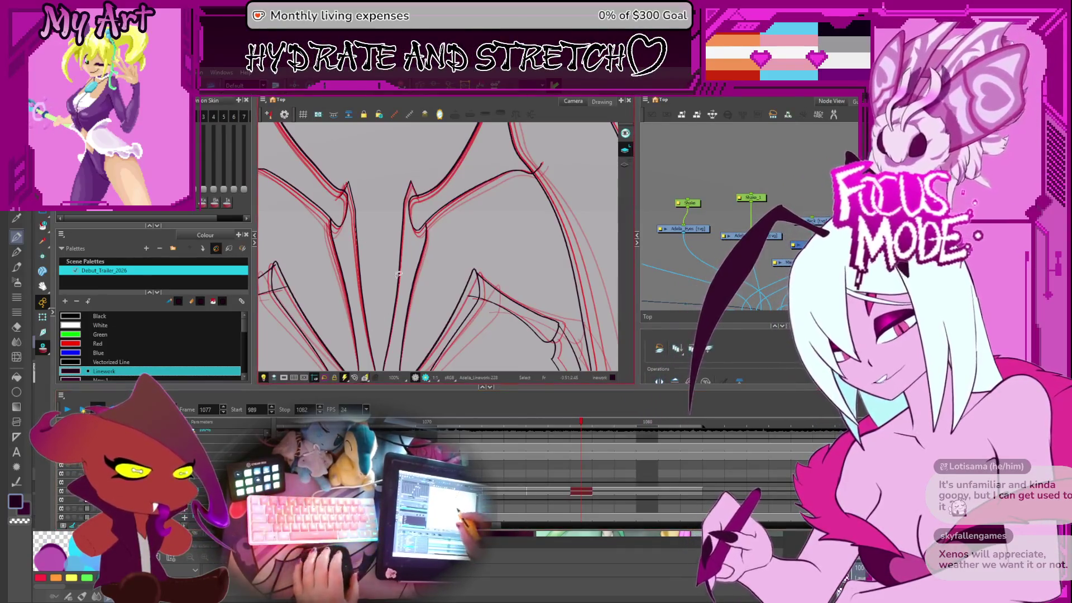
key(space)
Step: Select and adjust the red left-wing strokes near the figure's left leg
scroll(424, 316, down, 3)
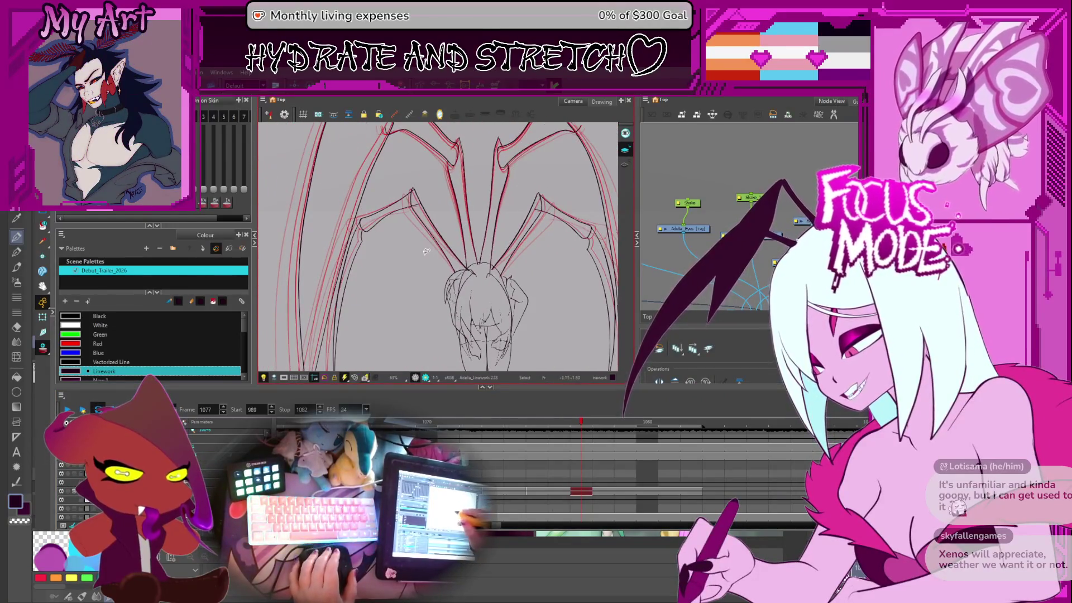
scroll(390, 240, up, 2)
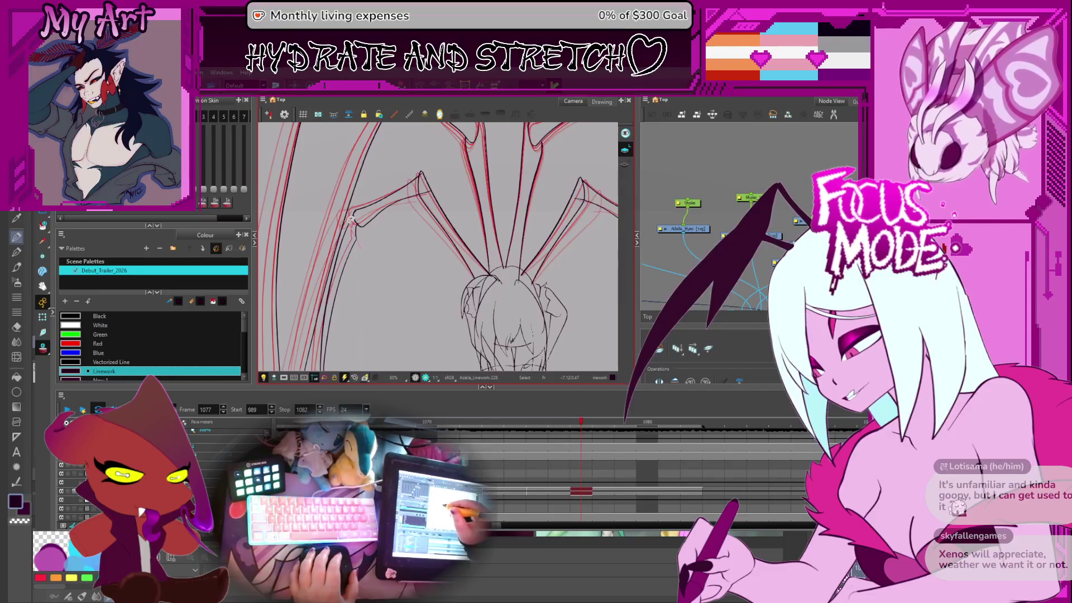
drag(350, 219, 397, 152)
click(336, 196)
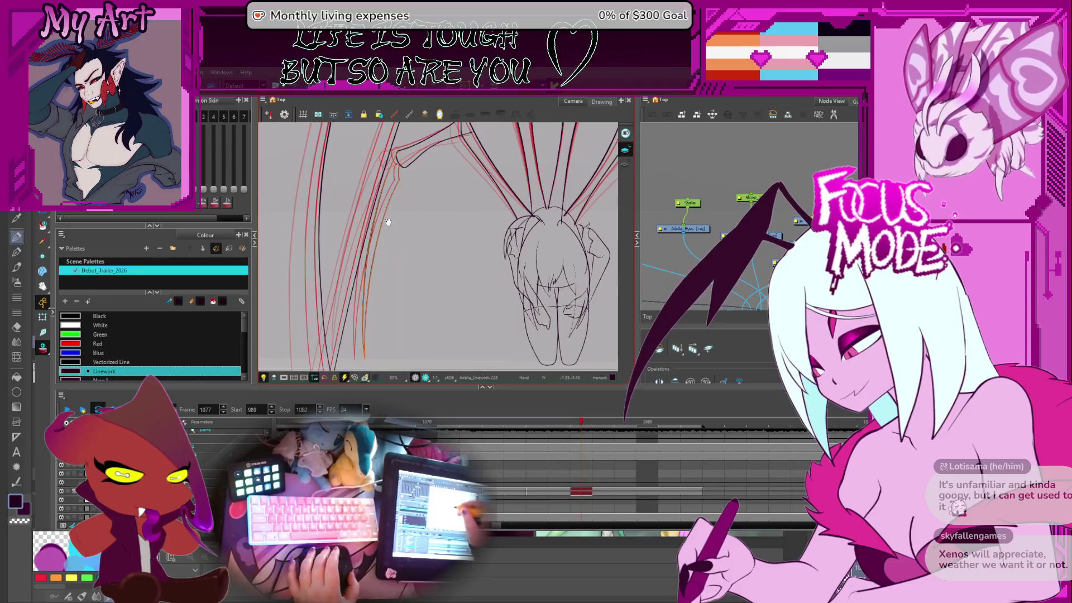
drag(388, 222, 388, 197)
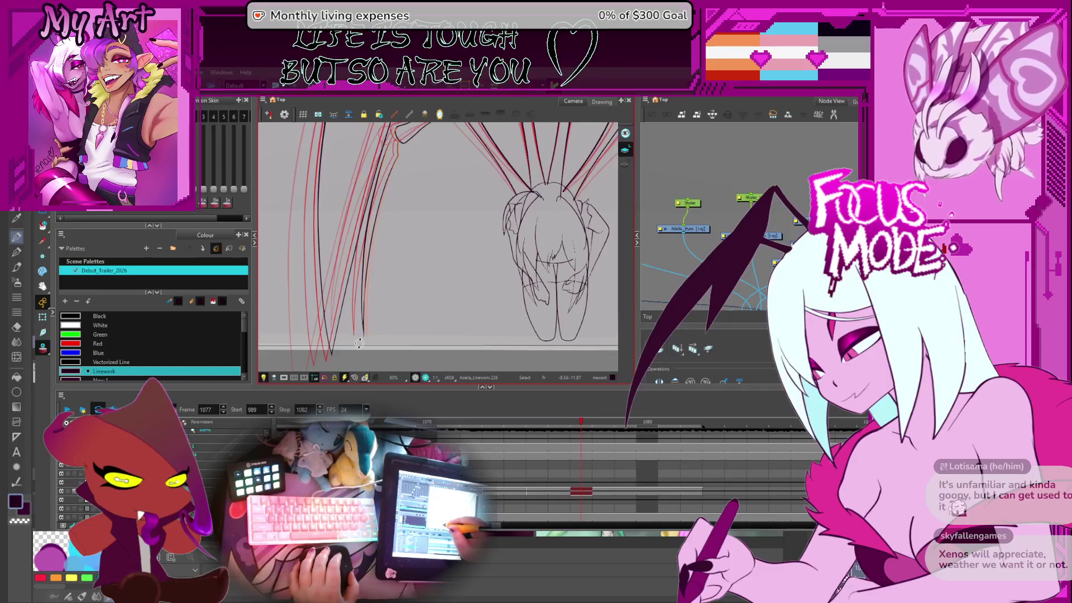
scroll(390, 235, up, 2)
click(396, 216)
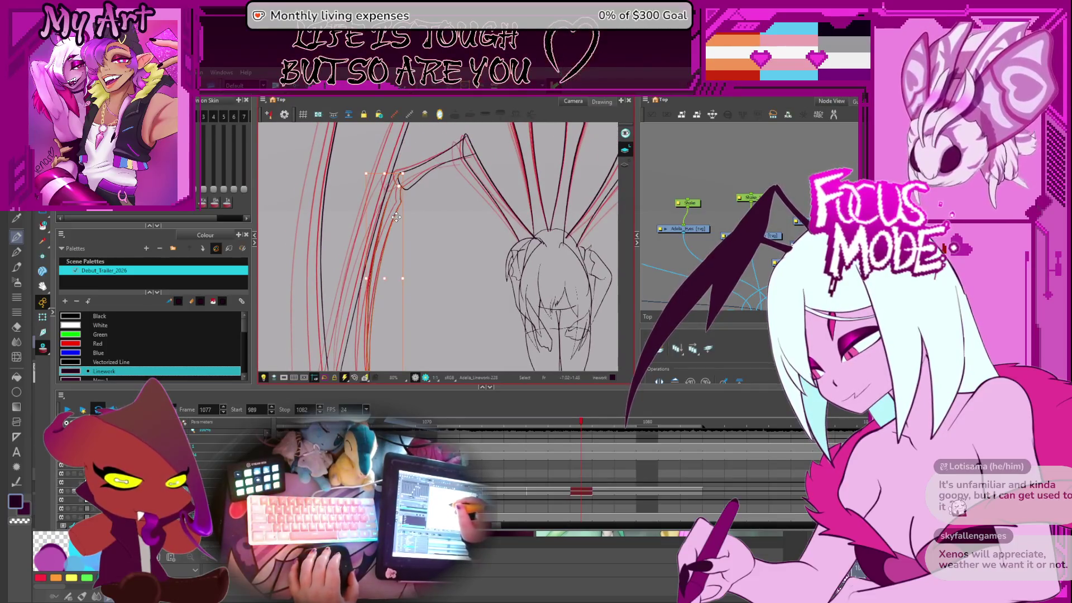
Step: Reposition the left wing's long arm and forearm strokes to follow the black line, then check the wing tips
drag(446, 184, 430, 210)
click(487, 169)
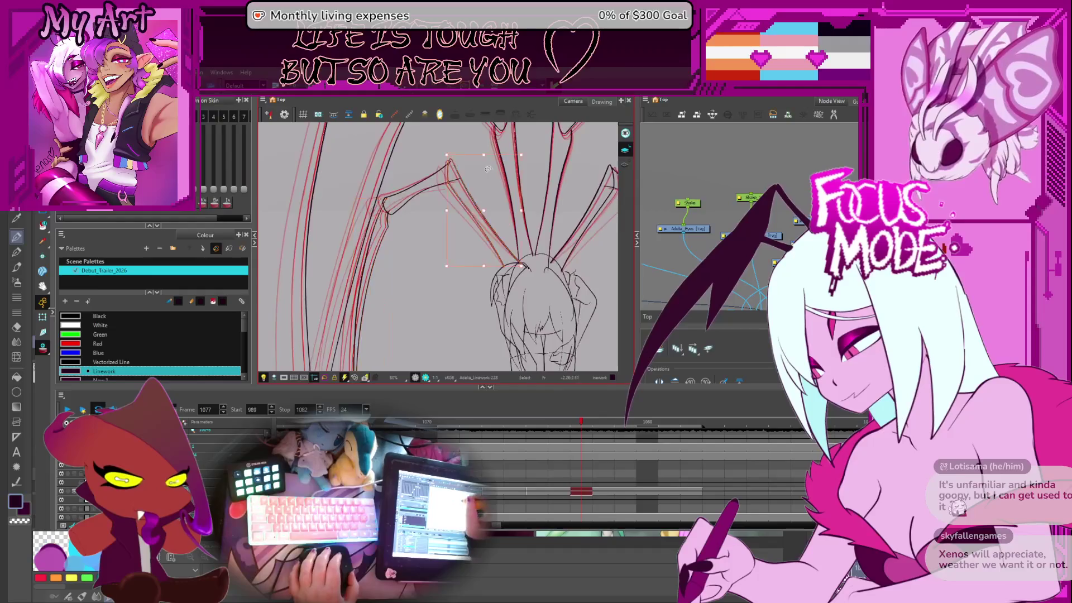
click(493, 226)
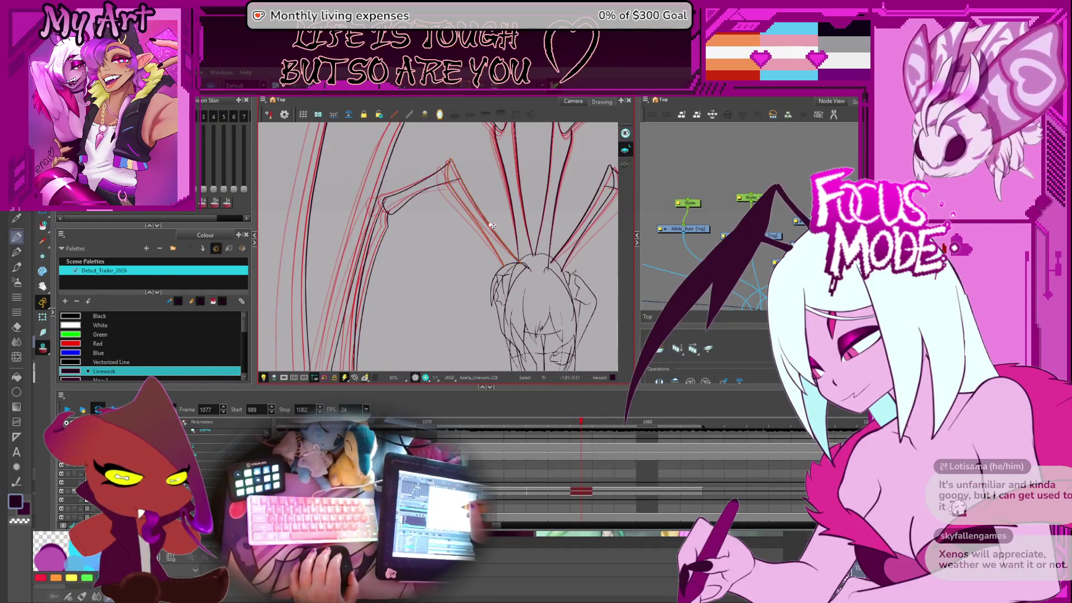
click(518, 268)
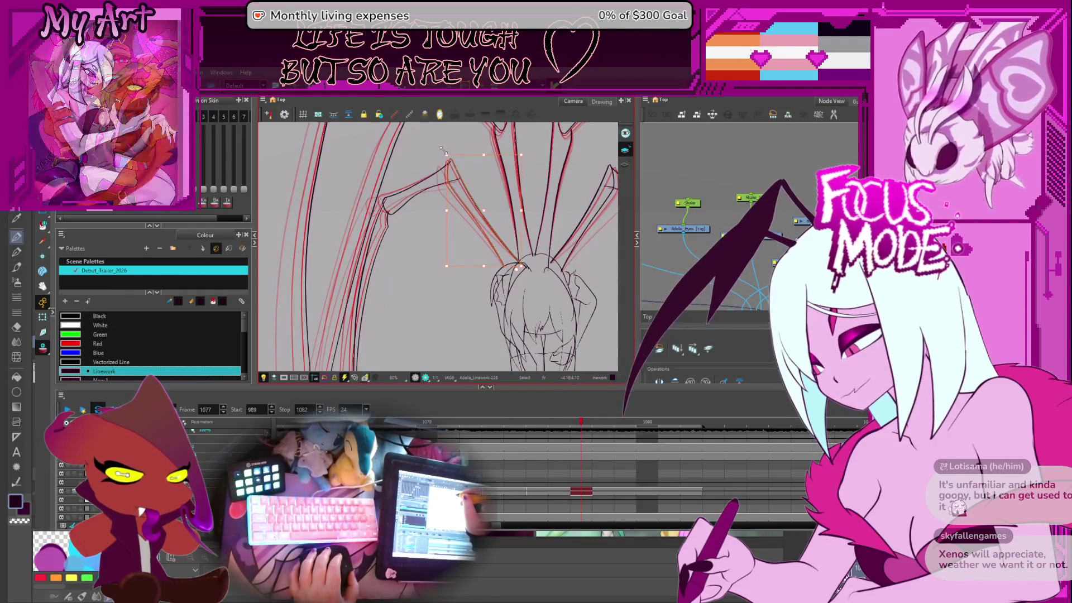
scroll(442, 150, up, 2)
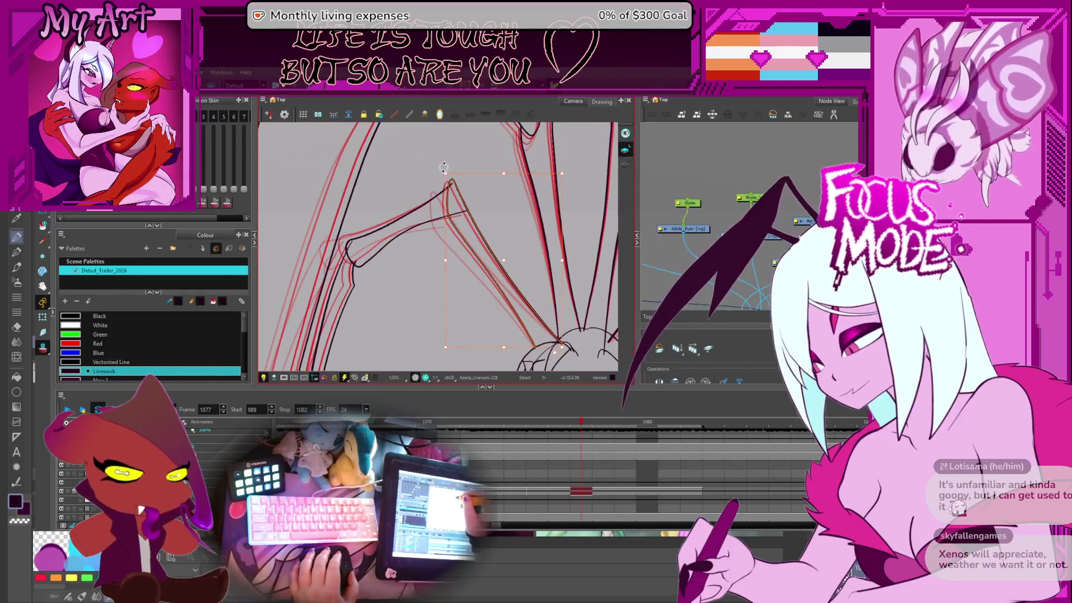
click(444, 167)
click(447, 169)
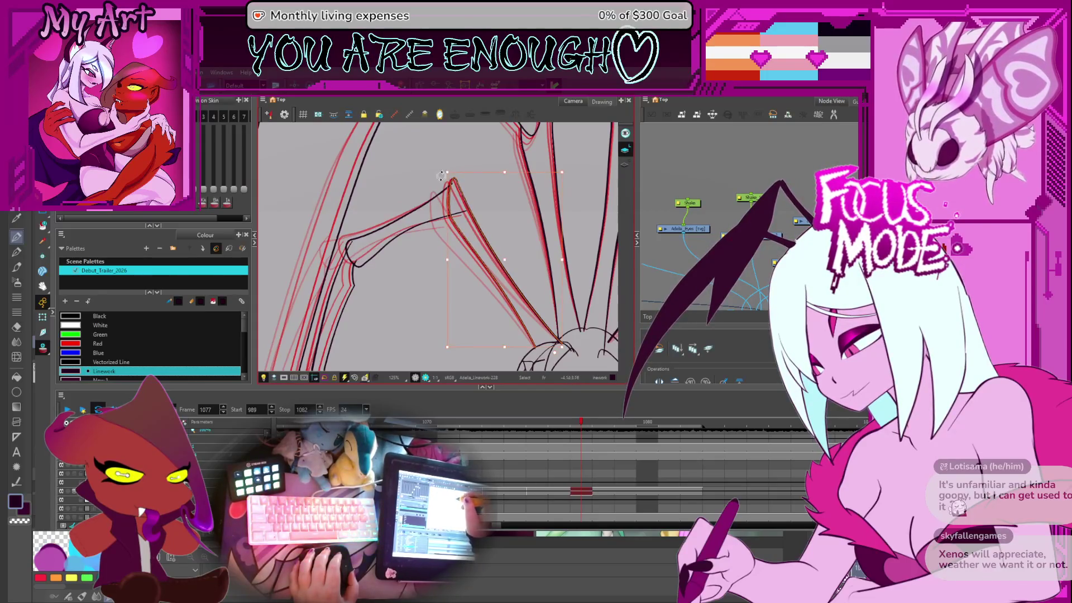
click(422, 222)
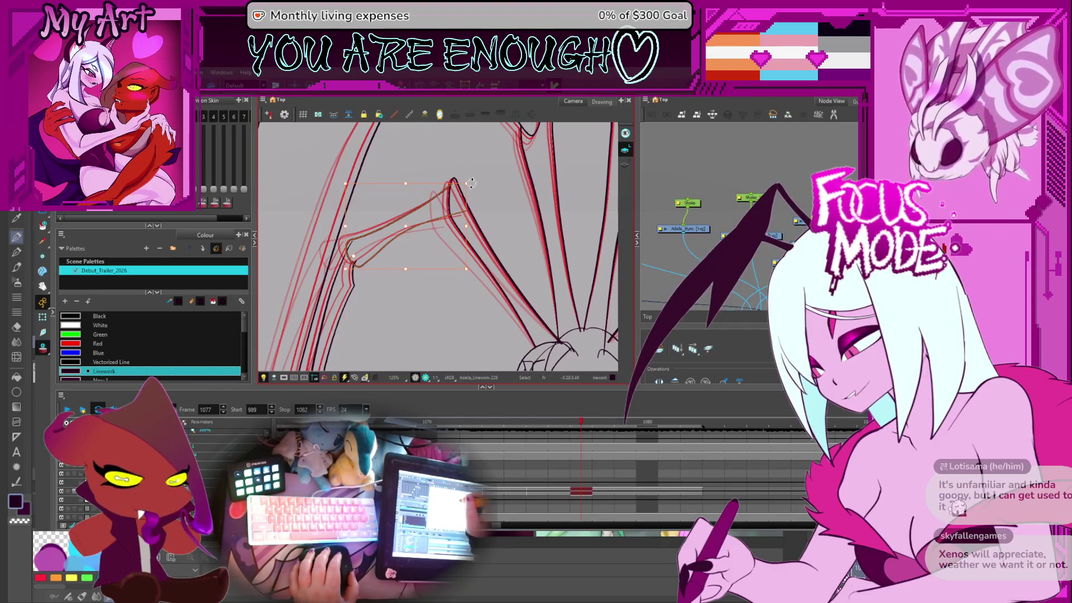
click(413, 228)
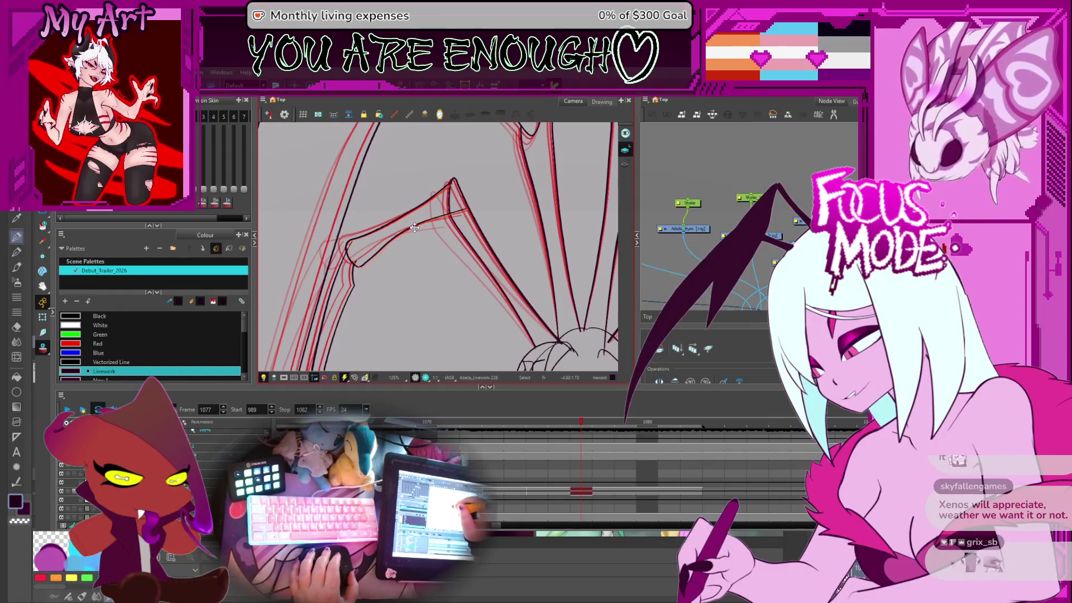
click(414, 228)
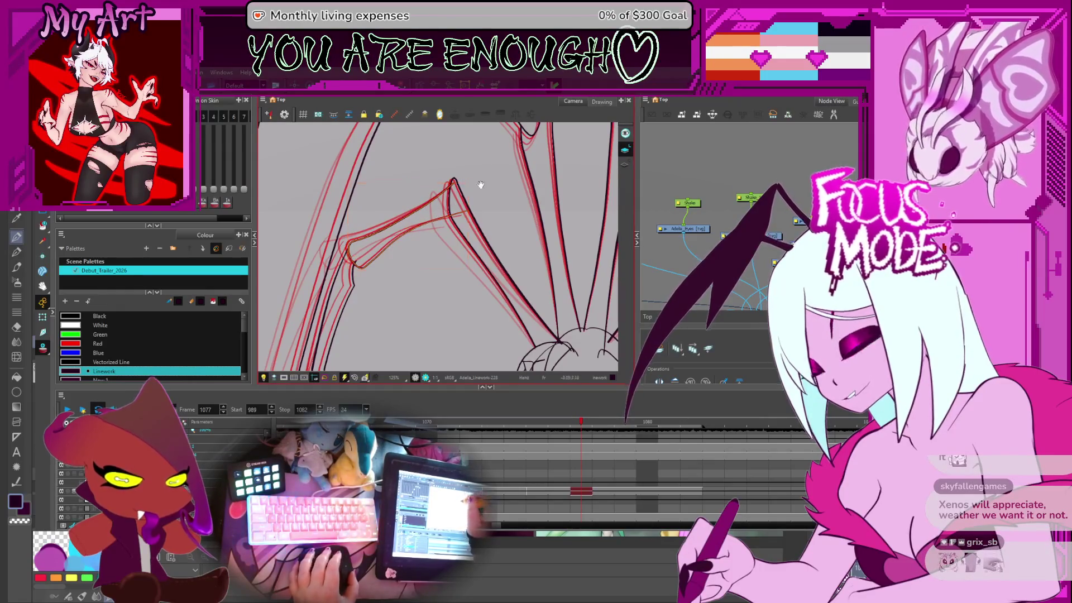
drag(429, 223, 475, 275)
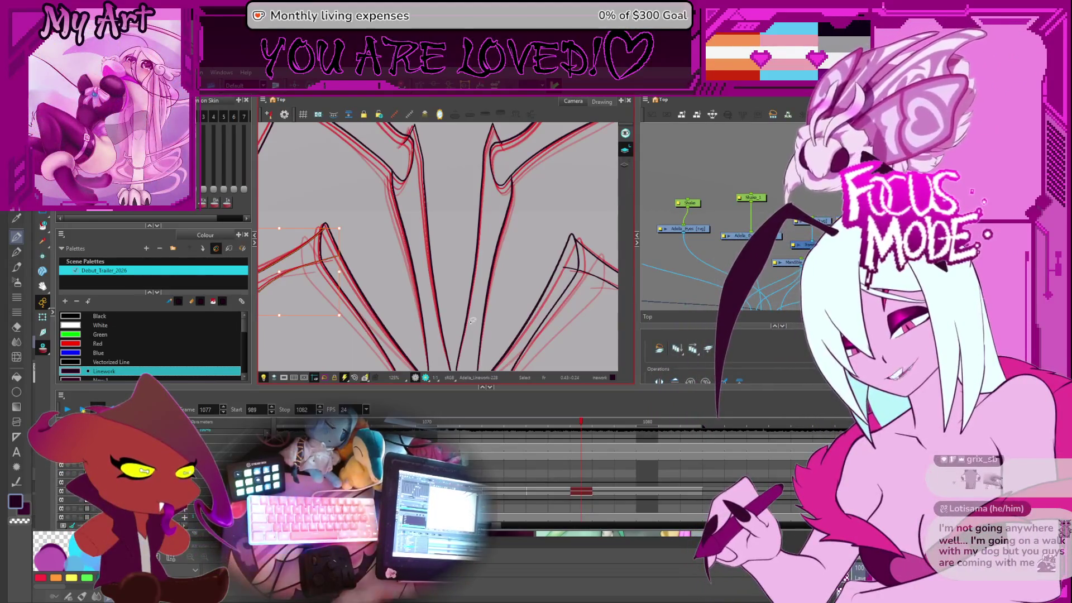
key(2)
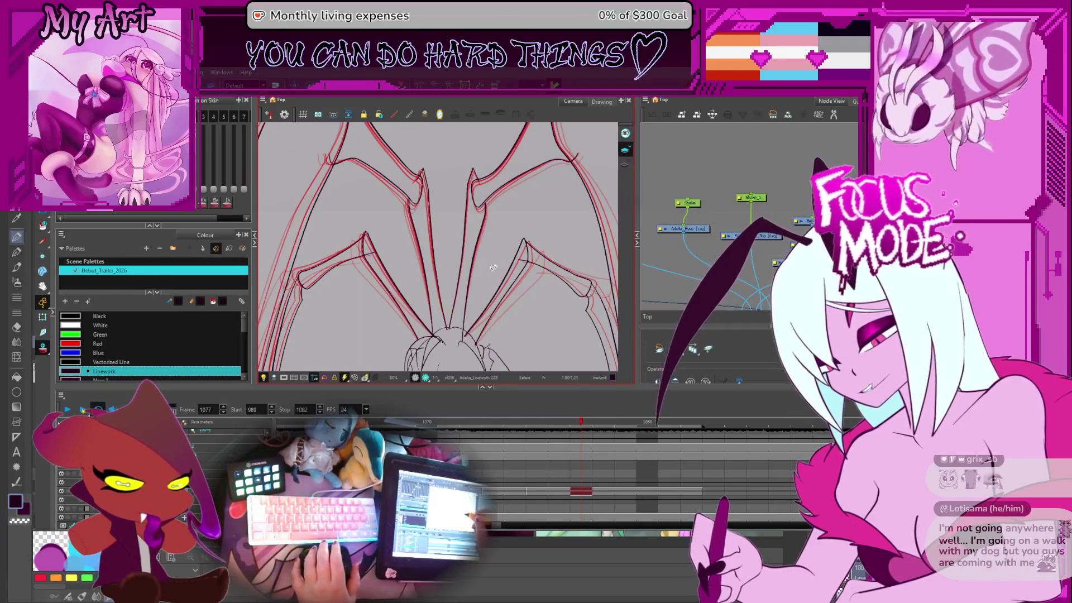
key(2)
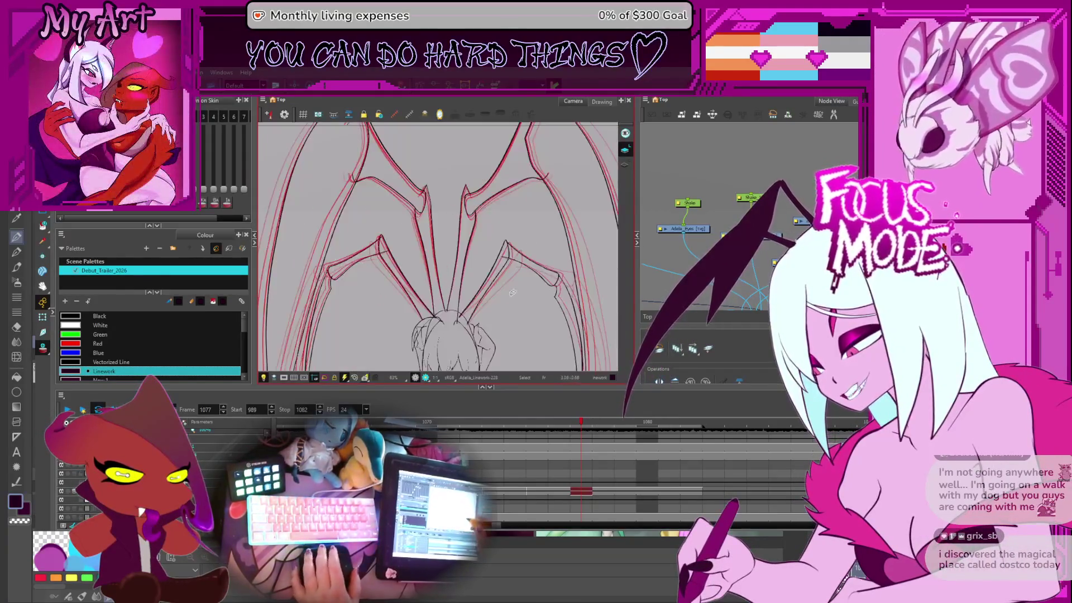
drag(575, 321, 527, 282)
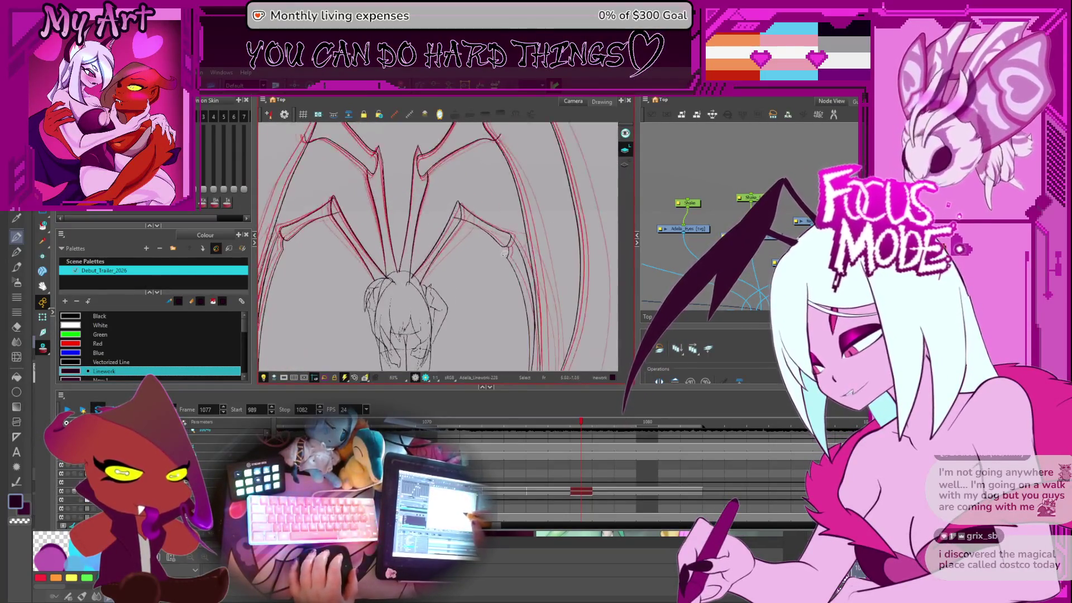
click(524, 279)
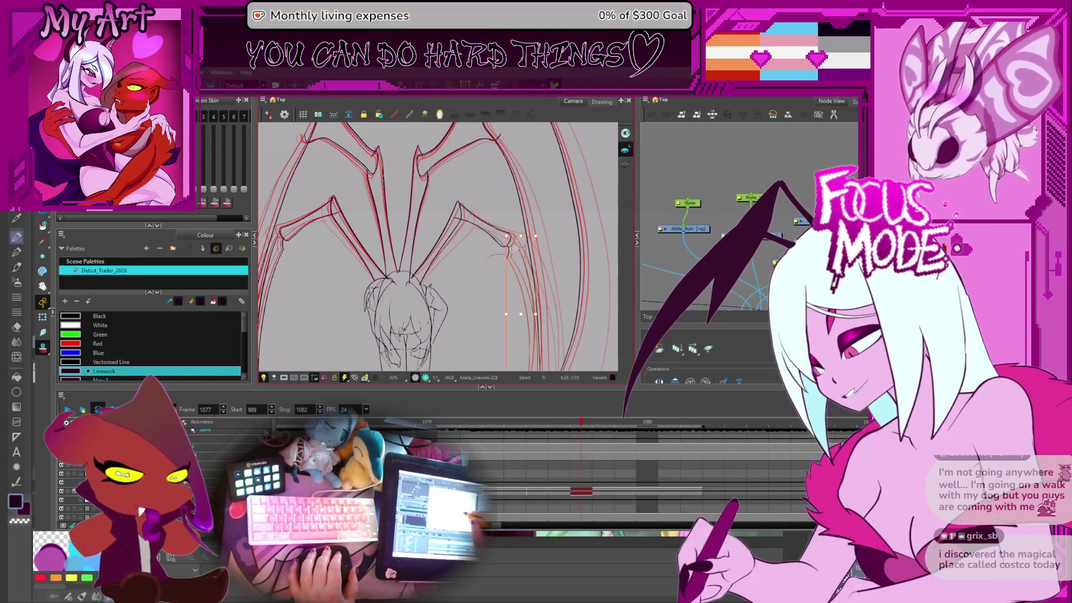
scroll(510, 240, down, 2)
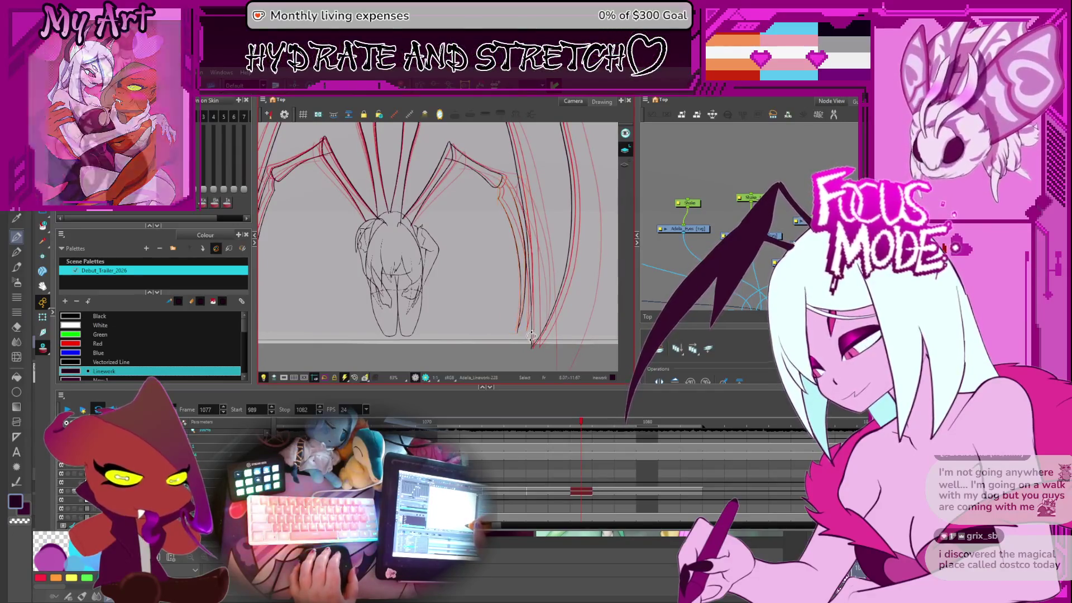
key(shift+z)
Step: Nudge the selected right-wing stroke left and back, then select the upper wing stroke
mouse_move(521, 247)
mouse_down()
mouse_move(469, 206)
mouse_move(455, 239)
mouse_up()
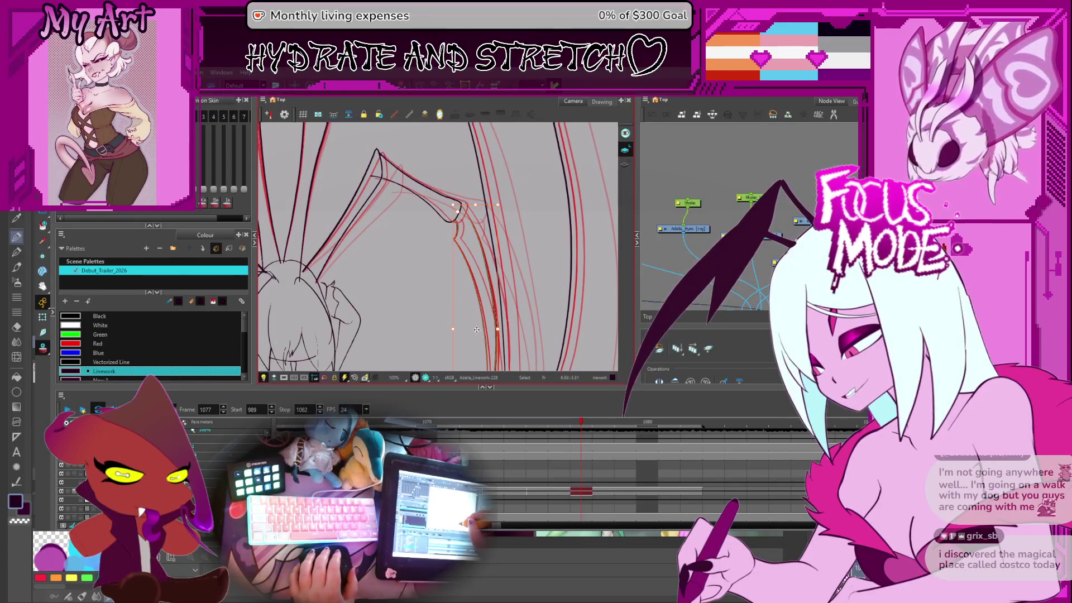
key(Left)
key(Left)
key(Left)
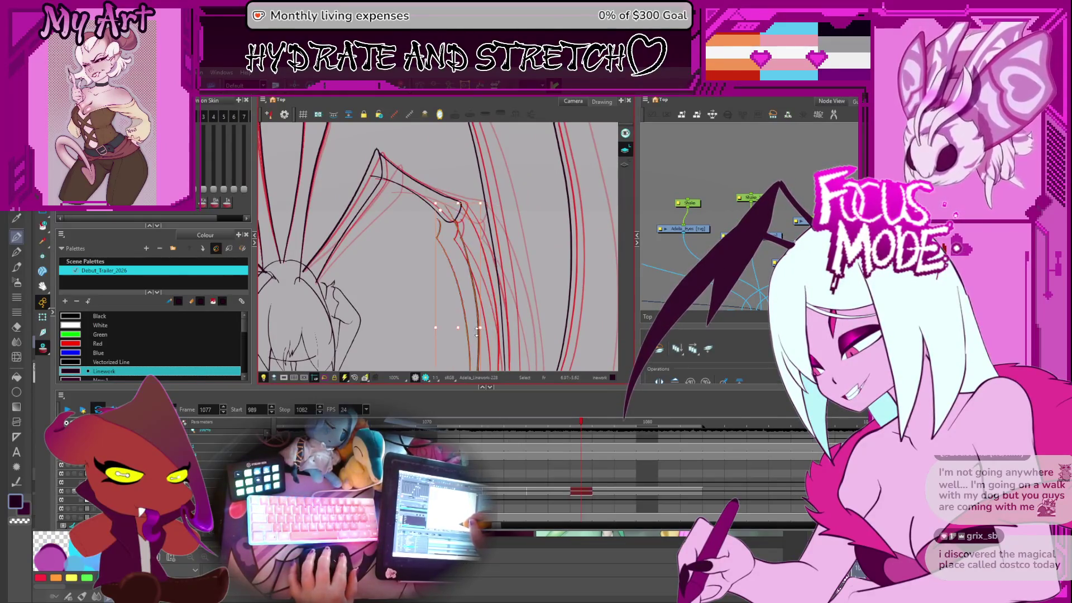
key(Right)
key(Right)
key(Right)
key(Escape)
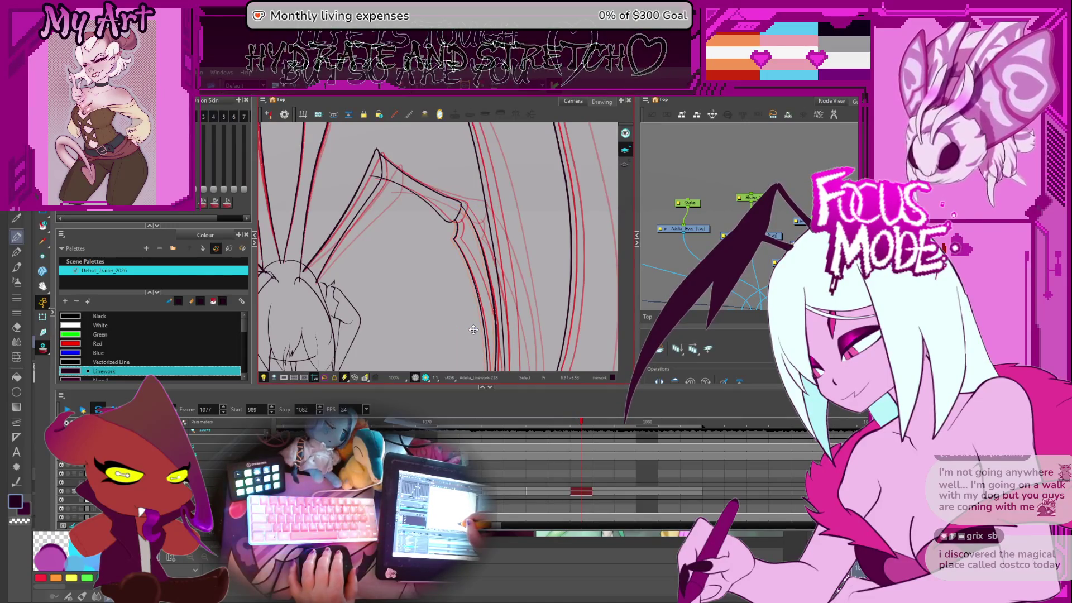
click(426, 221)
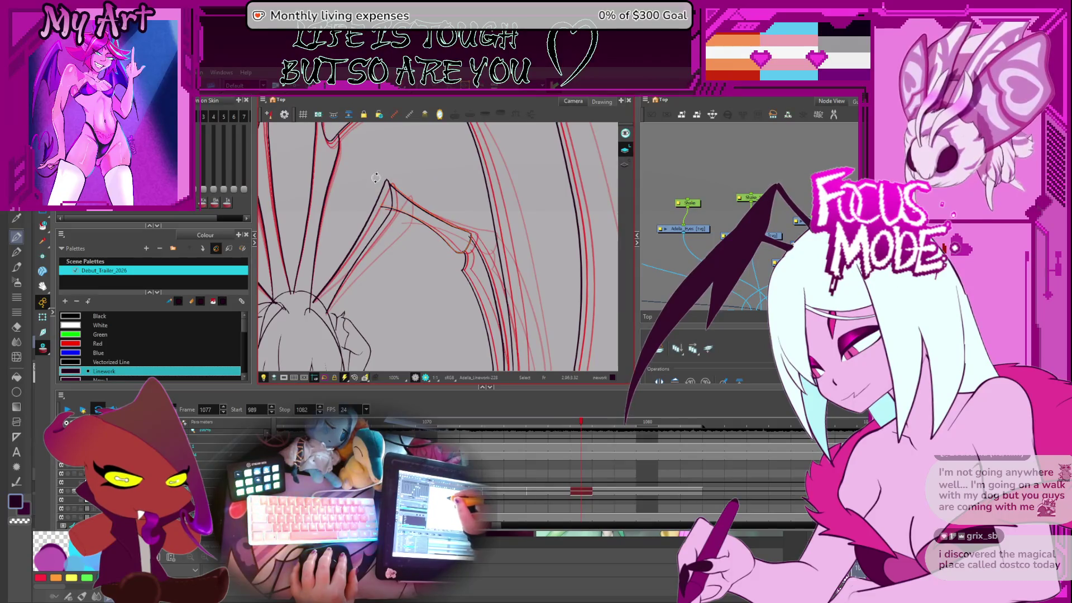
click(391, 186)
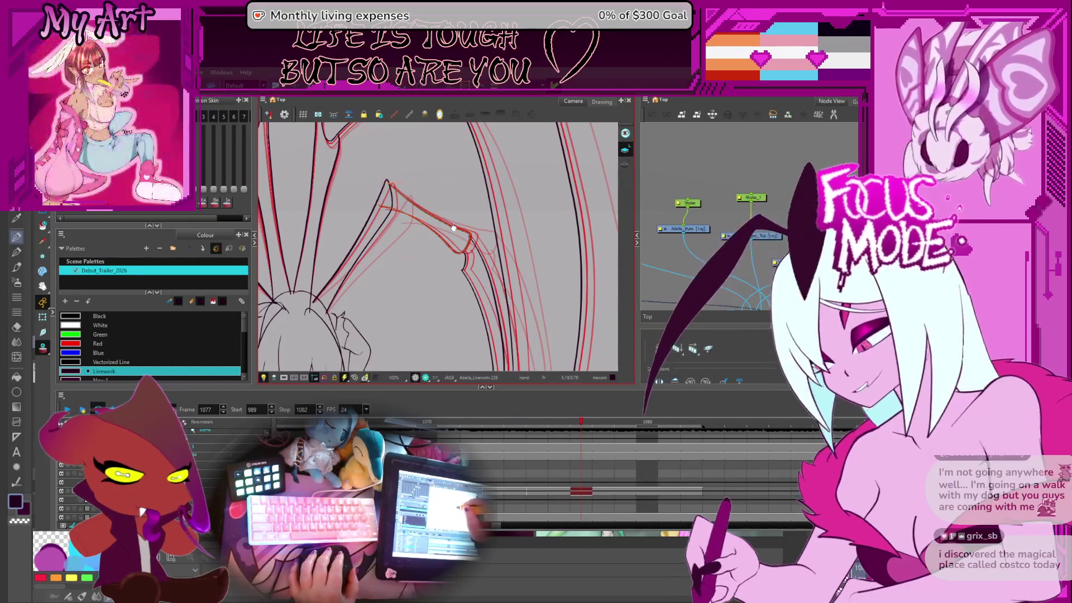
Step: Add the downward red line to the selection, adjust the upper-bend strokes, then undo the skew
drag(463, 267, 484, 245)
key(space)
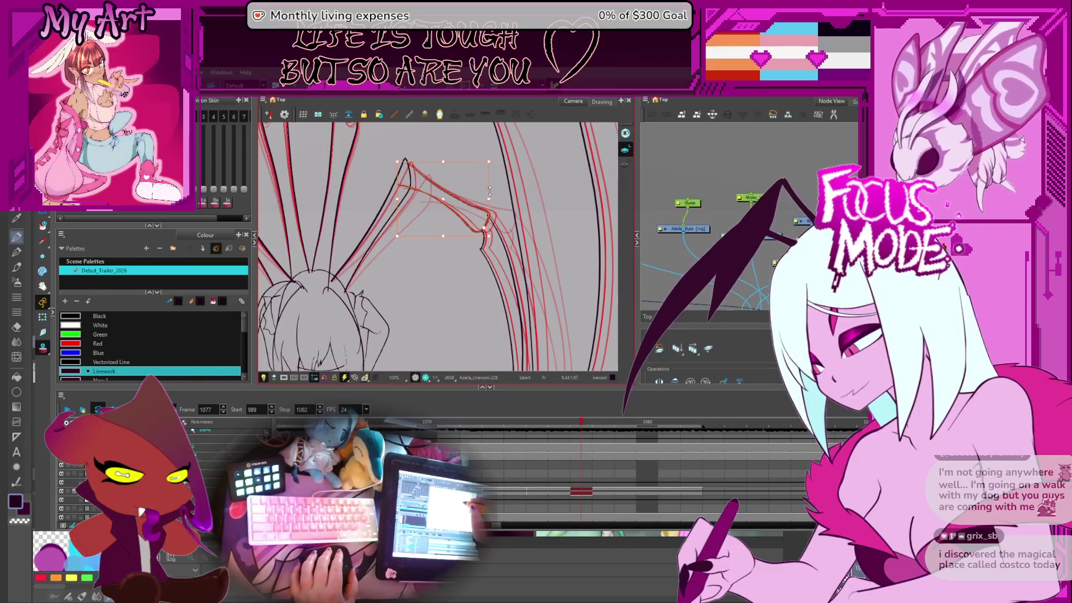
shift+click(483, 231)
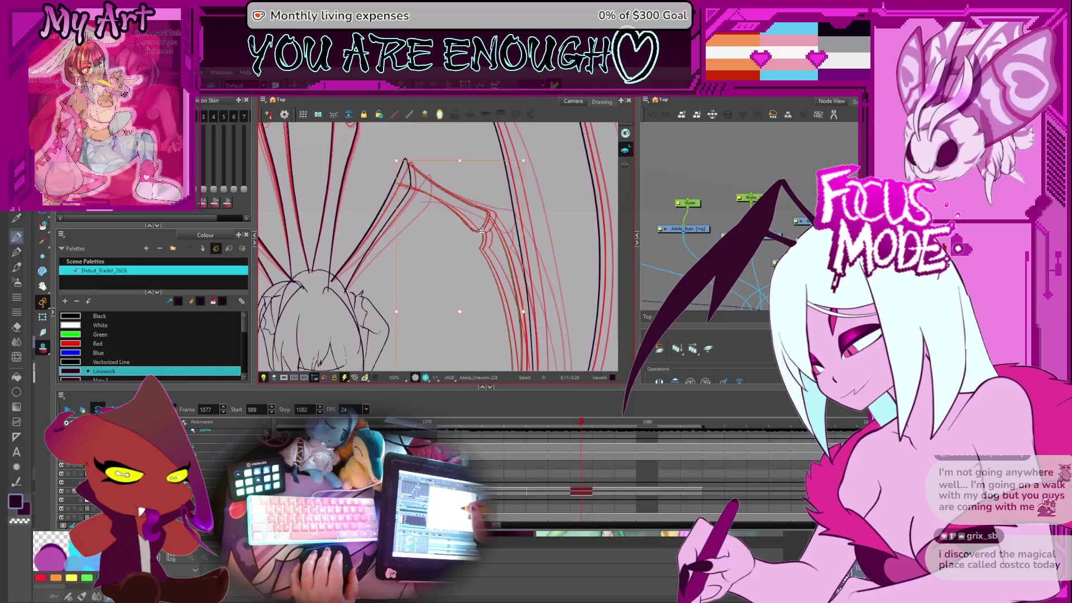
click(458, 246)
mouse_move(385, 184)
mouse_down()
mouse_move(403, 194)
mouse_move(398, 167)
mouse_move(385, 168)
mouse_up()
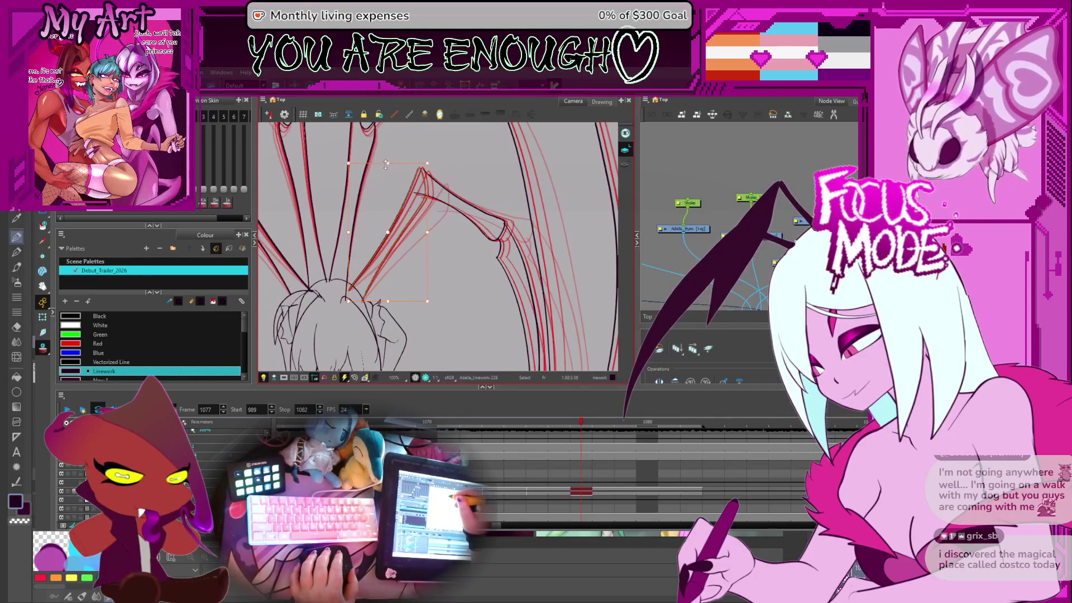
key(ctrl+z)
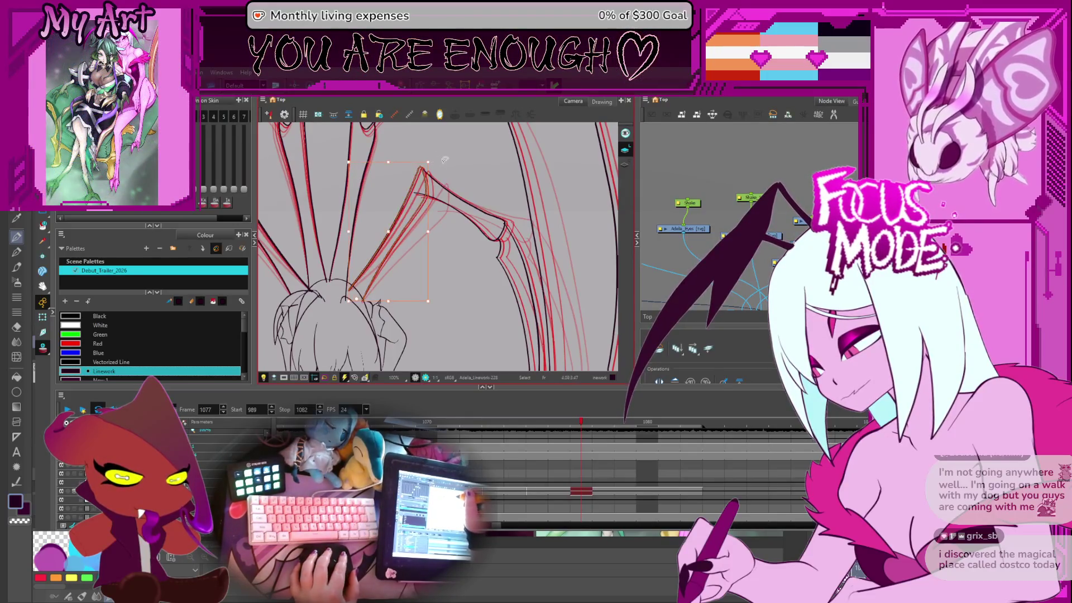
Step: Zoom in on the wing joint for point editing, then step back to frame 1073
drag(441, 160, 450, 178)
scroll(449, 179, up, 3)
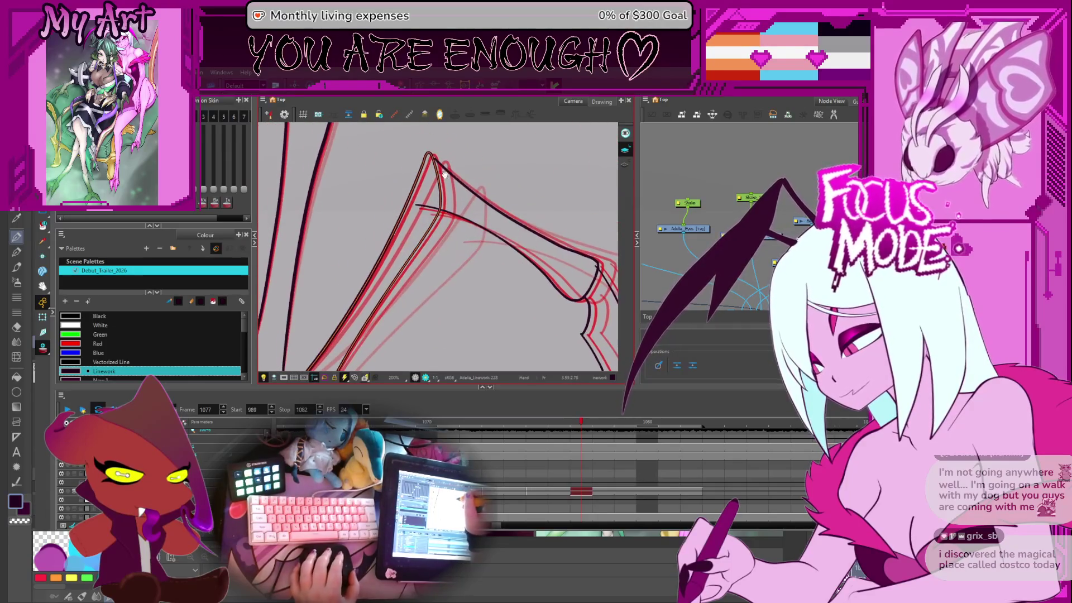
key(alt+q)
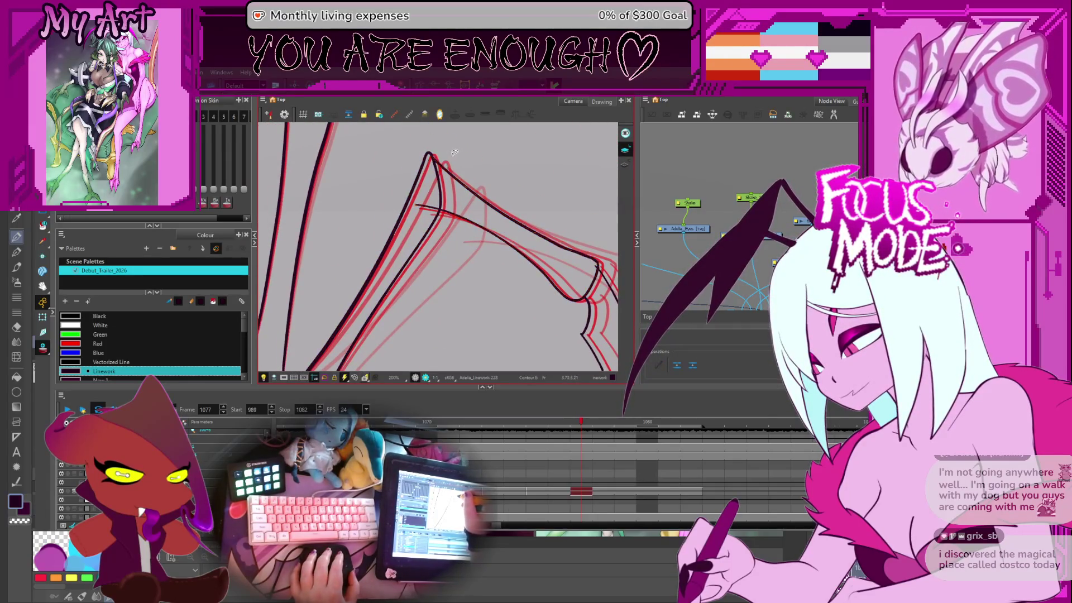
scroll(455, 152, down, 4)
key(comma)
key(comma)
key(comma)
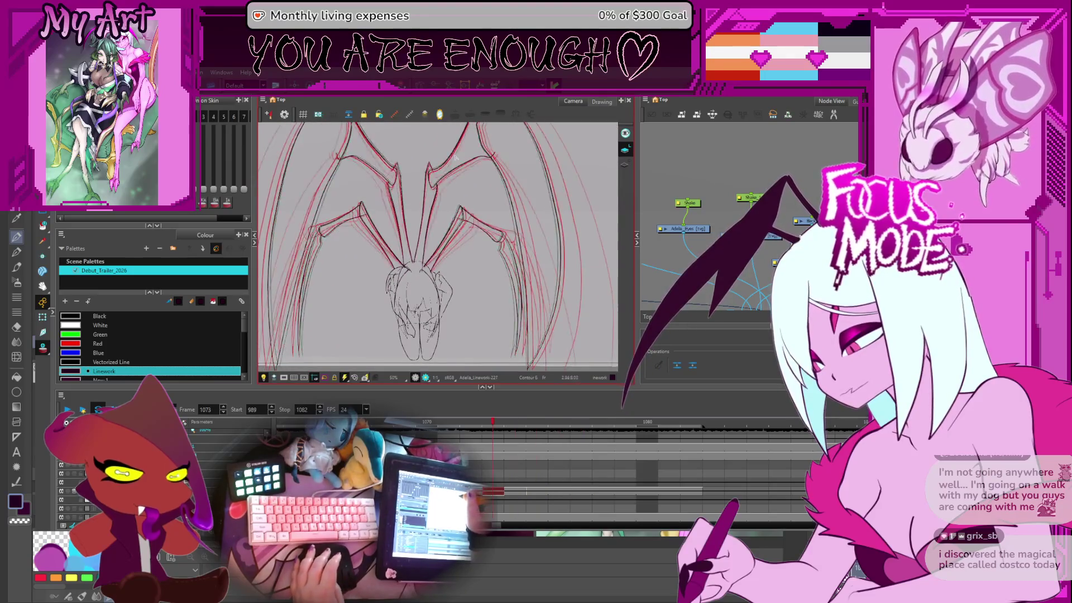
key(period)
key(period)
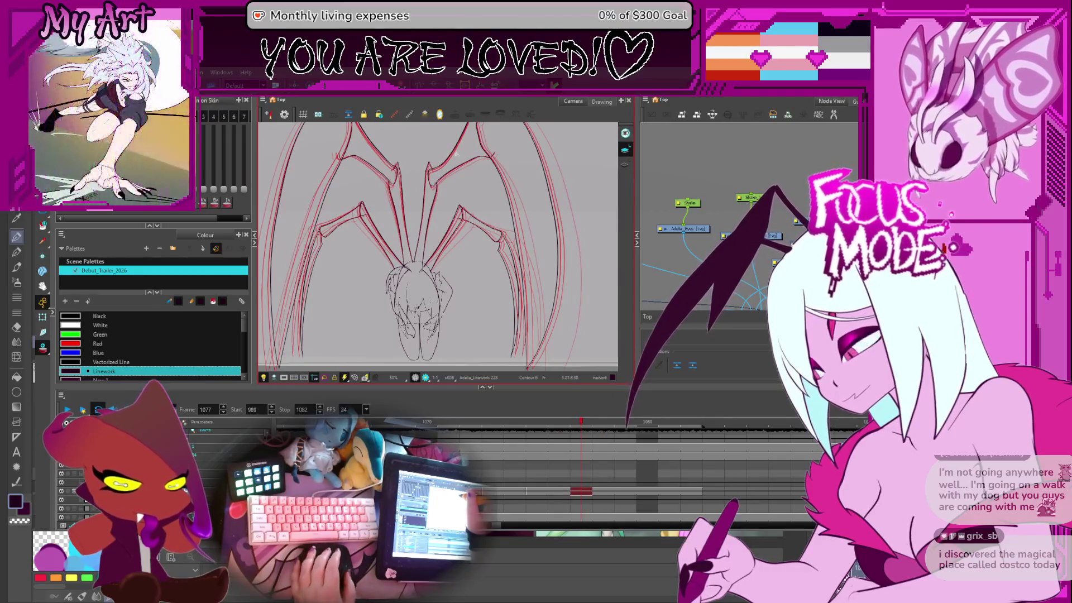
scroll(455, 157, down, 2)
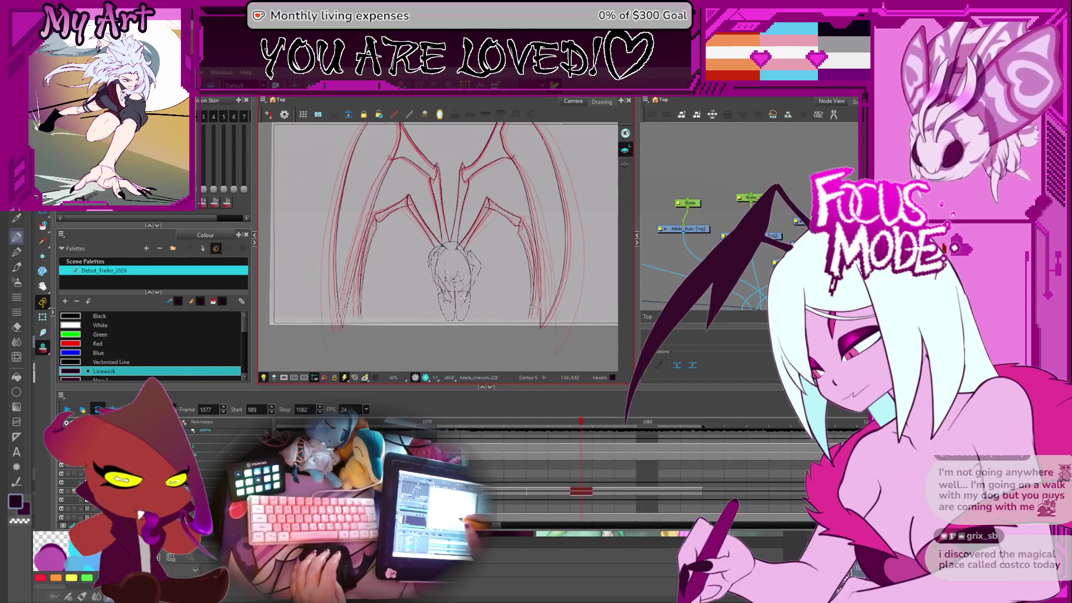
key(comma)
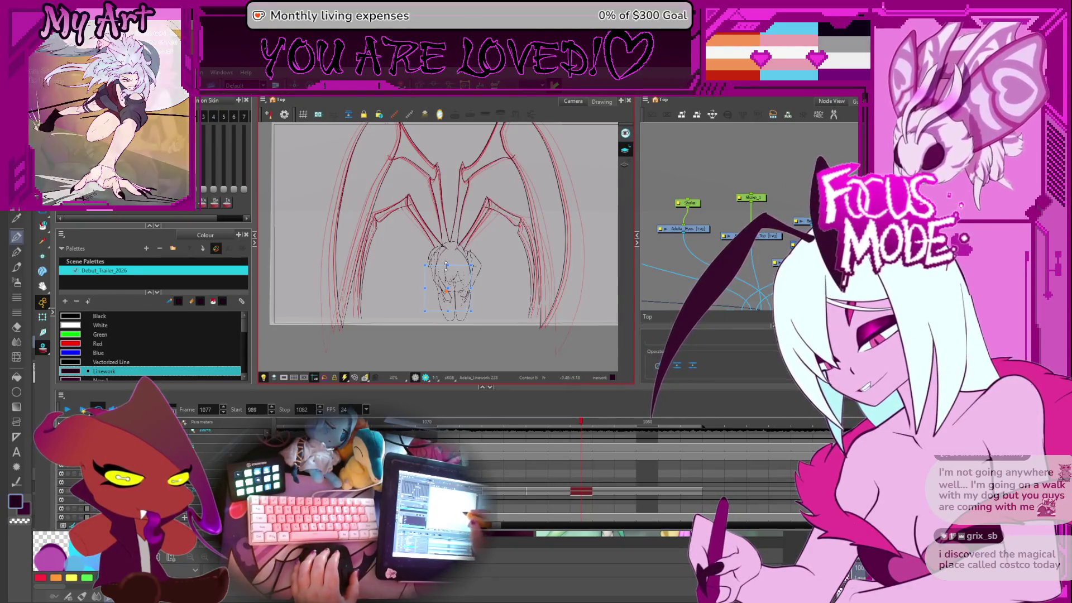
drag(492, 222, 493, 245)
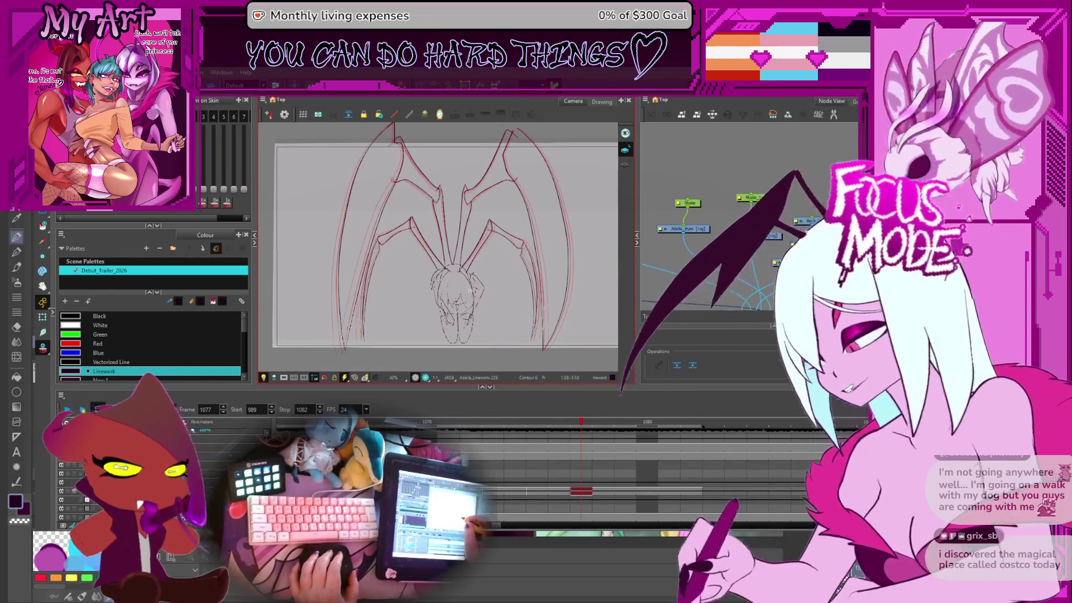
key(2)
mouse_move(535, 318)
mouse_down()
mouse_move(556, 314)
mouse_move(577, 282)
mouse_move(508, 306)
mouse_up()
key(Return)
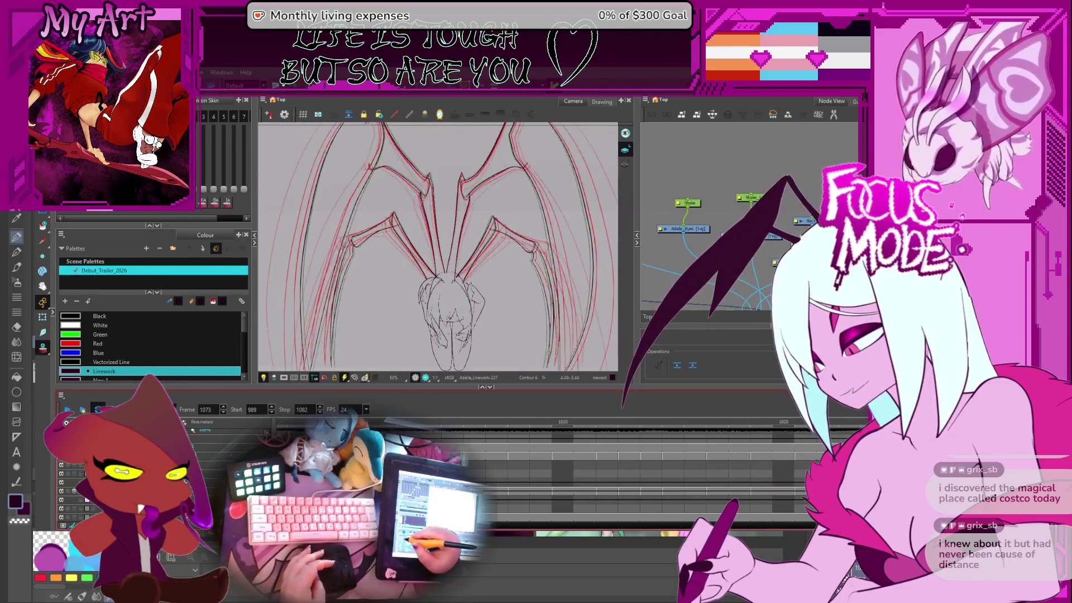
key(space)
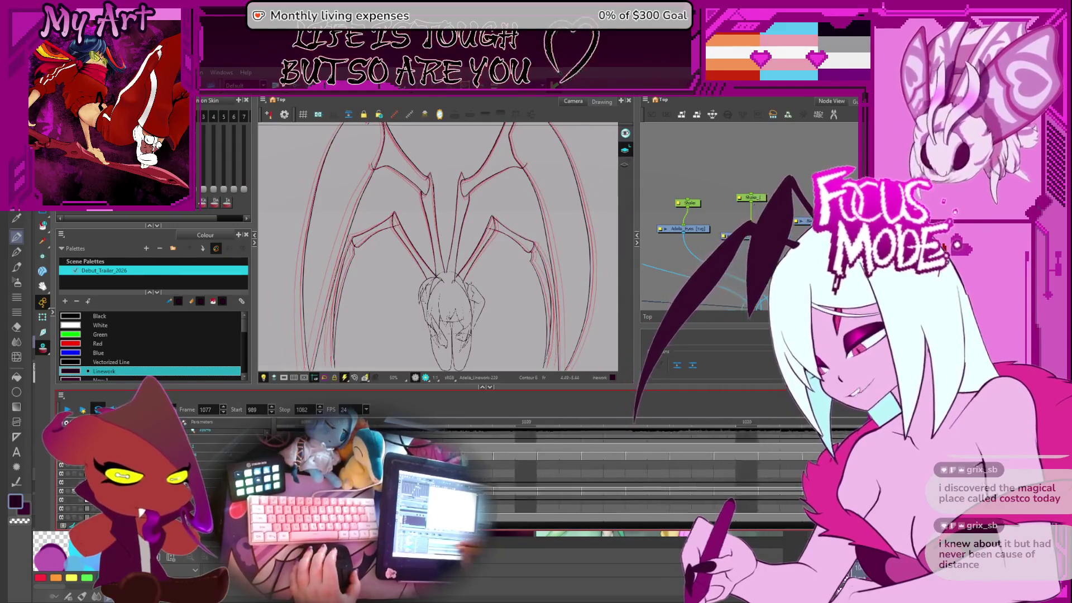
scroll(520, 458, right, 5)
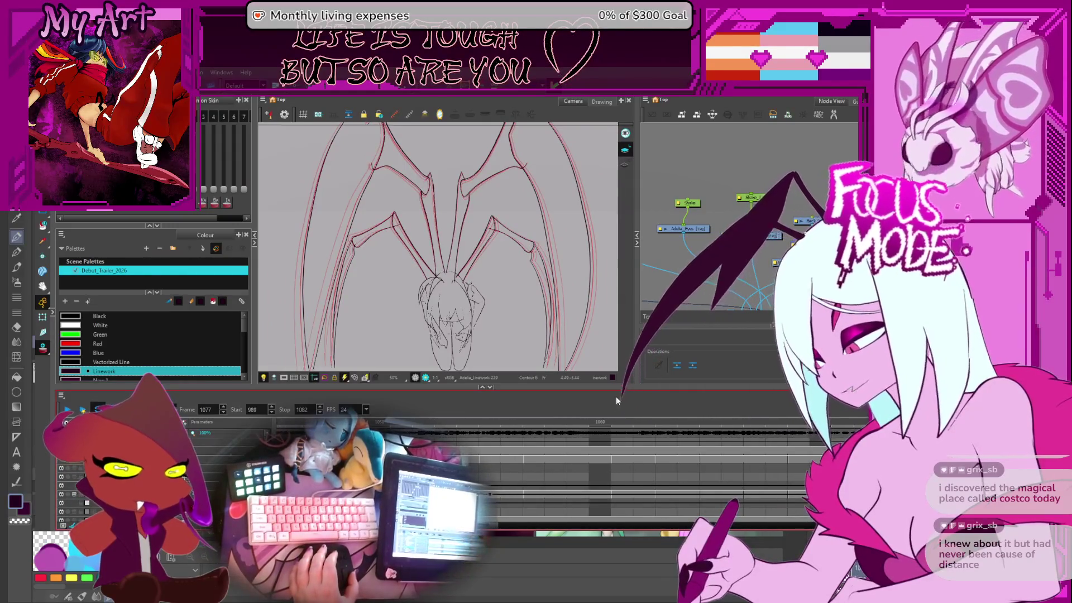
key(space)
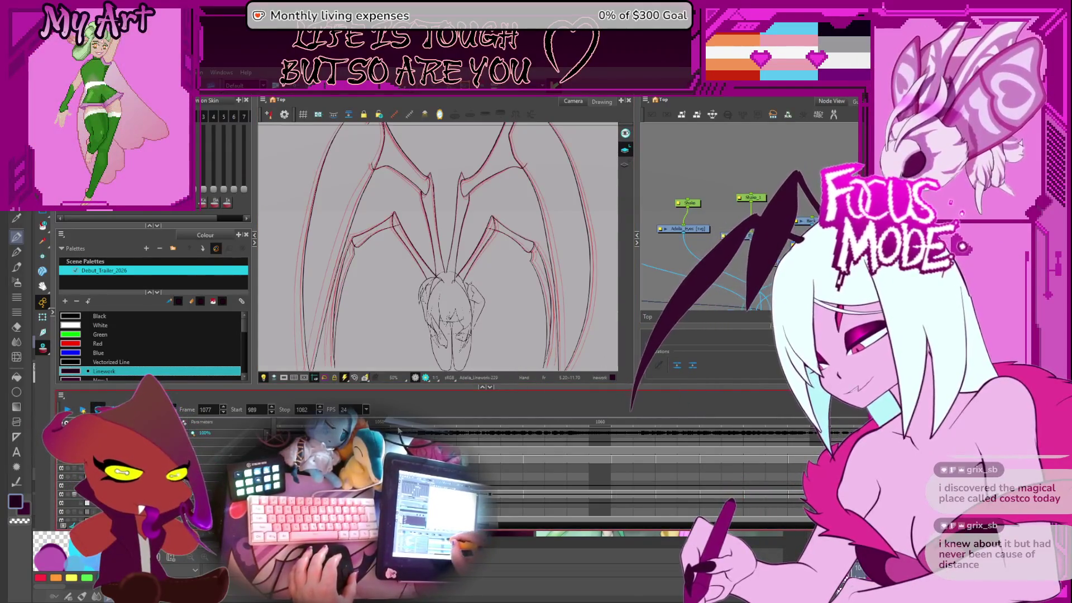
scroll(604, 458, down, 2)
scroll(603, 458, right, 5)
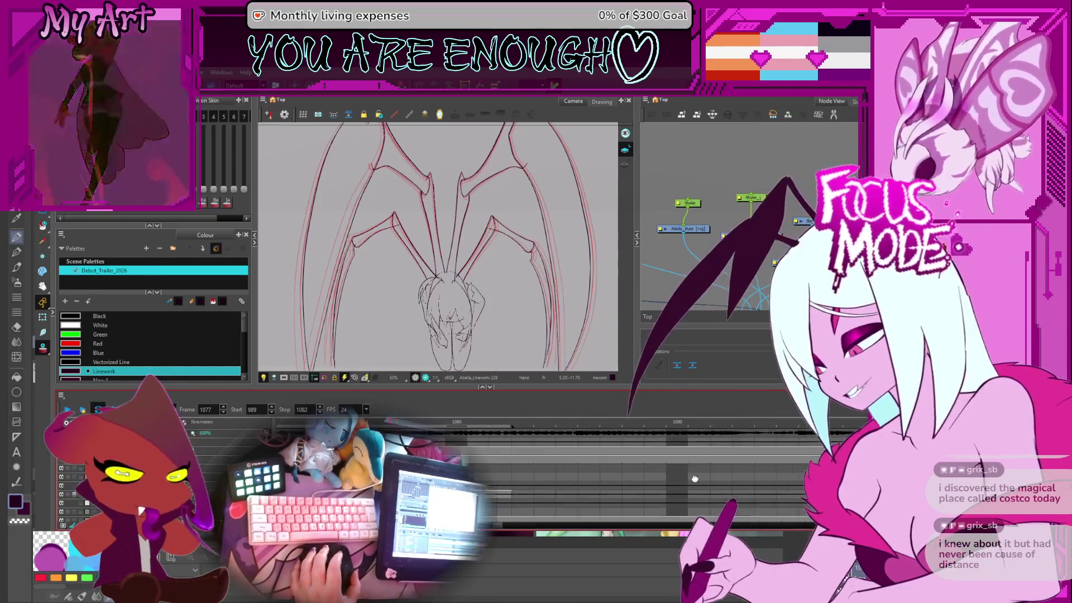
key(comma)
key(comma)
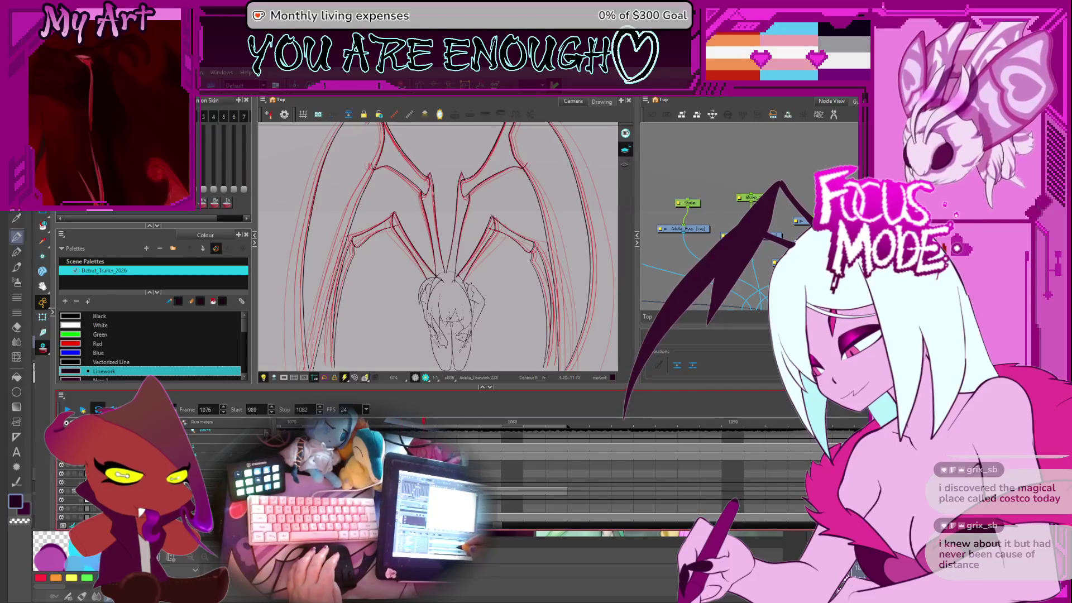
key(period)
key(comma)
key(period)
key(comma)
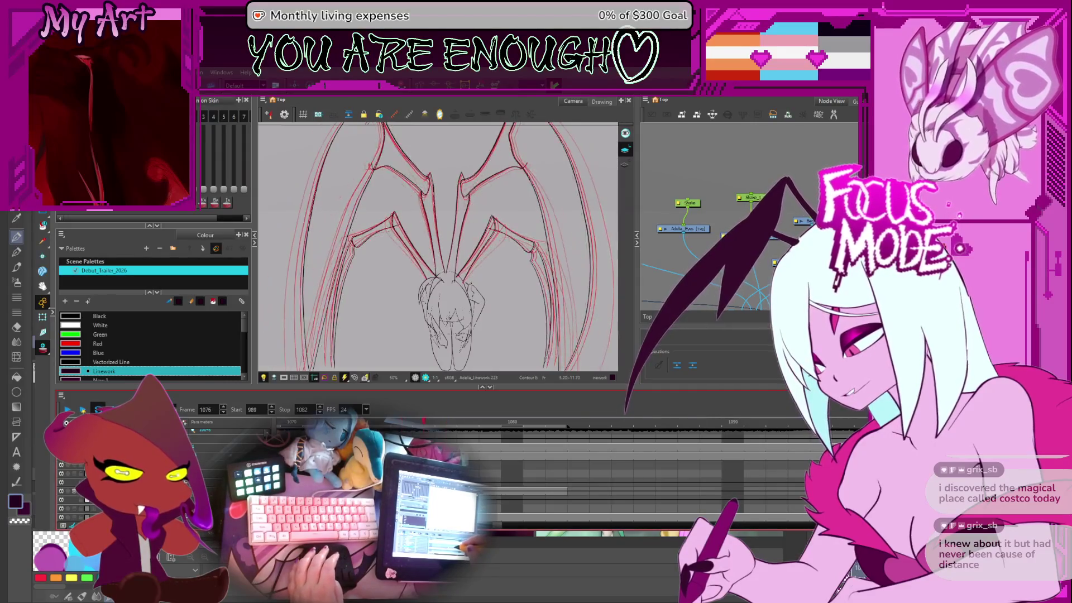
key(period)
key(alt+s)
Step: Select the left wing's long stroke and joint stroke and nudge them slightly right
drag(350, 247, 423, 221)
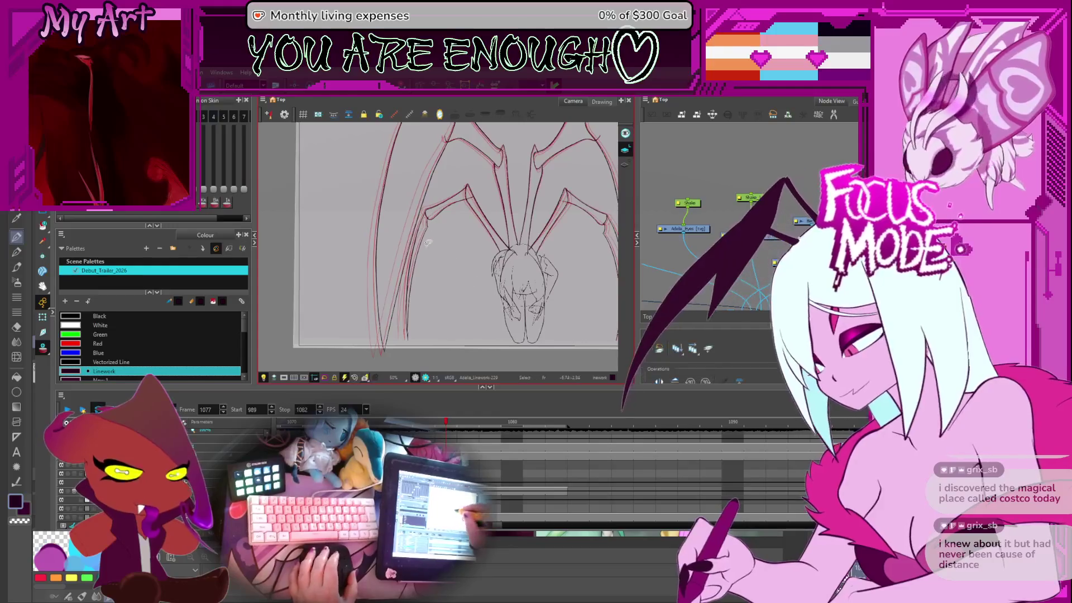
click(423, 222)
scroll(414, 271, up, 2)
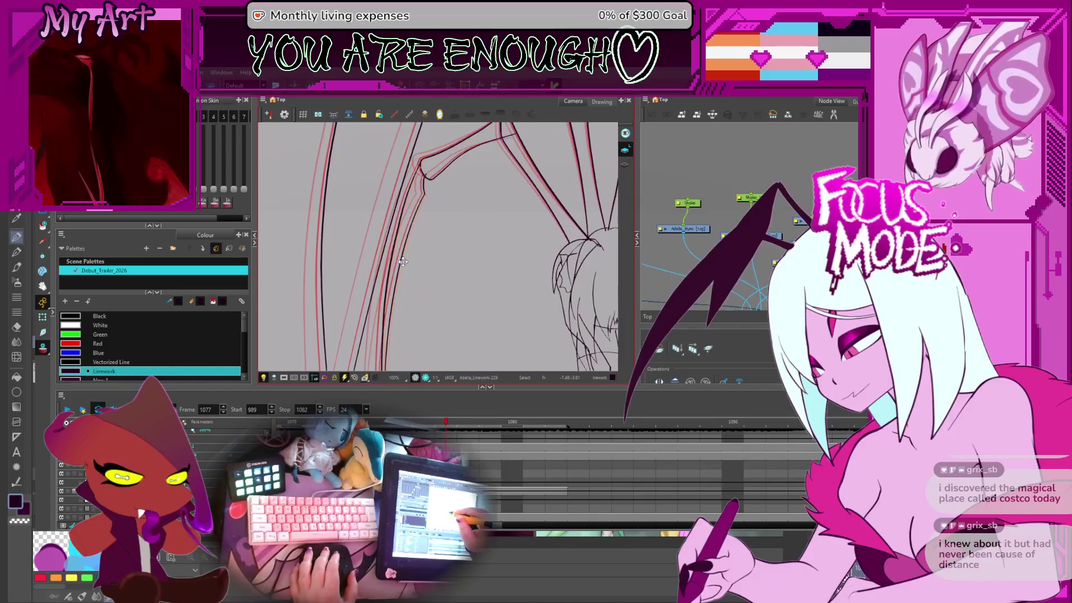
click(404, 260)
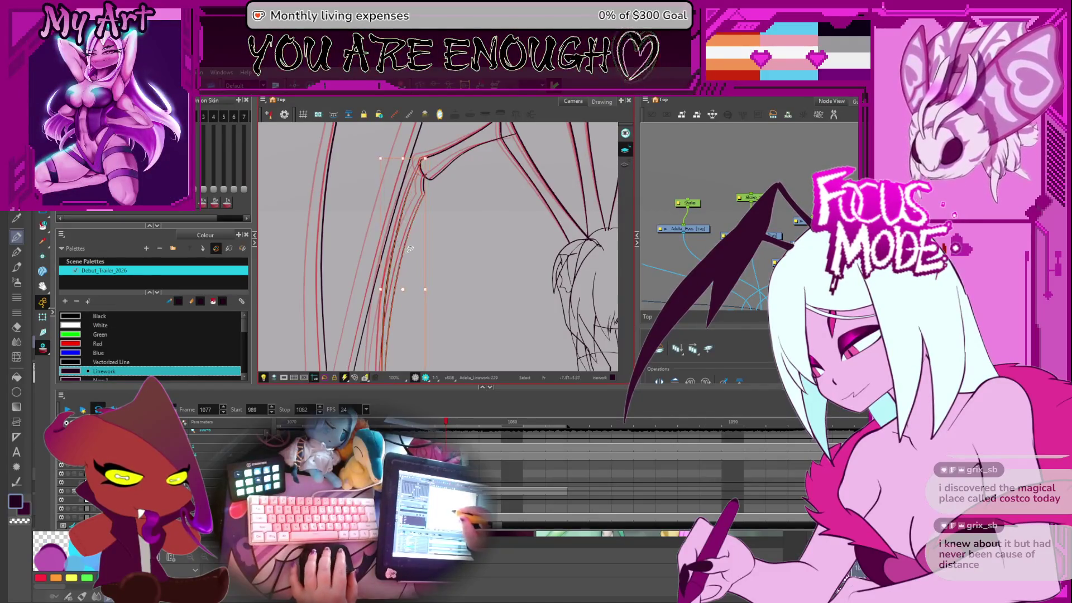
scroll(425, 257, up, 1)
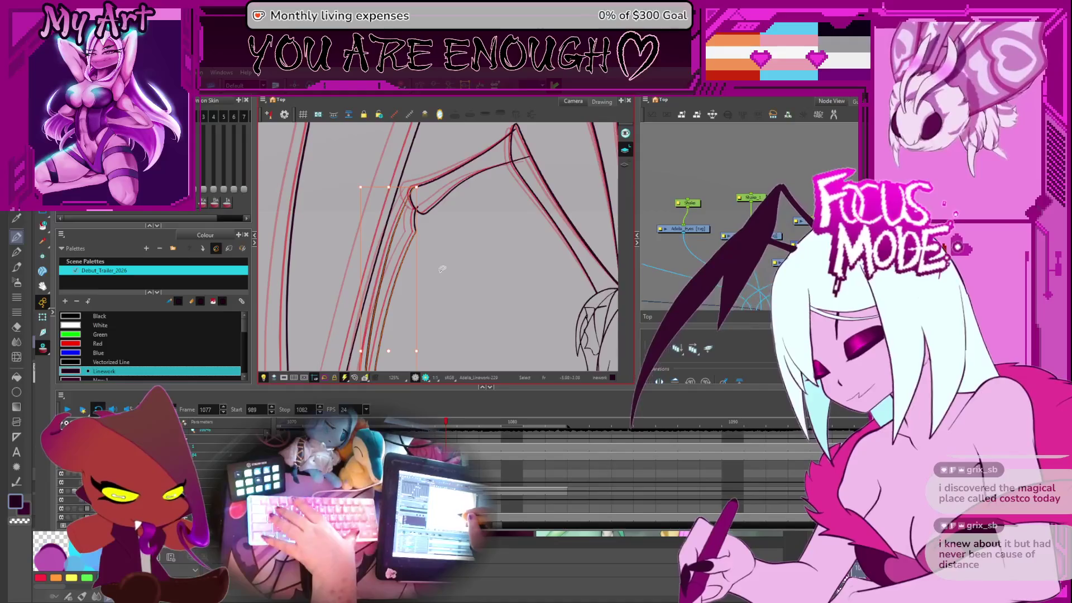
key(Right)
key(Right)
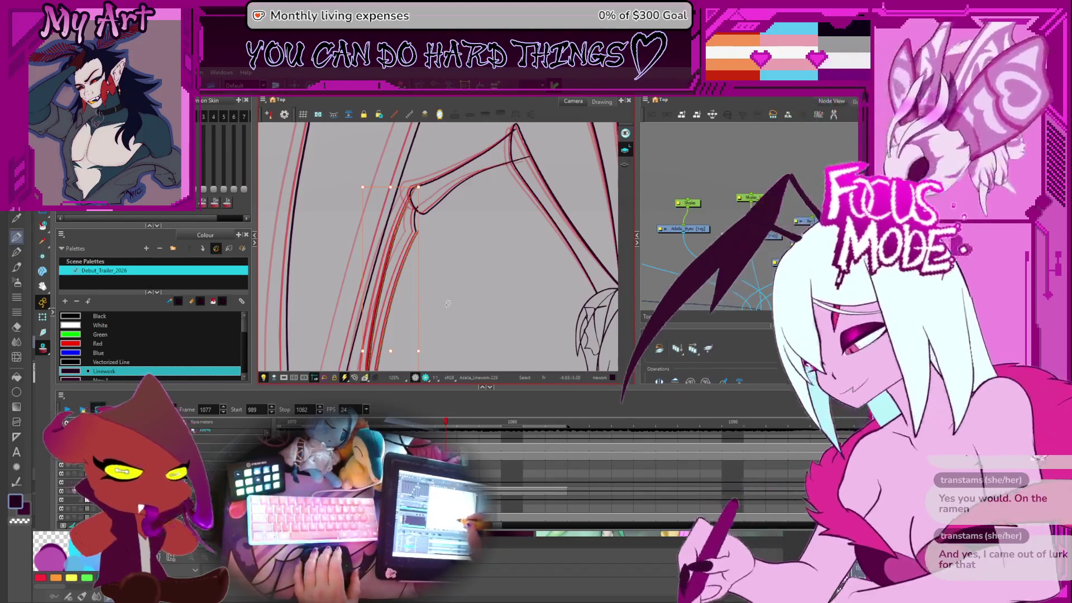
Step: Compare against the previous frame, then refine and deselect the wing joint stroke on frame 1077
key(2)
drag(437, 233, 468, 259)
key(comma)
key(comma)
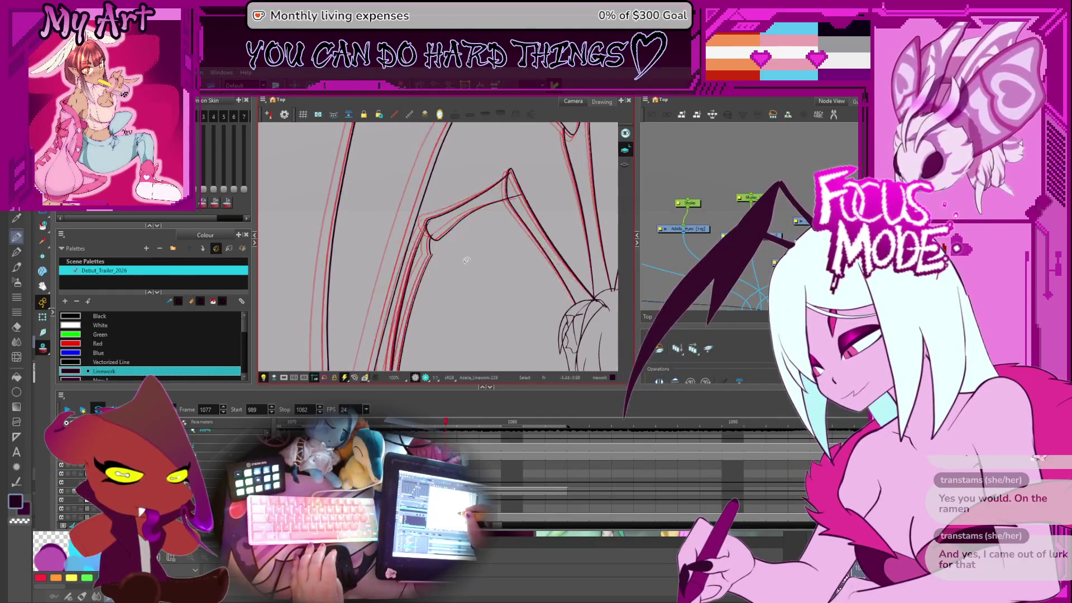
key(period)
key(2)
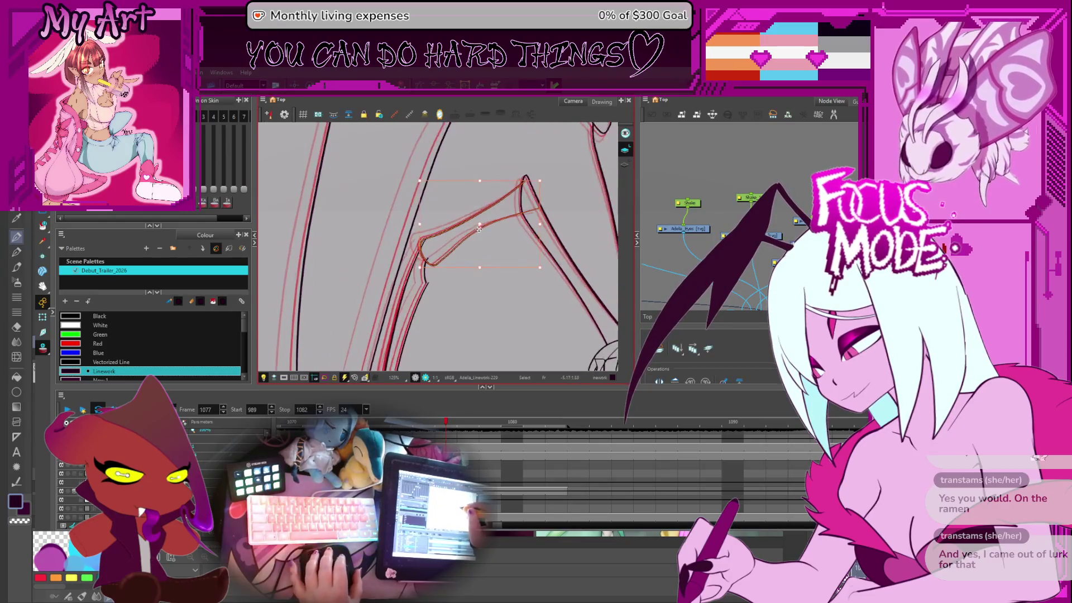
click(488, 216)
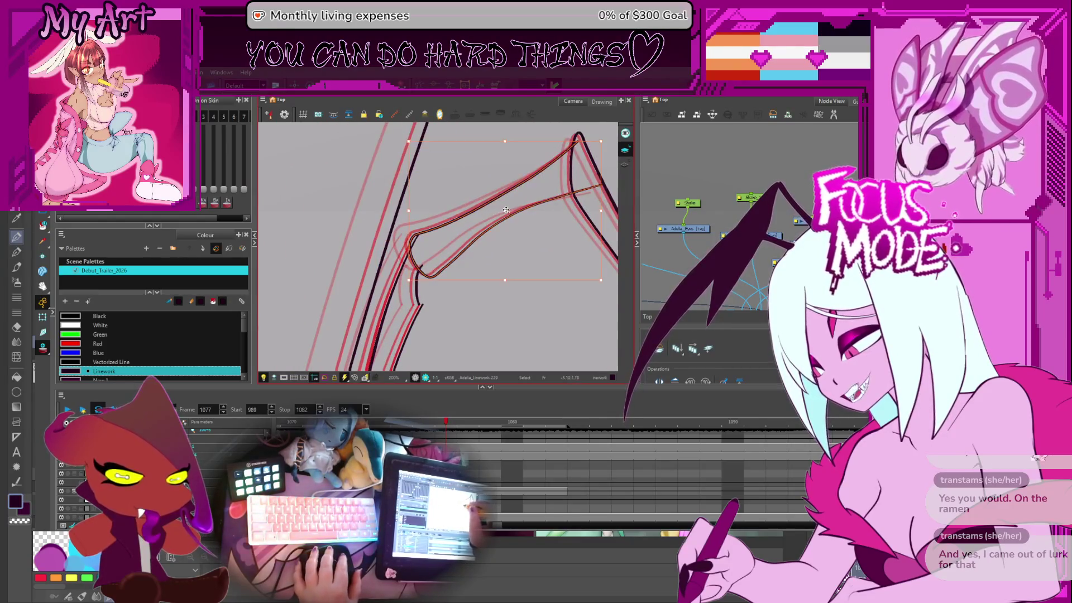
mouse_move(420, 256)
mouse_down()
mouse_move(455, 228)
mouse_move(426, 246)
mouse_up()
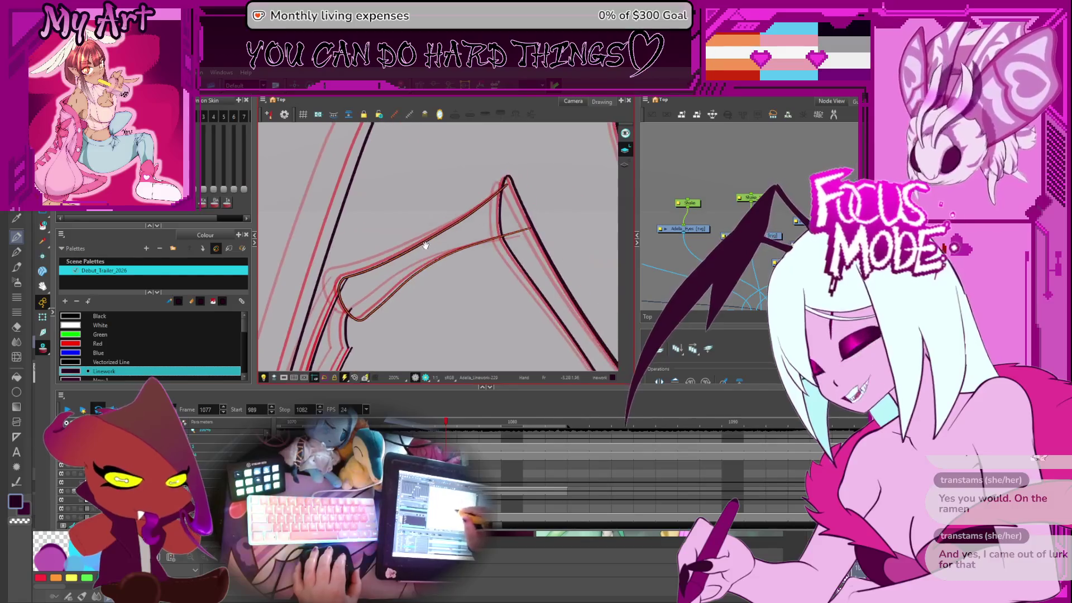
click(537, 182)
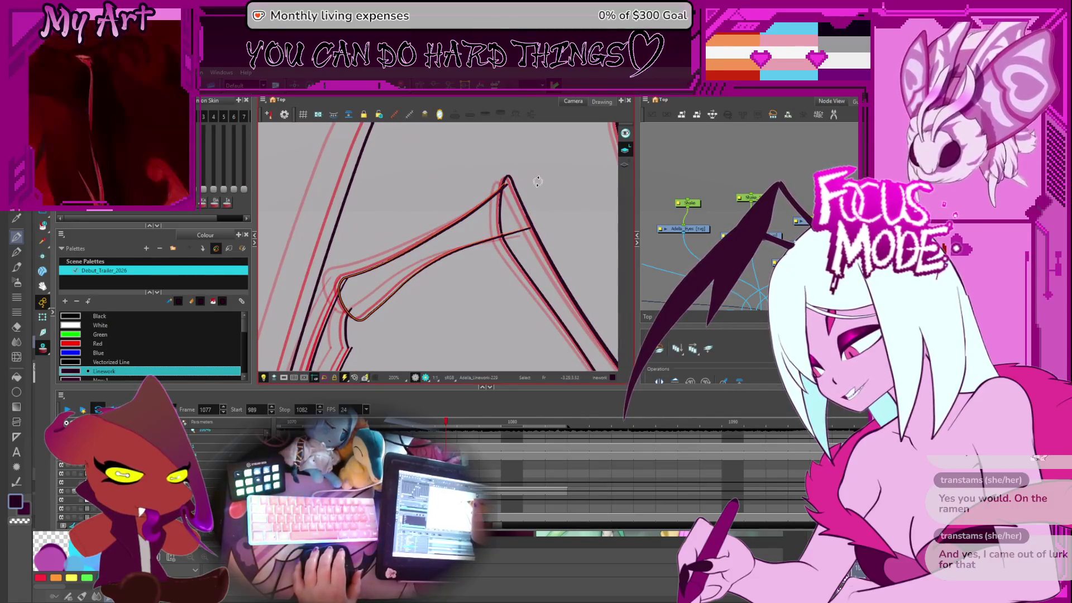
click(409, 252)
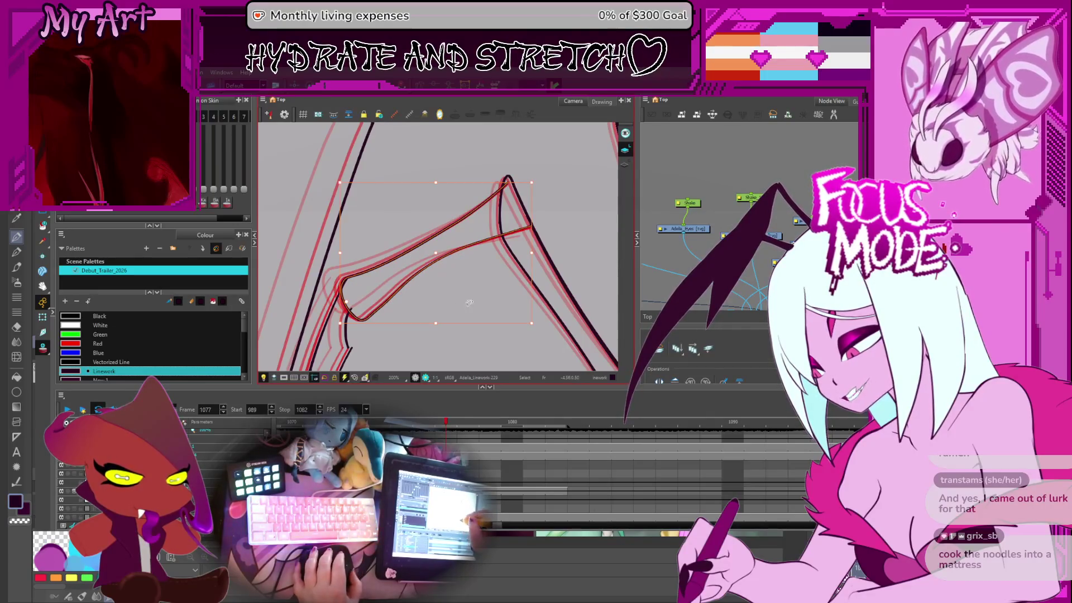
drag(469, 302, 461, 275)
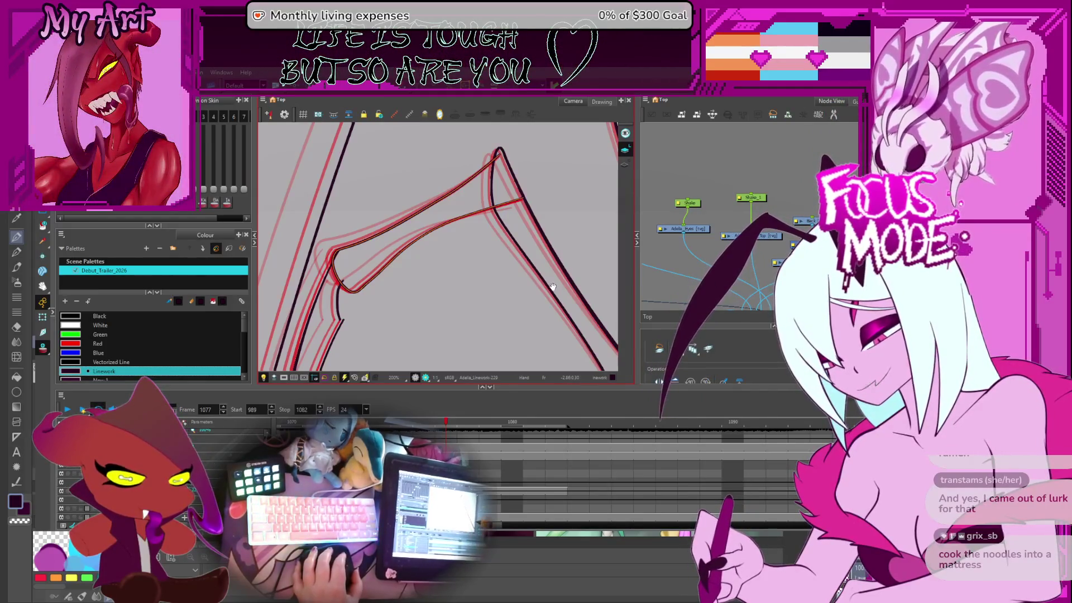
Step: Zoom in near the head and deselect the hair stroke
key(alt+s)
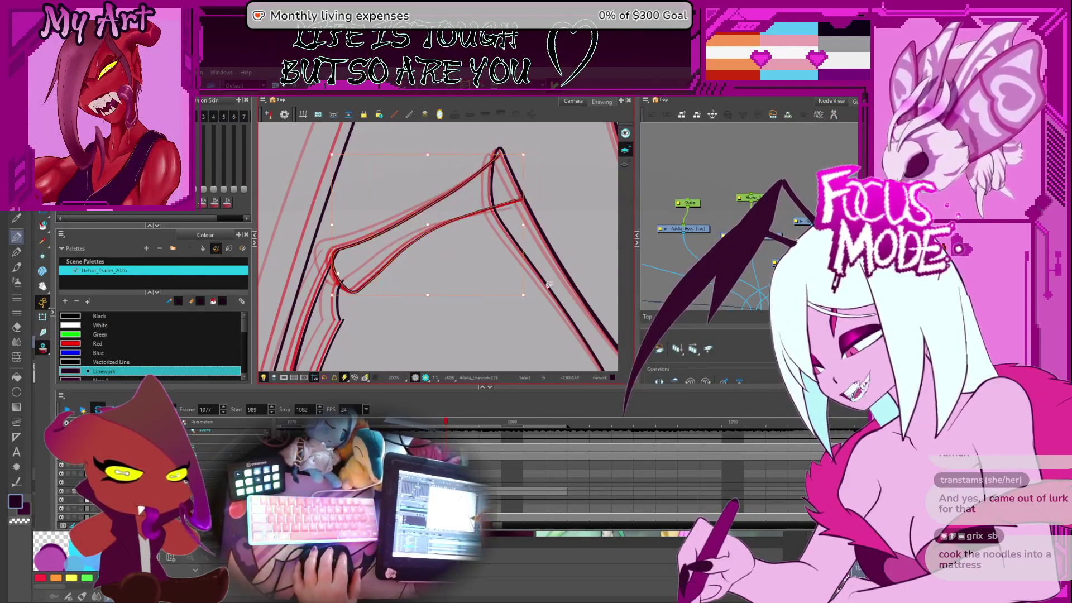
scroll(549, 285, down, 3)
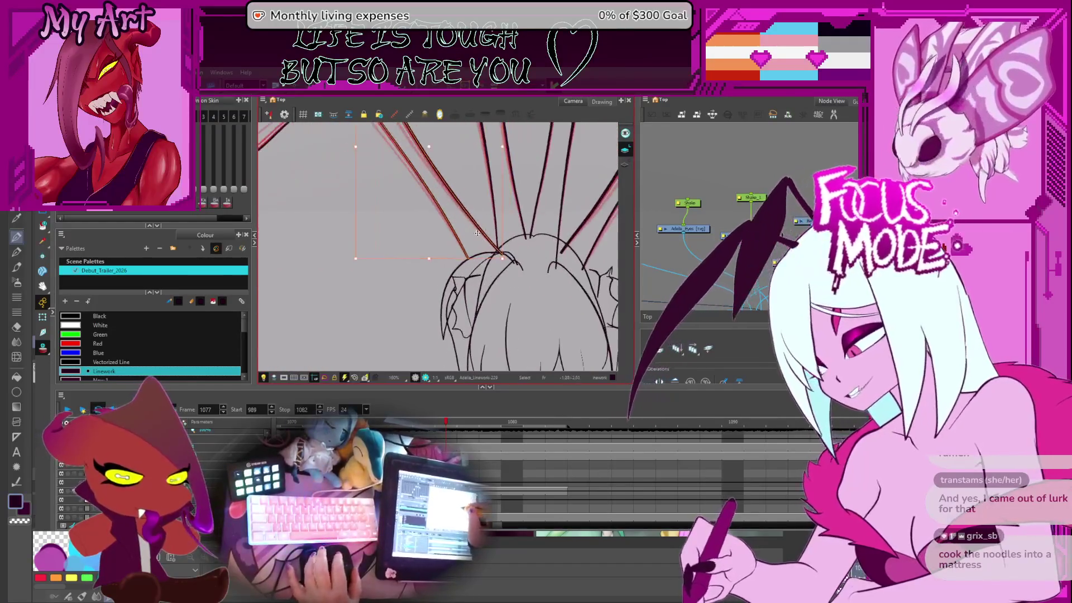
drag(477, 233, 454, 267)
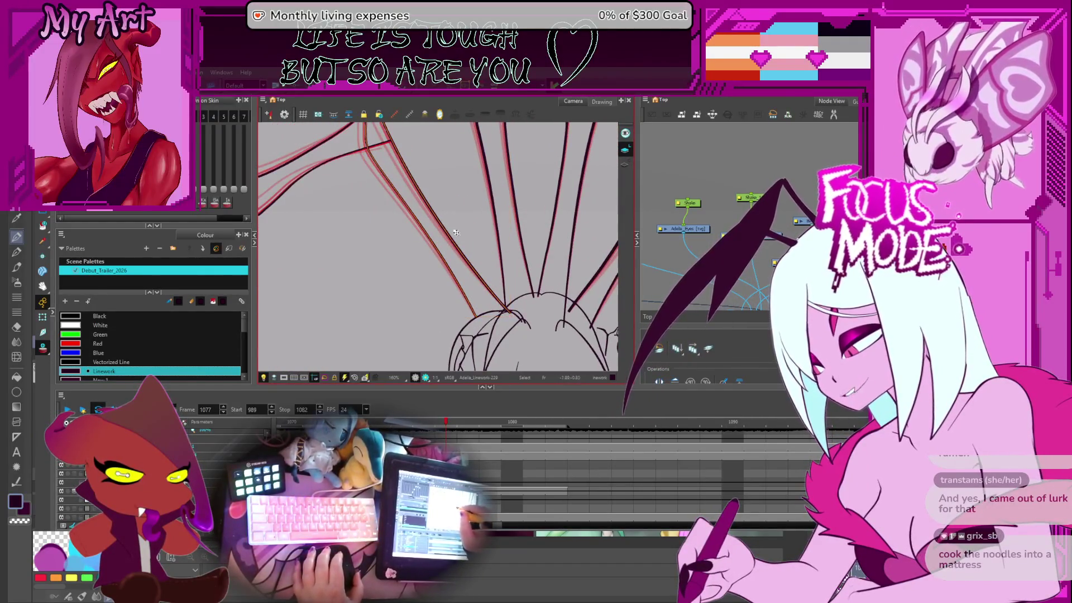
scroll(490, 317, up, 2)
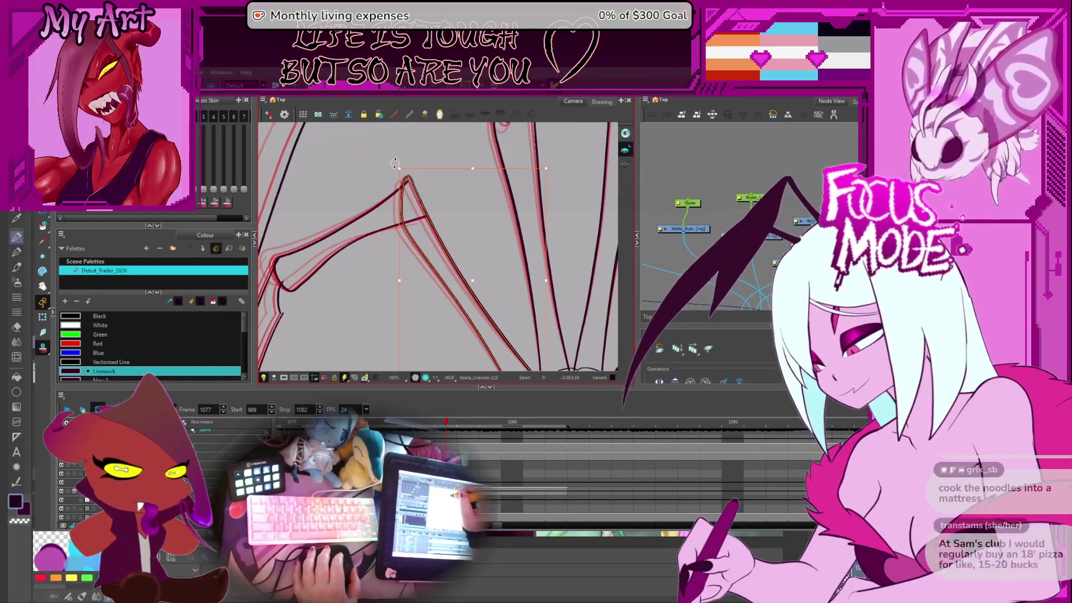
click(396, 163)
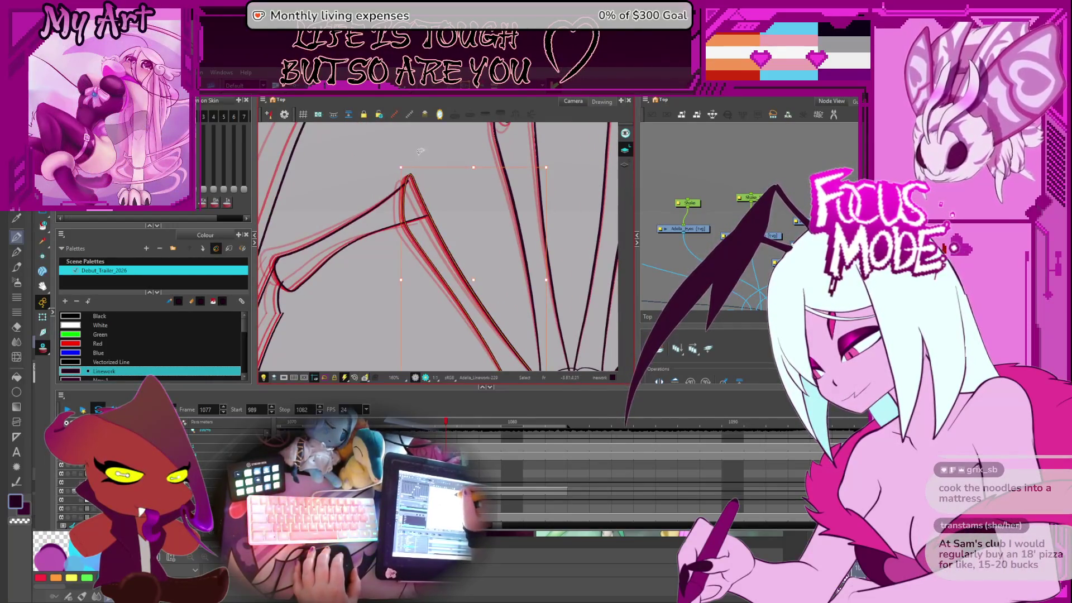
scroll(421, 151, down, 4)
scroll(530, 240, up, 3)
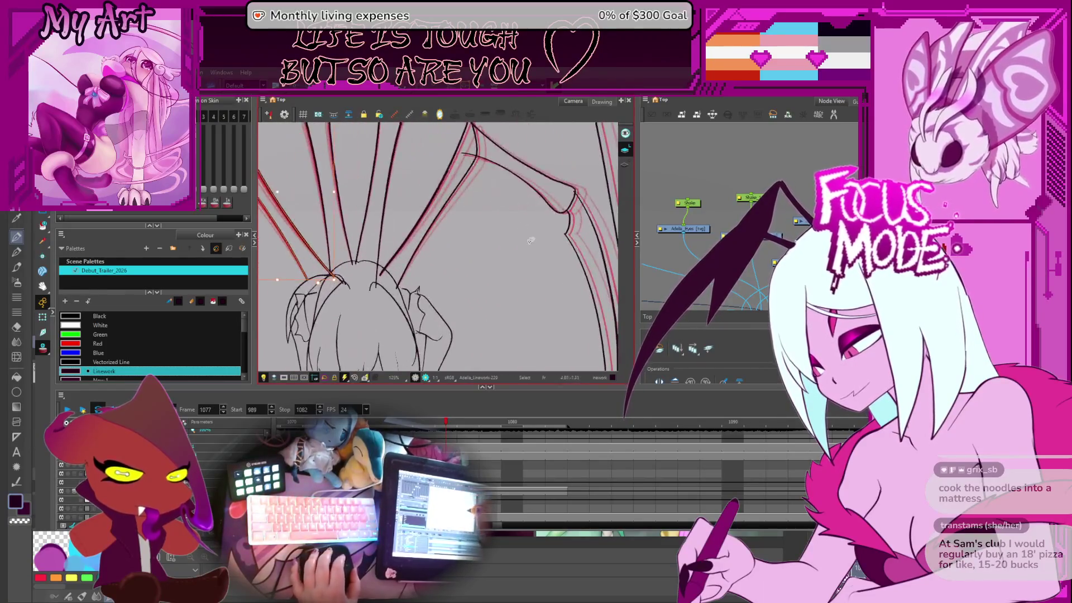
scroll(592, 202, right, 3)
Step: Adjust the stroke along the wing's right edge to sit against the cleanup line, then deselect
click(511, 260)
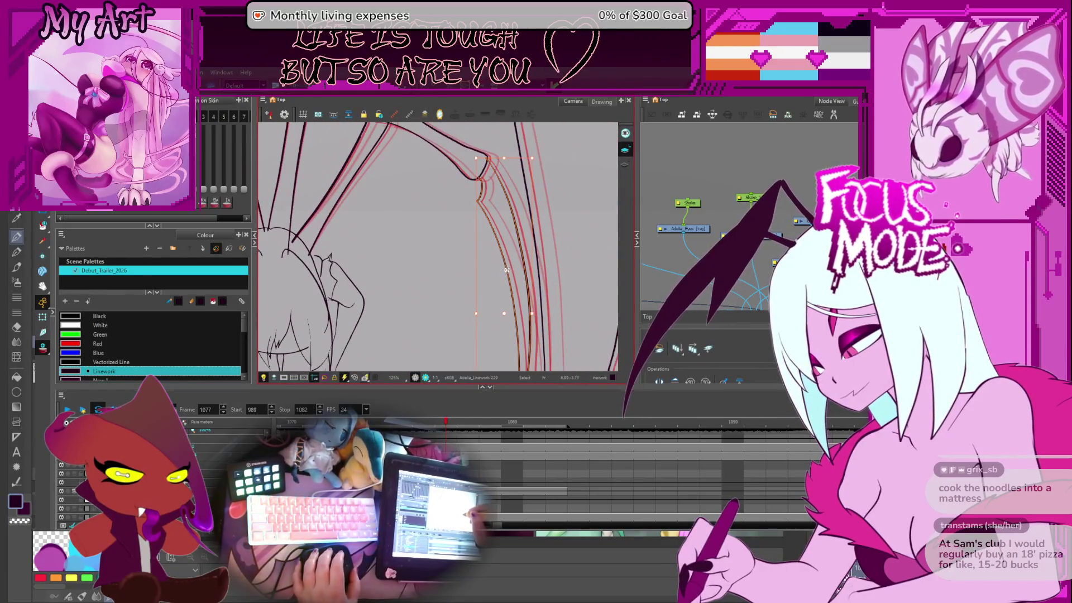
scroll(491, 270, up, 2)
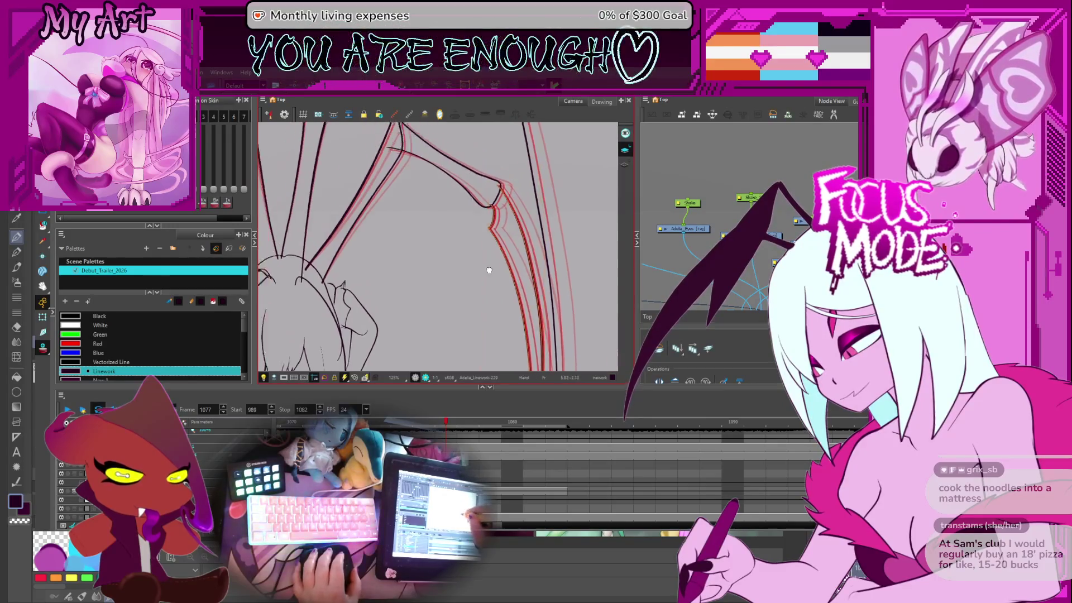
drag(463, 239, 479, 263)
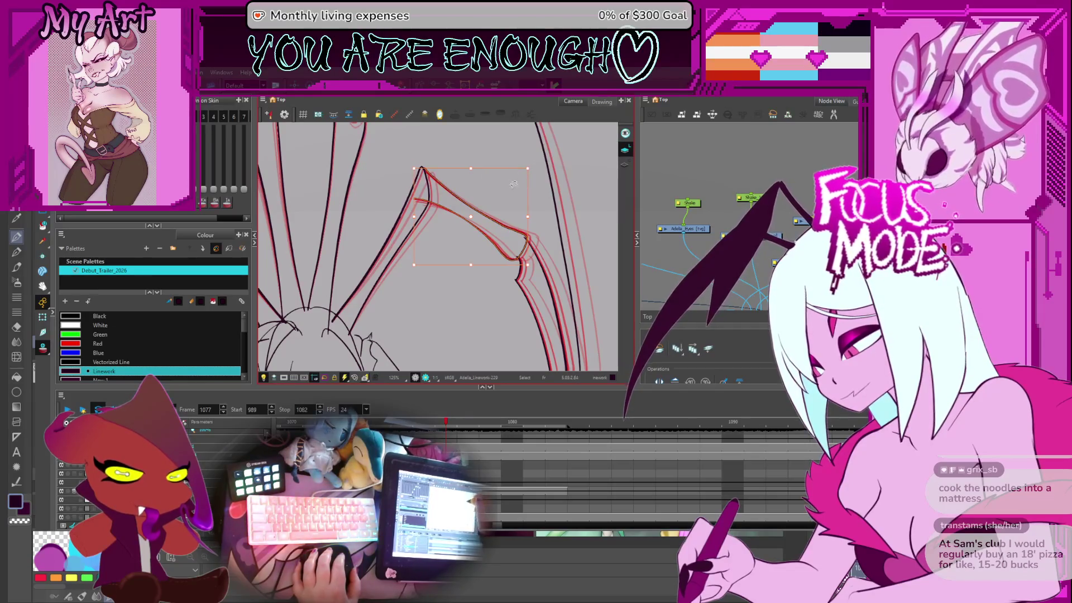
scroll(521, 218, up, 3)
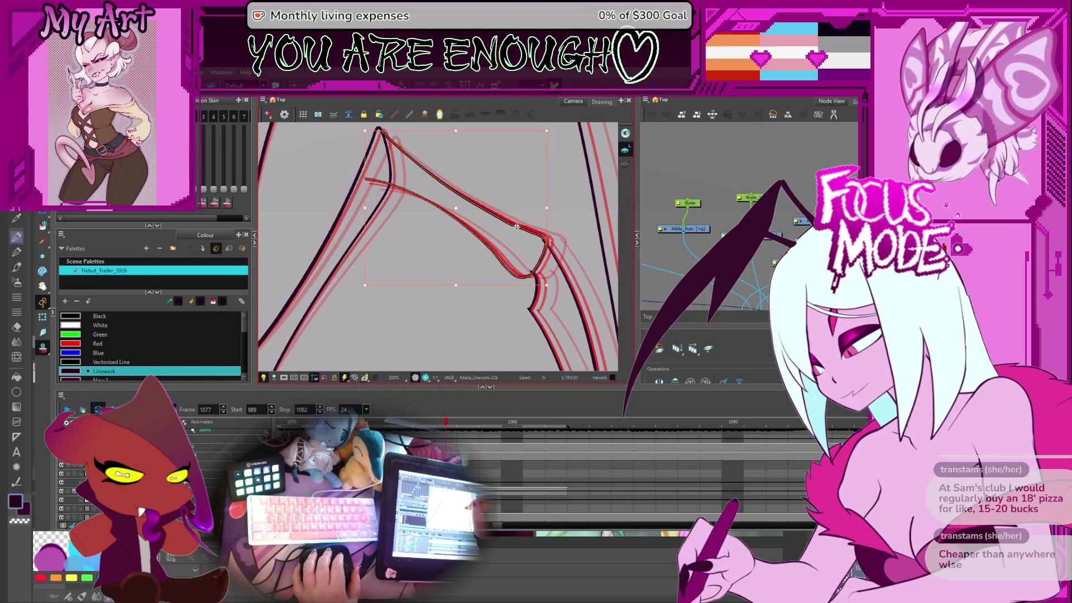
click(516, 228)
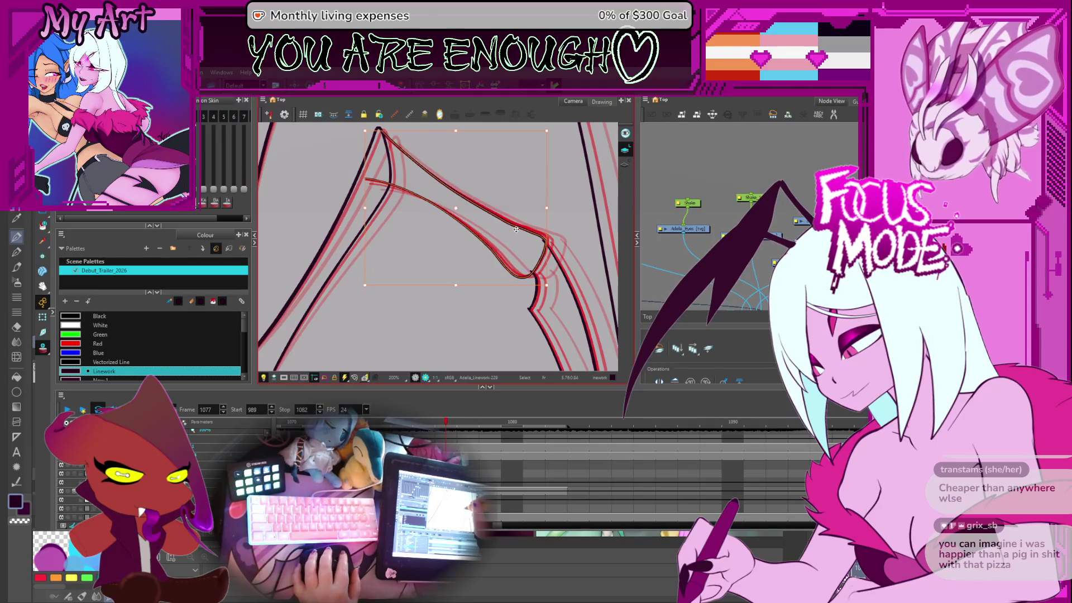
Step: Adjust the top-right and long diagonal wing strokes, then zoom back out to 50%
drag(494, 218, 521, 186)
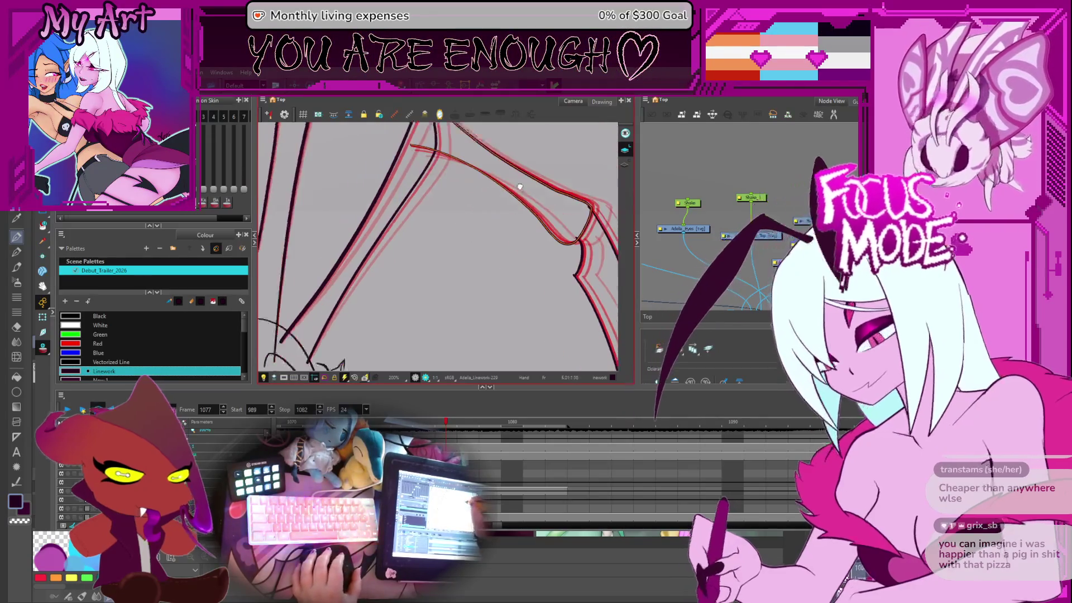
scroll(533, 228, down, 2)
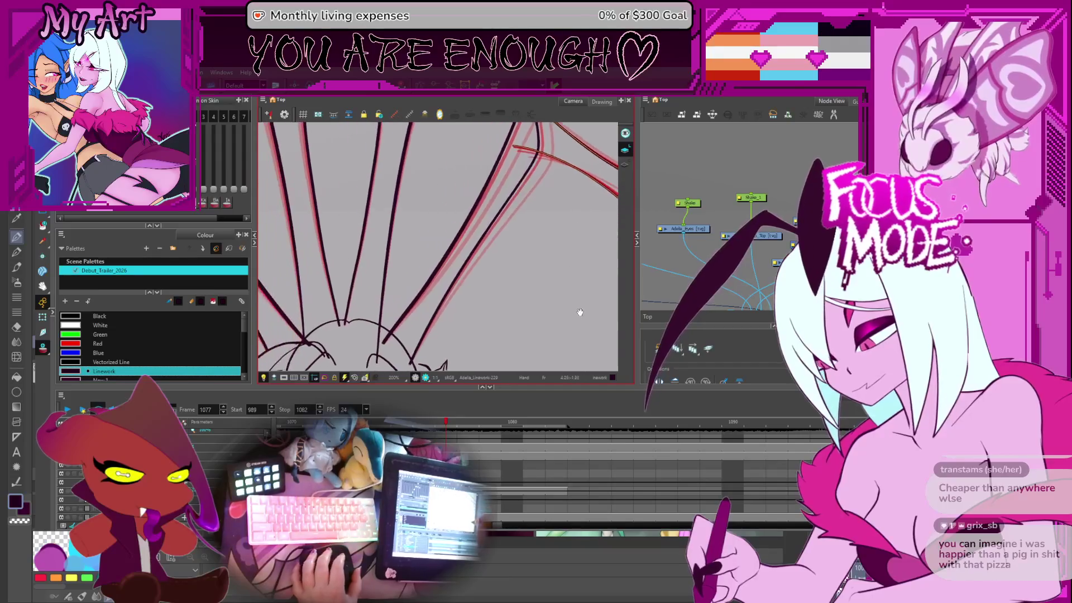
click(550, 184)
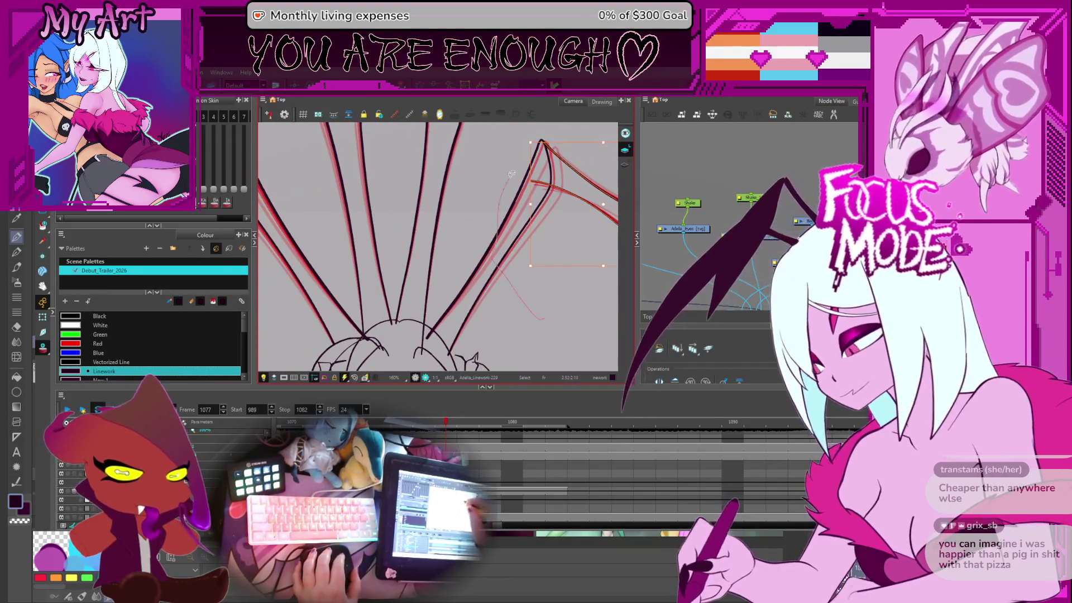
click(509, 245)
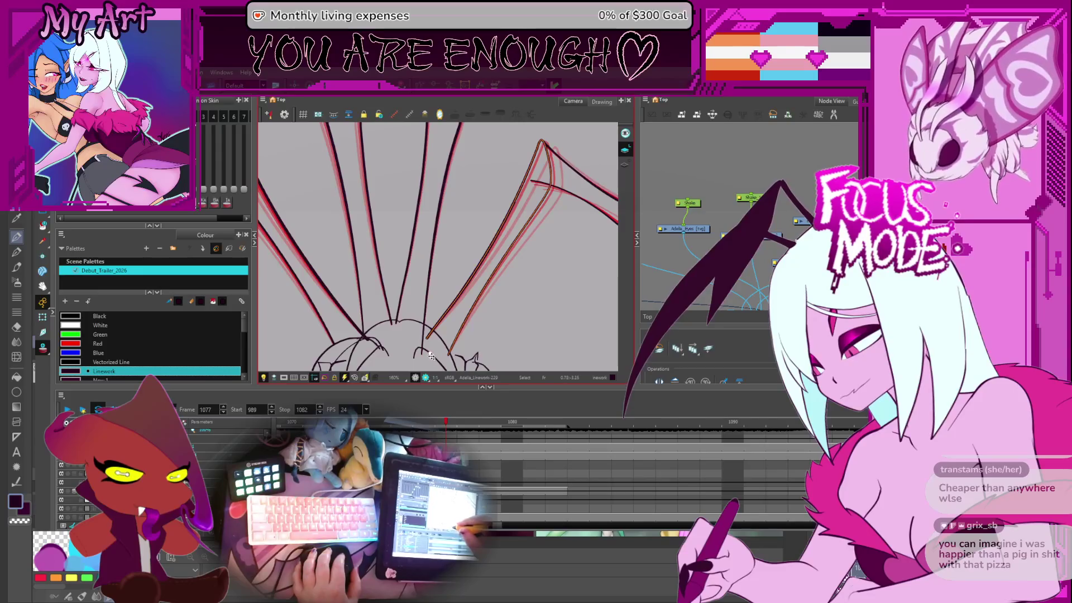
click(557, 135)
drag(557, 136, 549, 181)
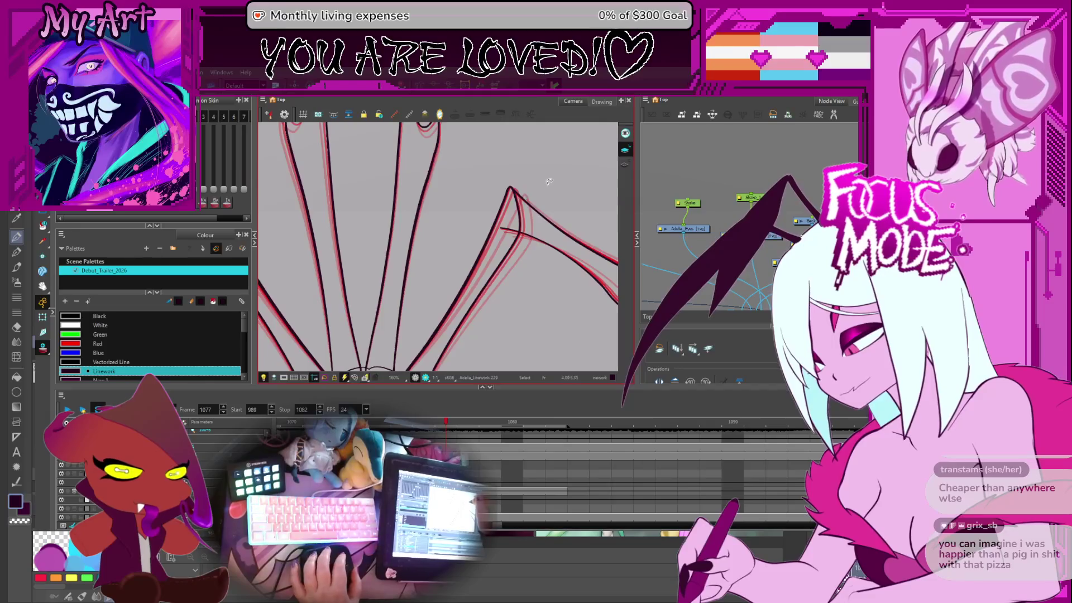
scroll(549, 182, down, 4)
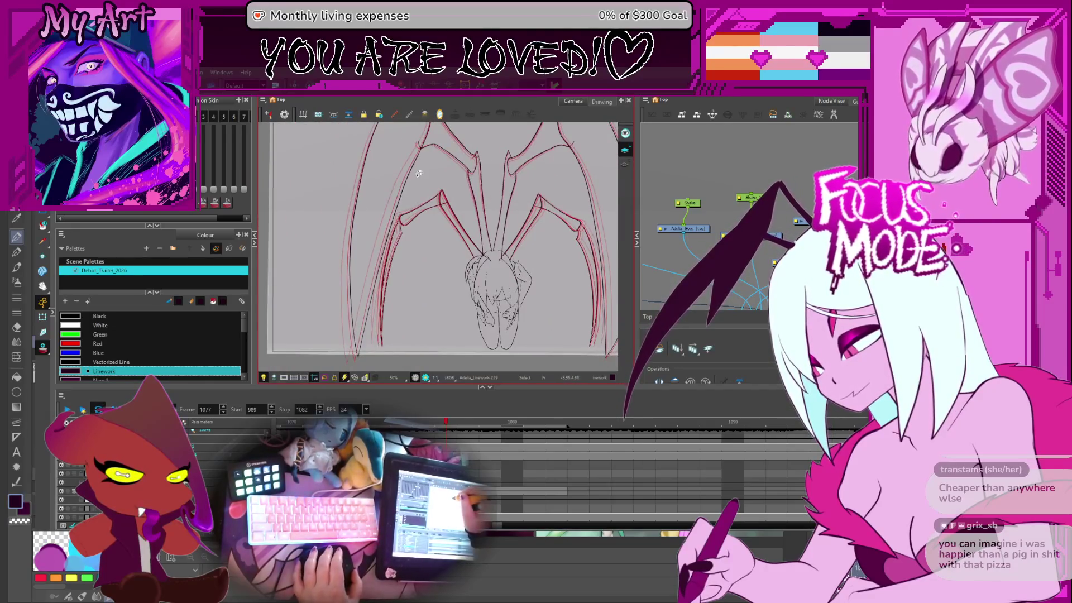
Step: Select and release the left wing's outer stroke, then zoom to 160% centred on its joint
click(383, 246)
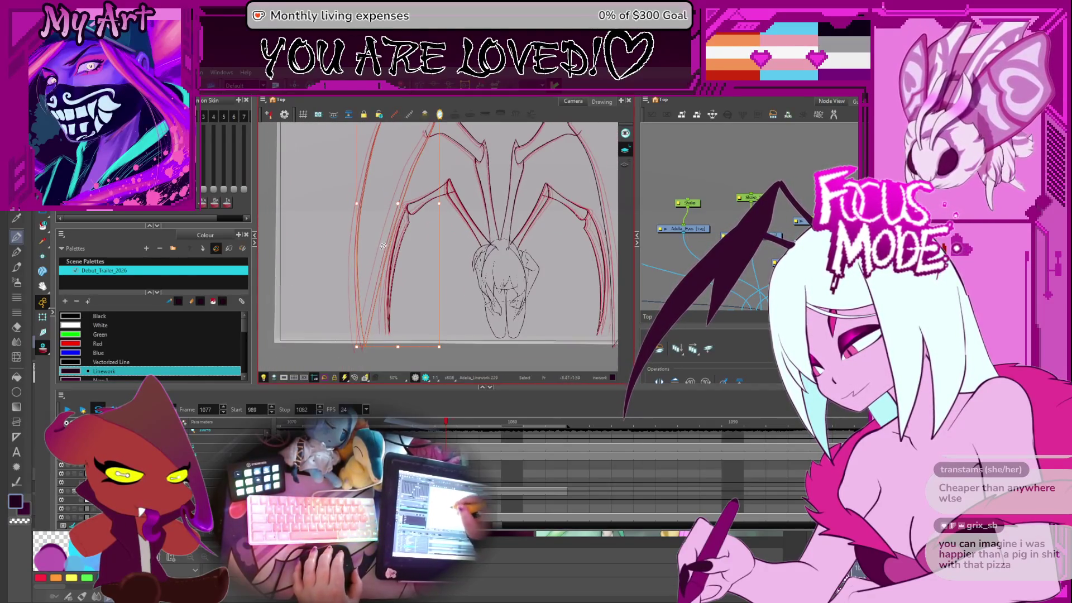
click(382, 346)
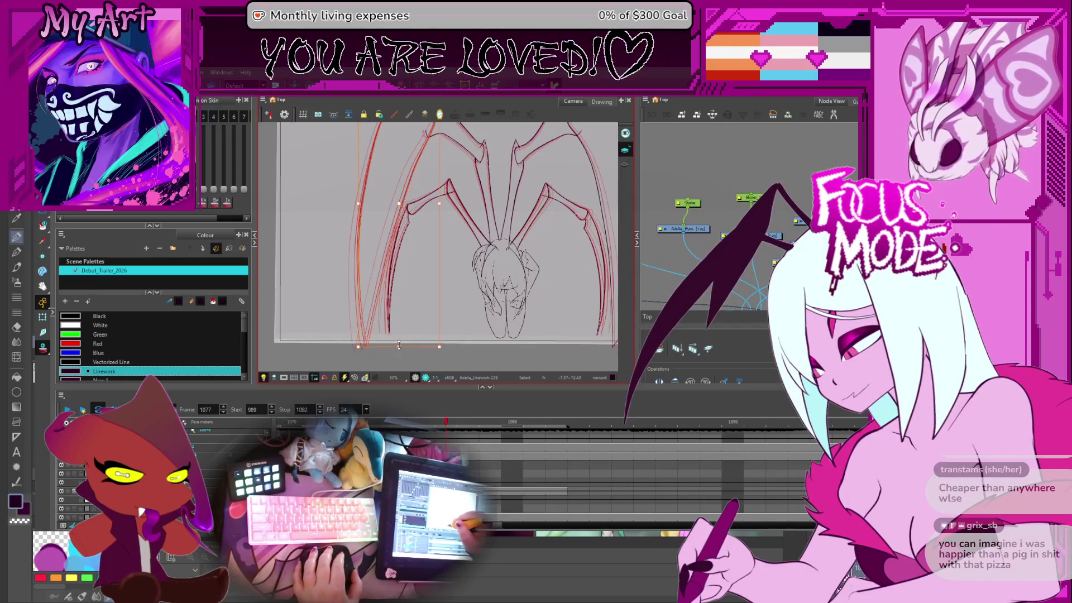
scroll(413, 254, up, 5)
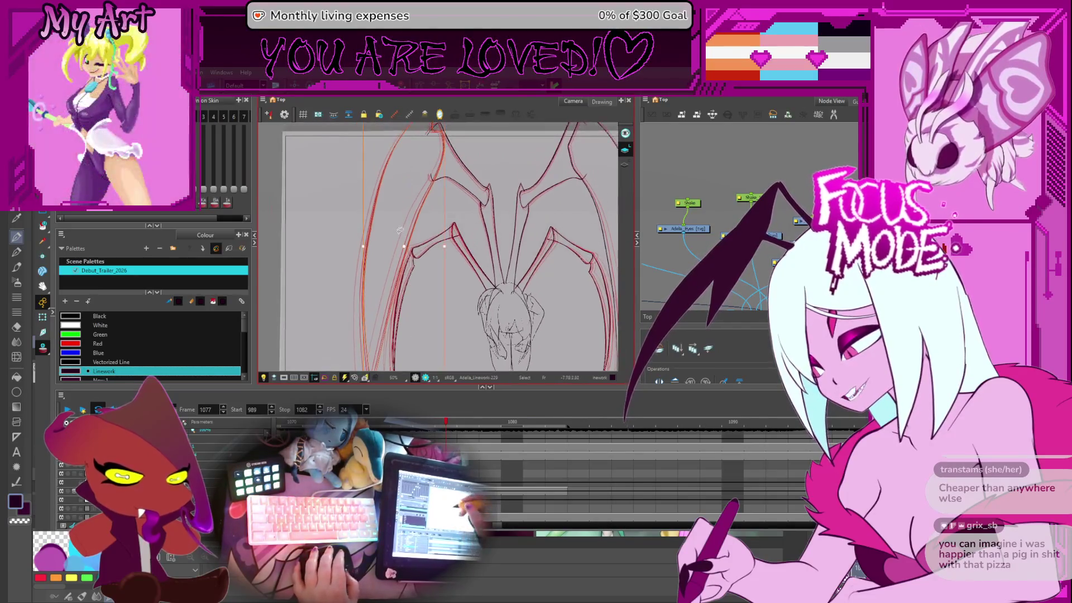
drag(350, 216, 419, 250)
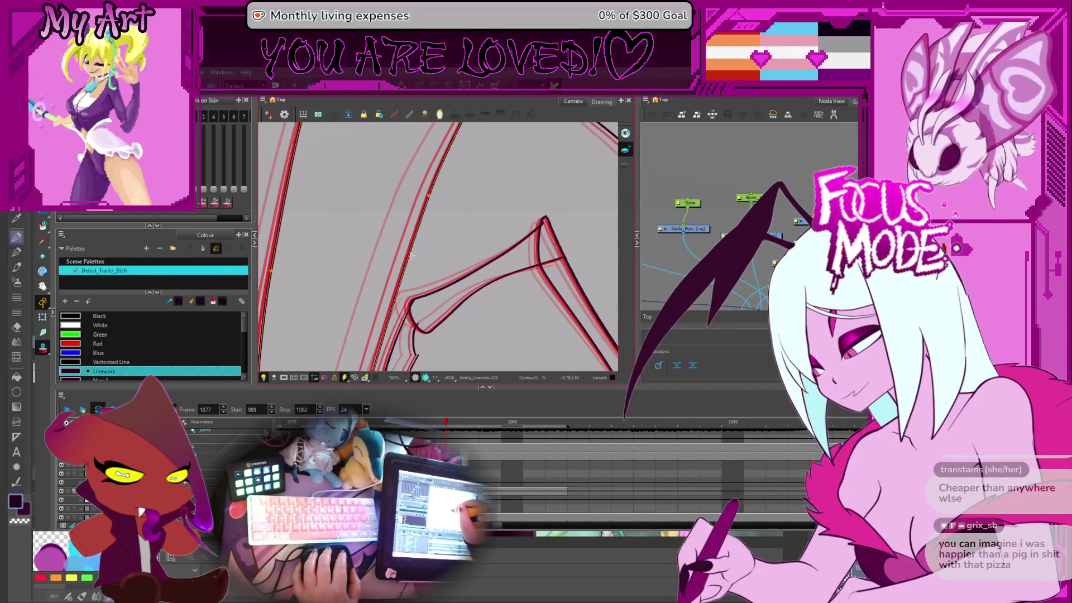
Step: Lasso the left contour stroke's top points and drag them up and right into a sharper peak
mouse_move(426, 194)
mouse_down()
mouse_move(447, 251)
mouse_move(376, 272)
mouse_move(408, 184)
mouse_move(391, 234)
mouse_move(416, 192)
mouse_up()
click(433, 177)
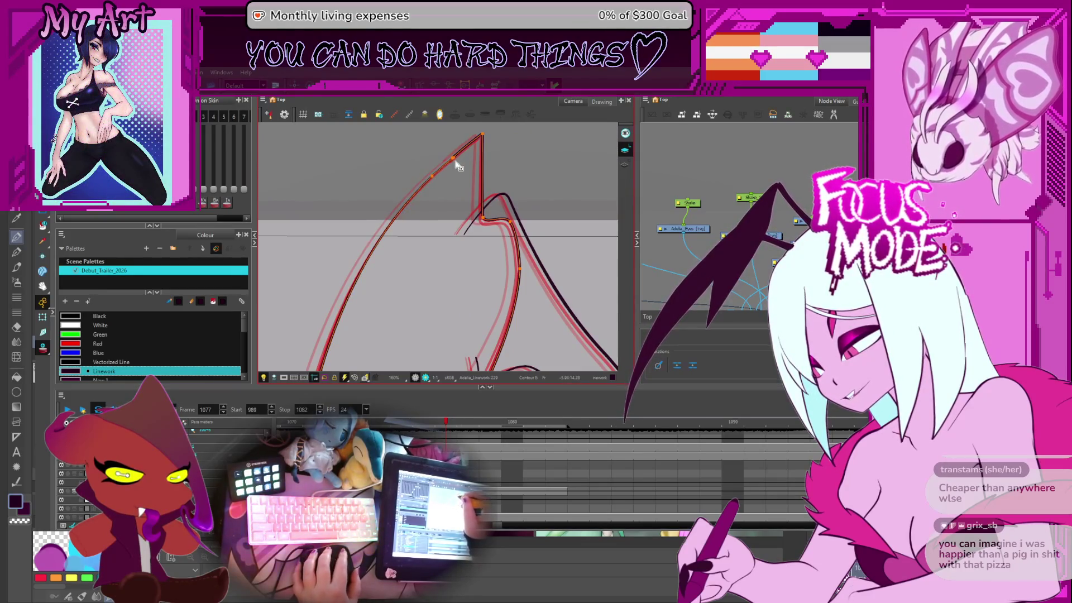
drag(448, 145, 450, 148)
drag(423, 195, 435, 180)
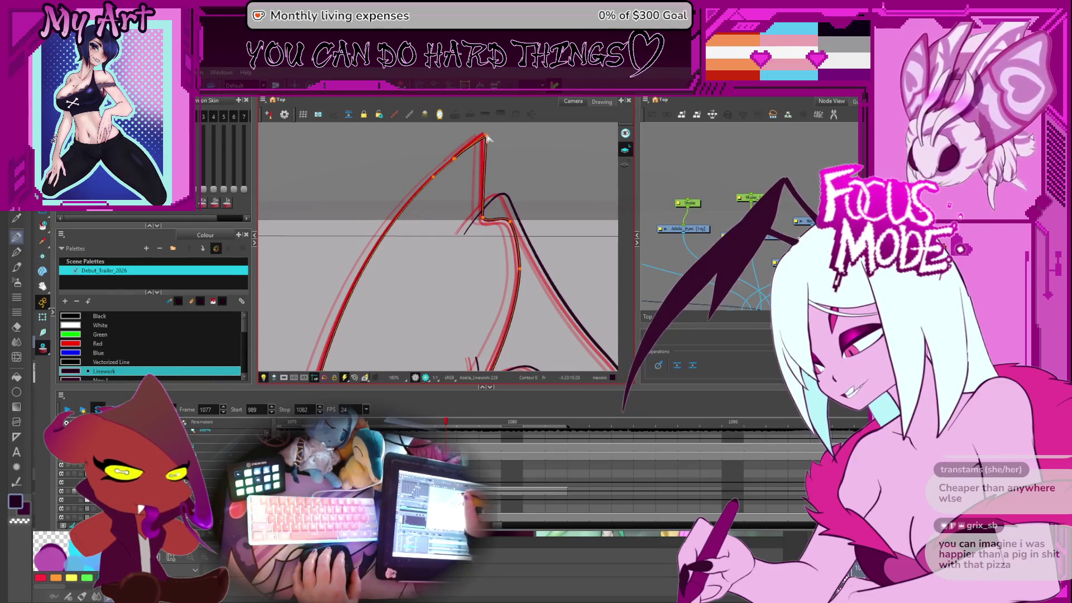
mouse_move(487, 138)
mouse_down()
mouse_move(392, 338)
mouse_move(473, 249)
mouse_move(435, 263)
mouse_move(430, 227)
mouse_move(434, 239)
mouse_up()
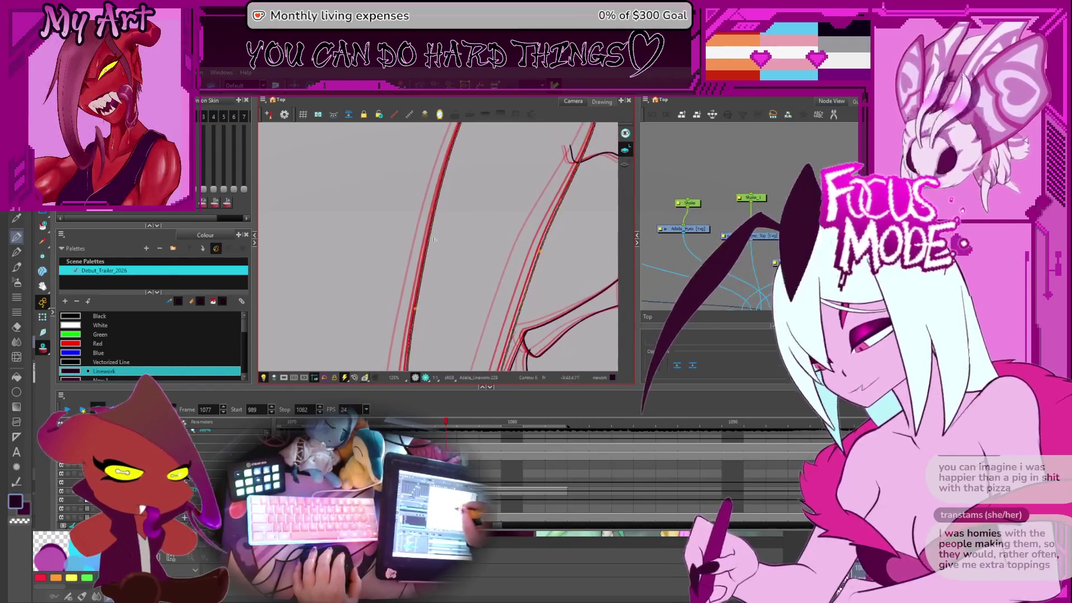
mouse_move(428, 308)
mouse_down()
mouse_move(443, 257)
mouse_move(436, 342)
mouse_move(412, 234)
mouse_up()
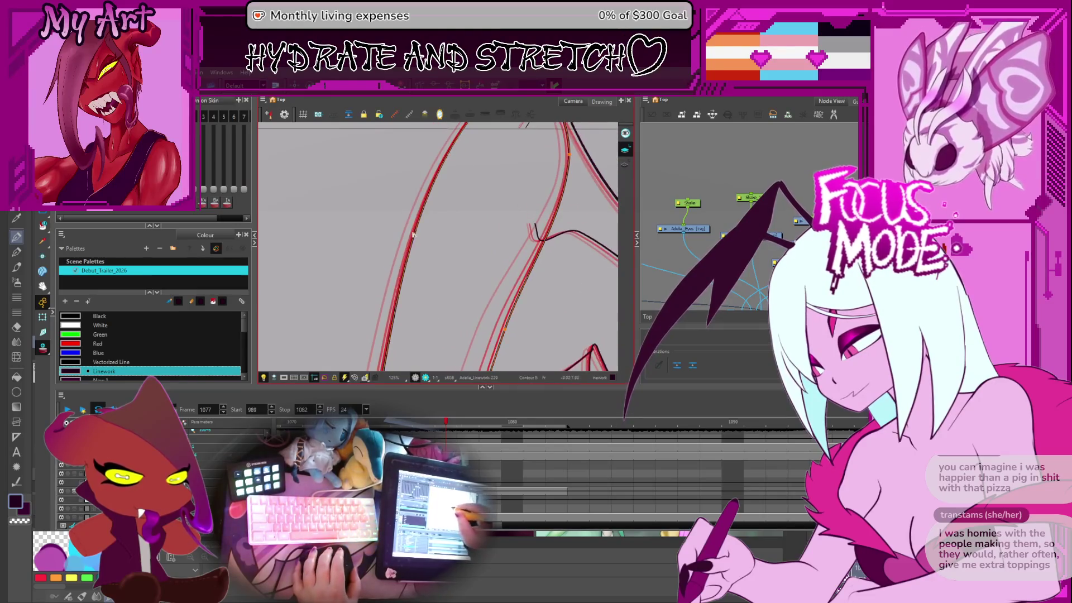
scroll(470, 201, up, 3)
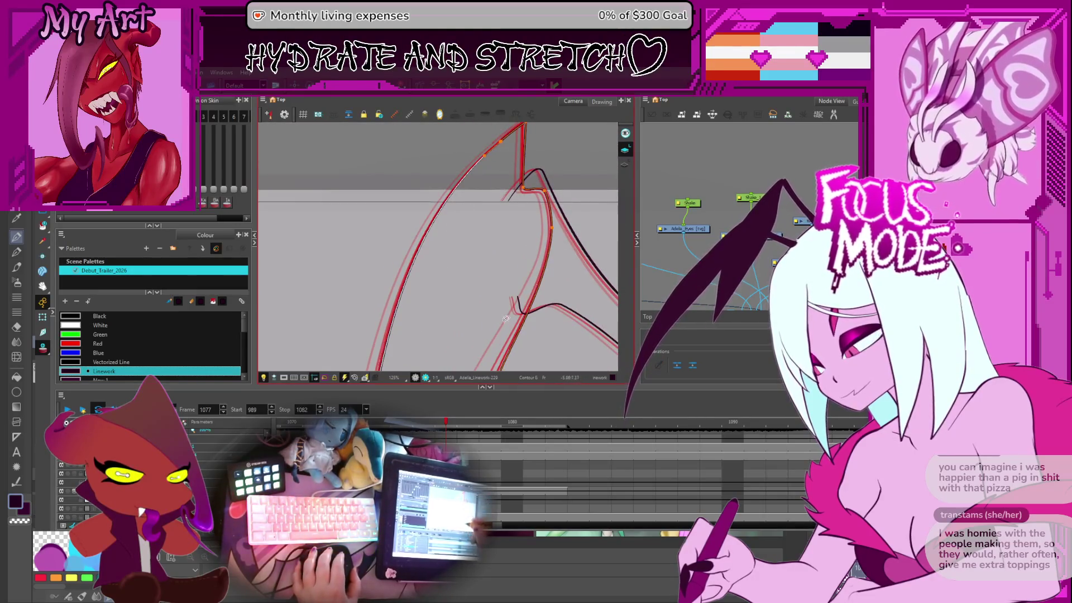
drag(506, 319, 480, 224)
Step: Select the neighbouring wing strokes below the peaks
click(476, 268)
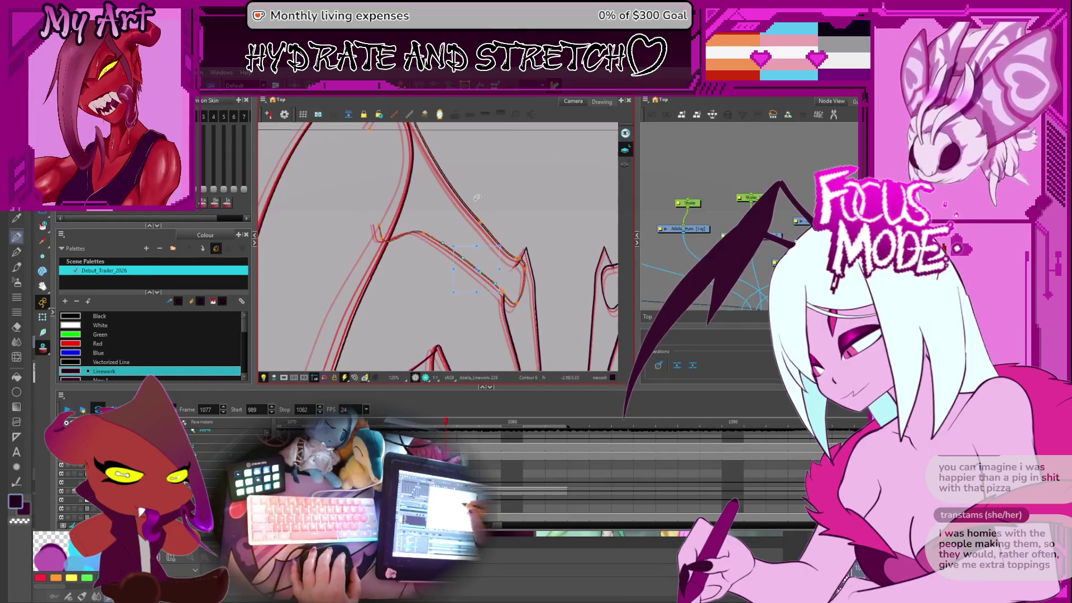
scroll(462, 209, up, 1)
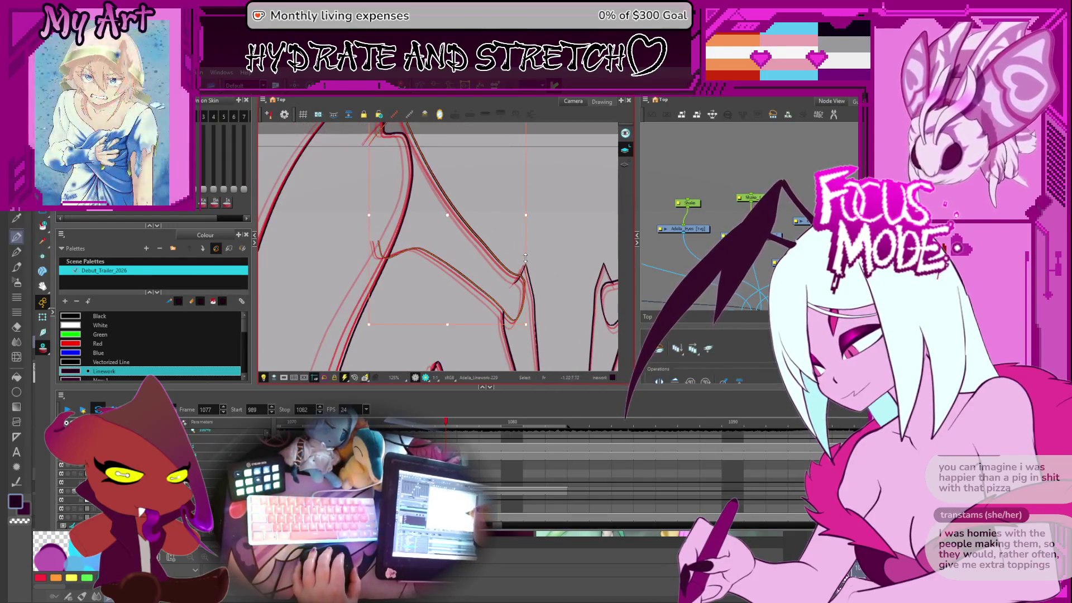
click(499, 264)
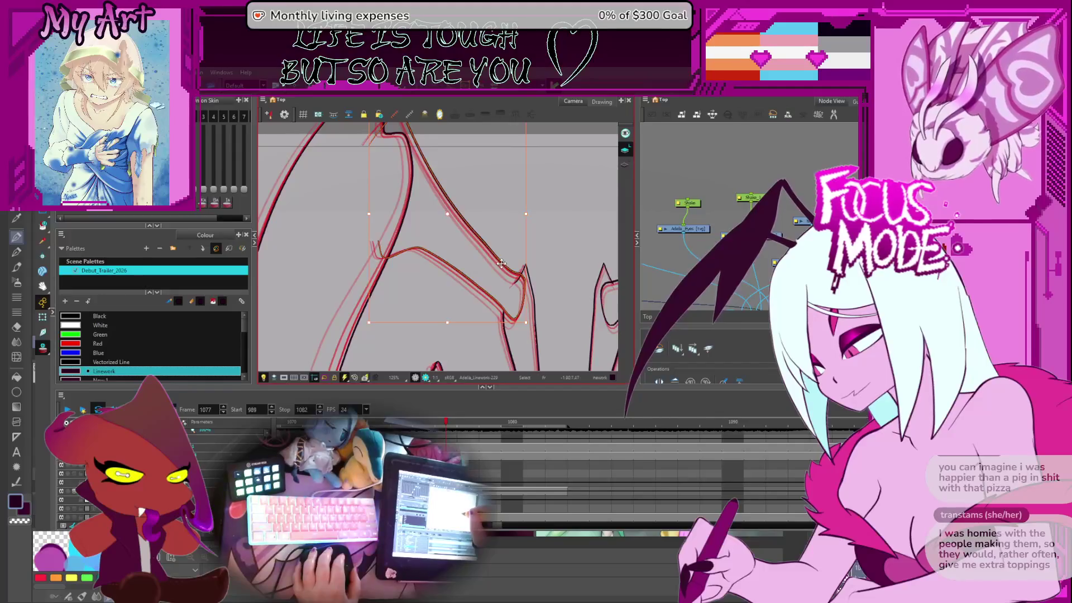
click(501, 262)
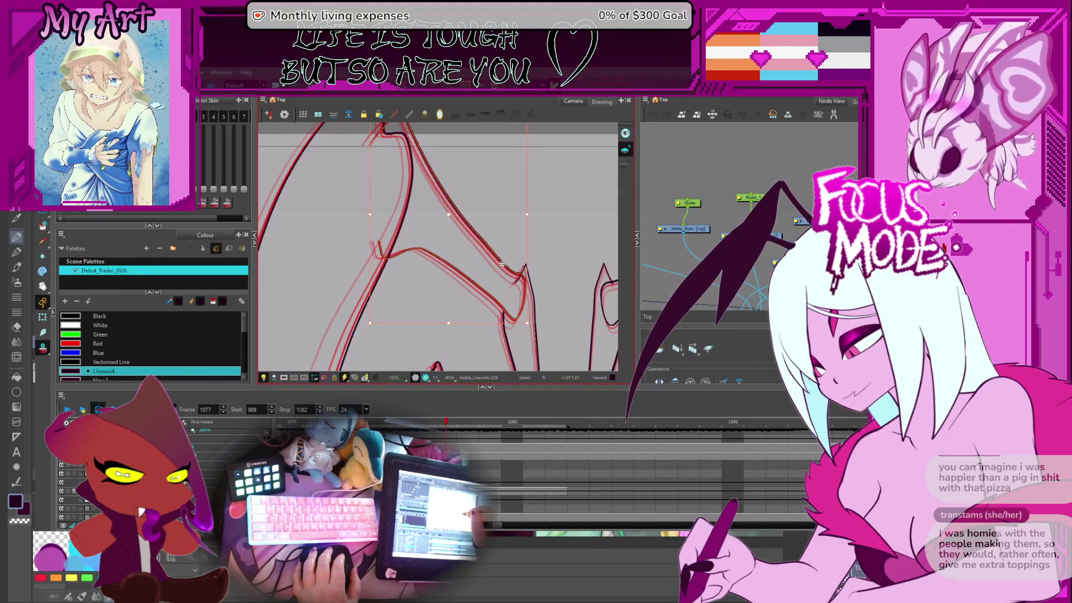
drag(501, 272, 472, 185)
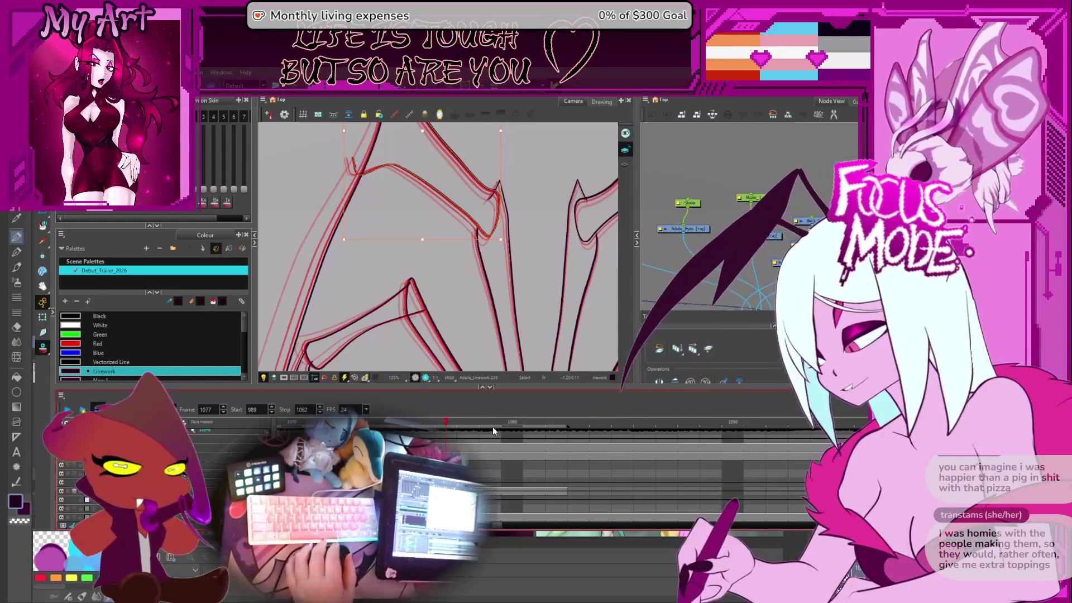
Step: At 200% zoom, drag the vertical wing stroke's top handle upward, then deselect and reselect at the peak
click(526, 254)
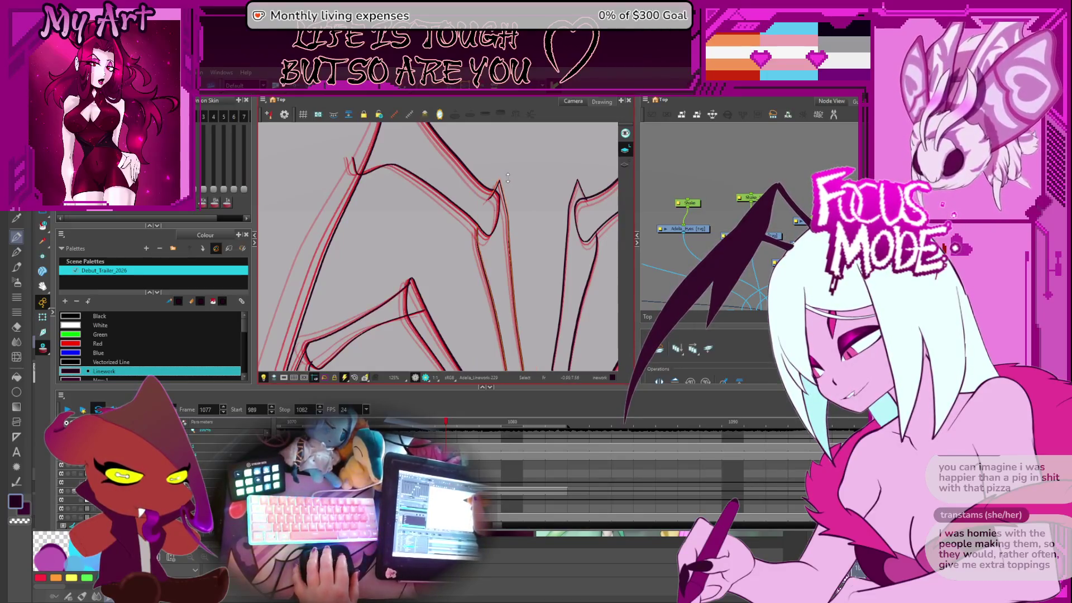
scroll(508, 178, up, 3)
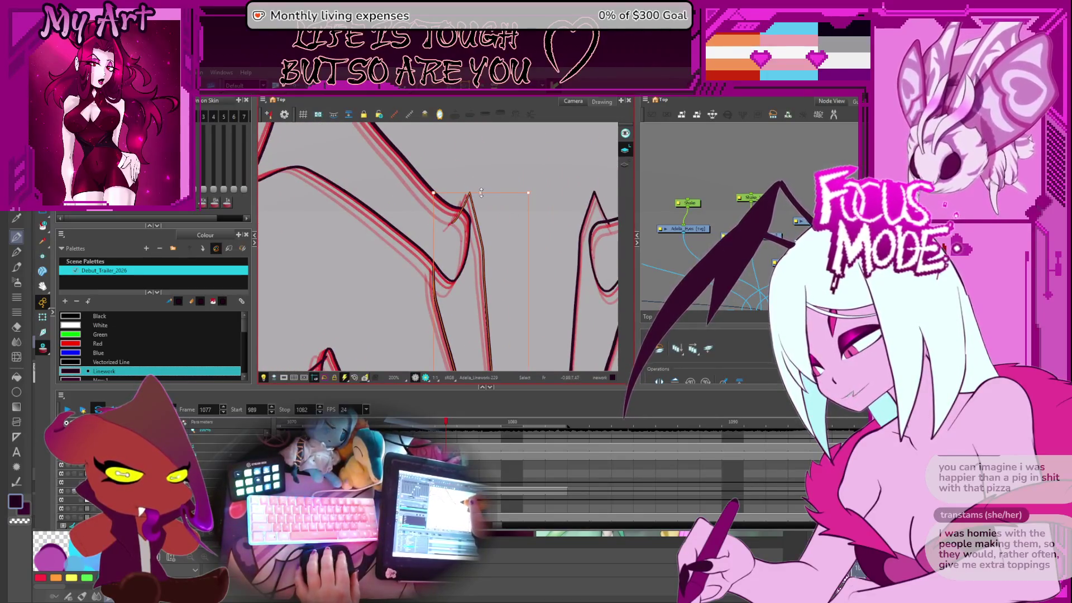
drag(481, 192, 491, 191)
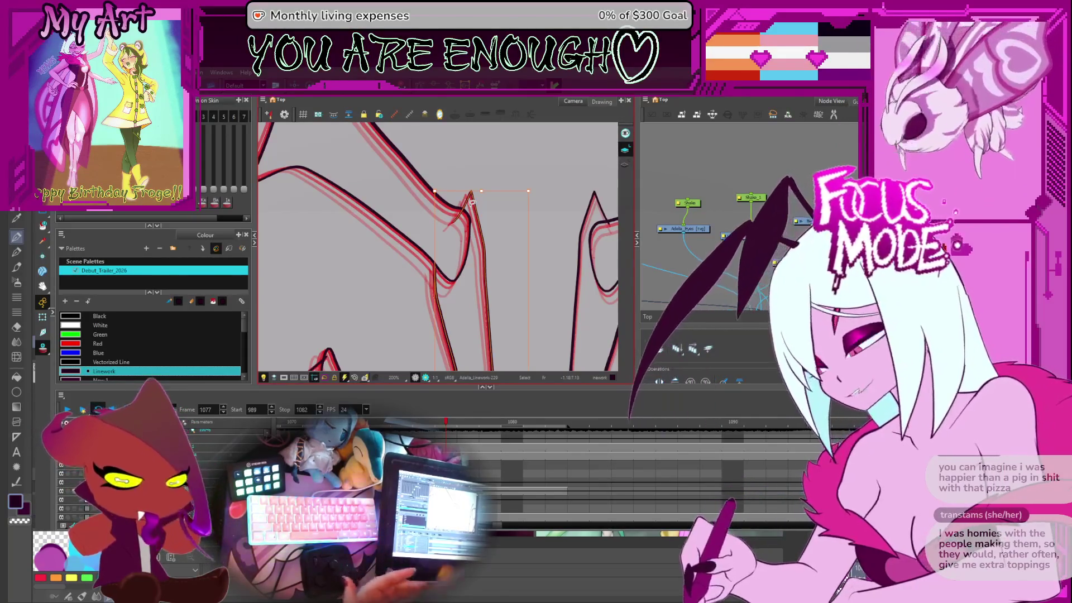
drag(545, 268, 501, 235)
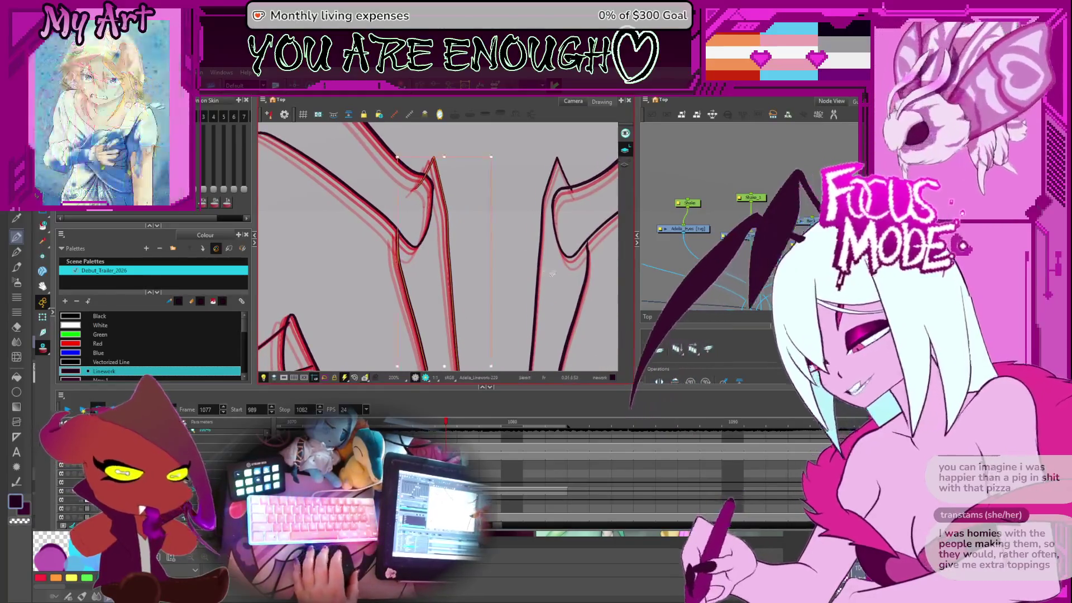
drag(549, 185, 506, 215)
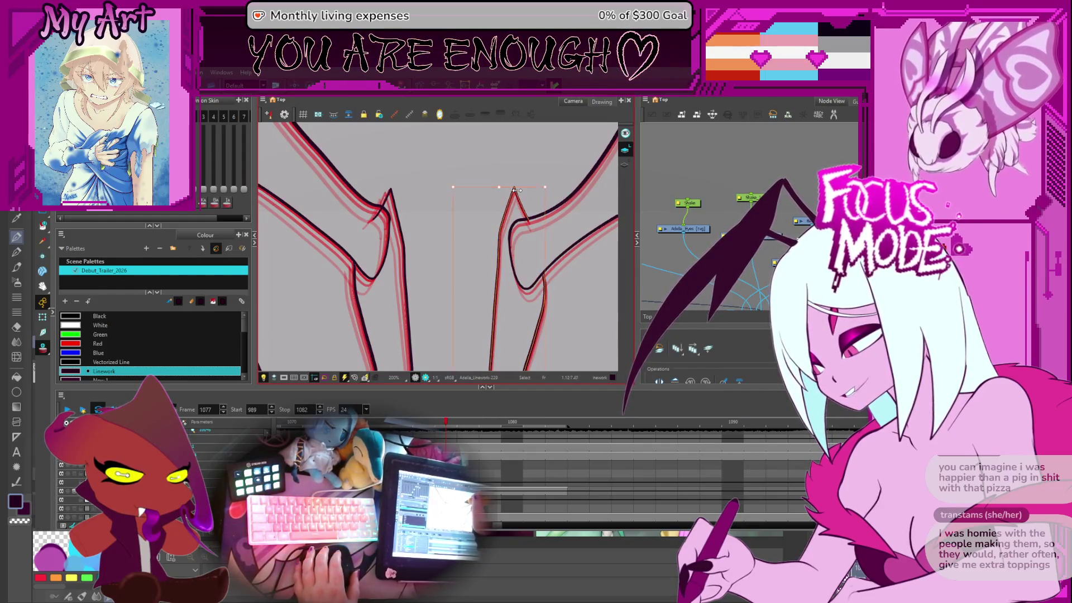
key(Escape)
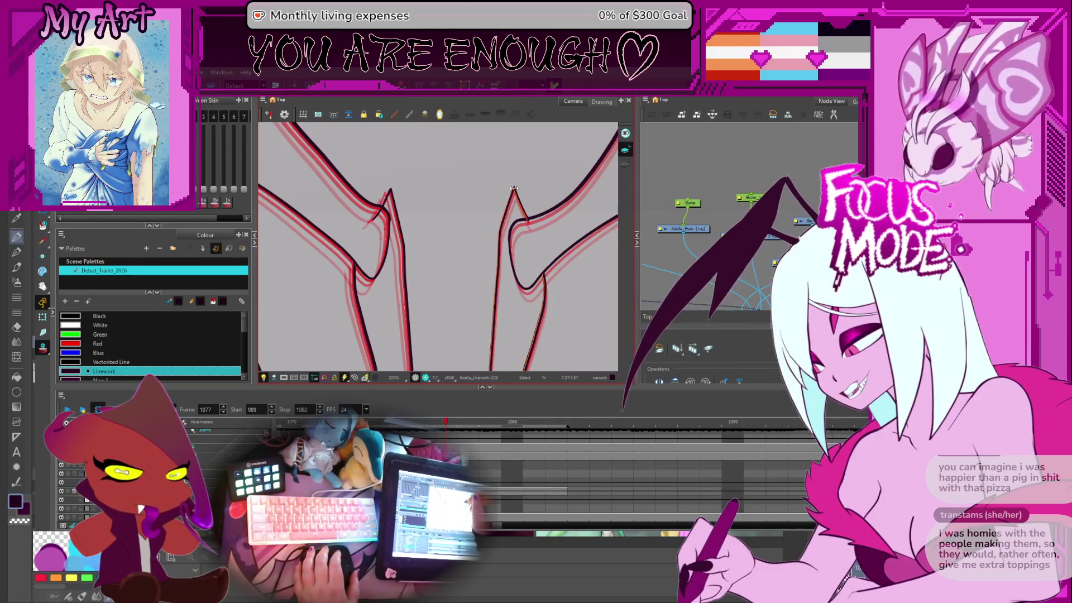
click(515, 198)
drag(516, 217, 502, 207)
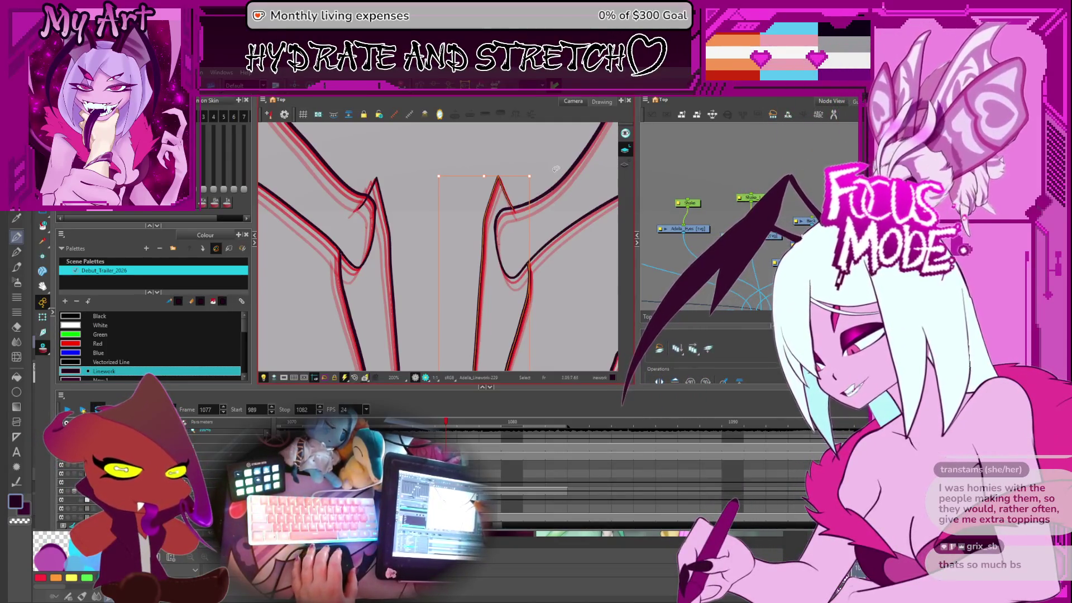
scroll(556, 168, down, 2)
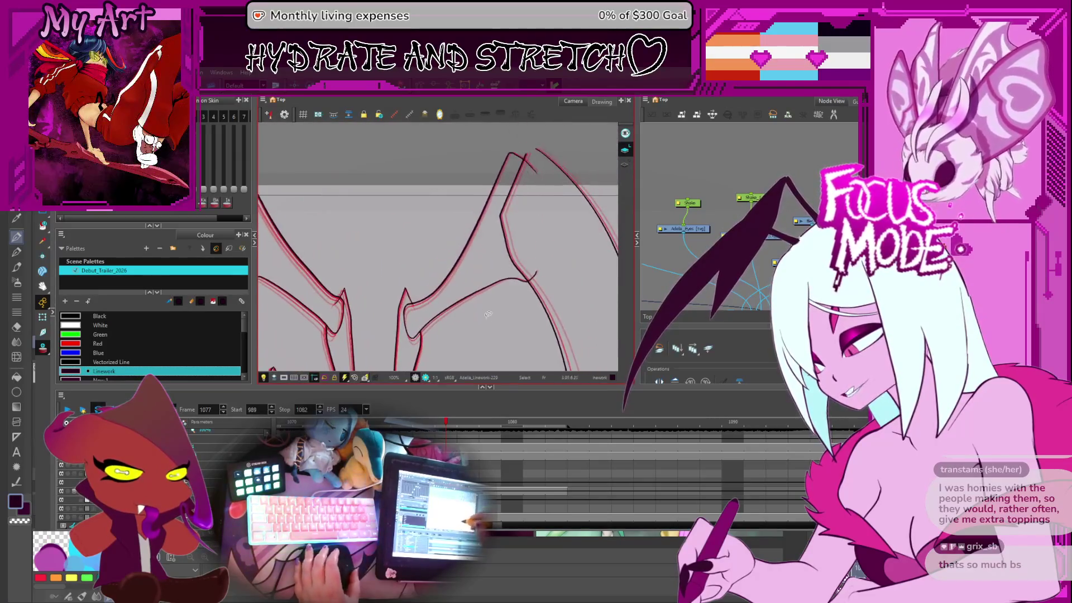
click(426, 322)
drag(426, 323, 436, 280)
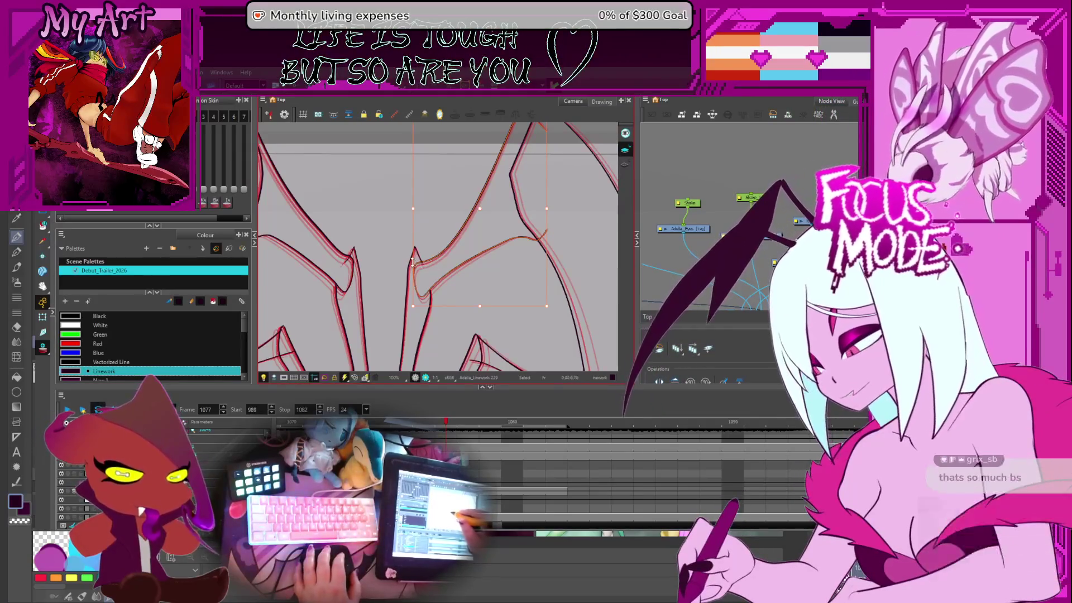
key(2)
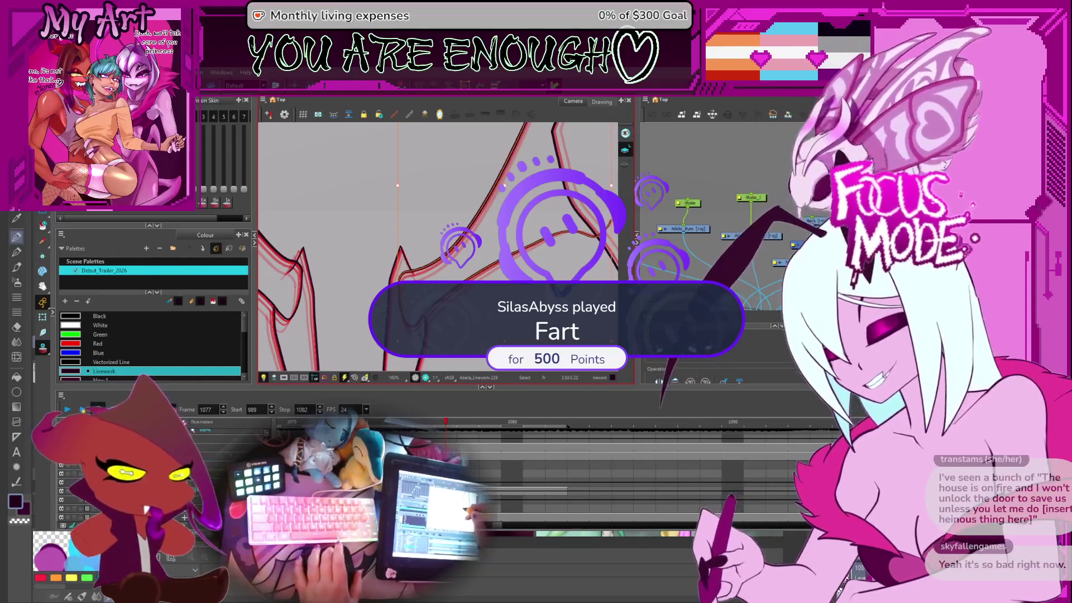
scroll(475, 305, down, 3)
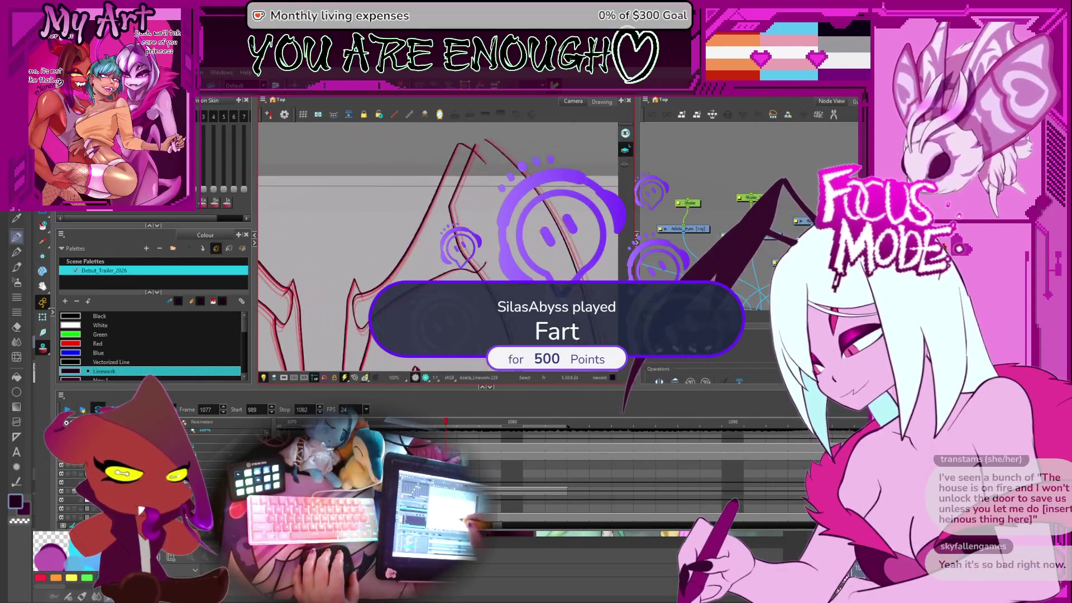
scroll(475, 305, down, 3)
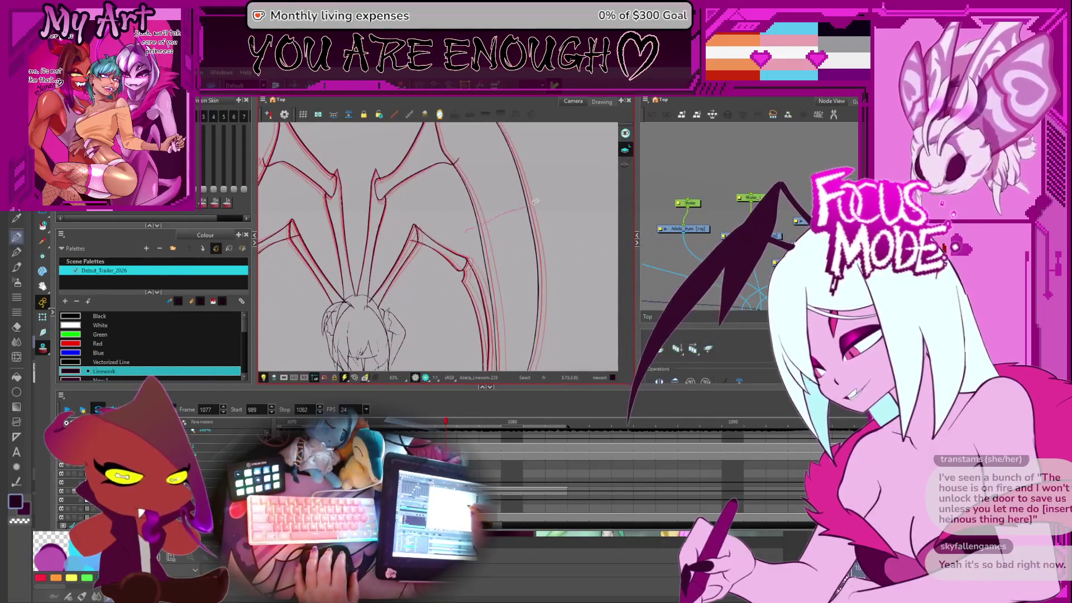
Step: Pick the long wing bone stroke and select its wing-tip control points in the Contour Editor
scroll(535, 293, down, 3)
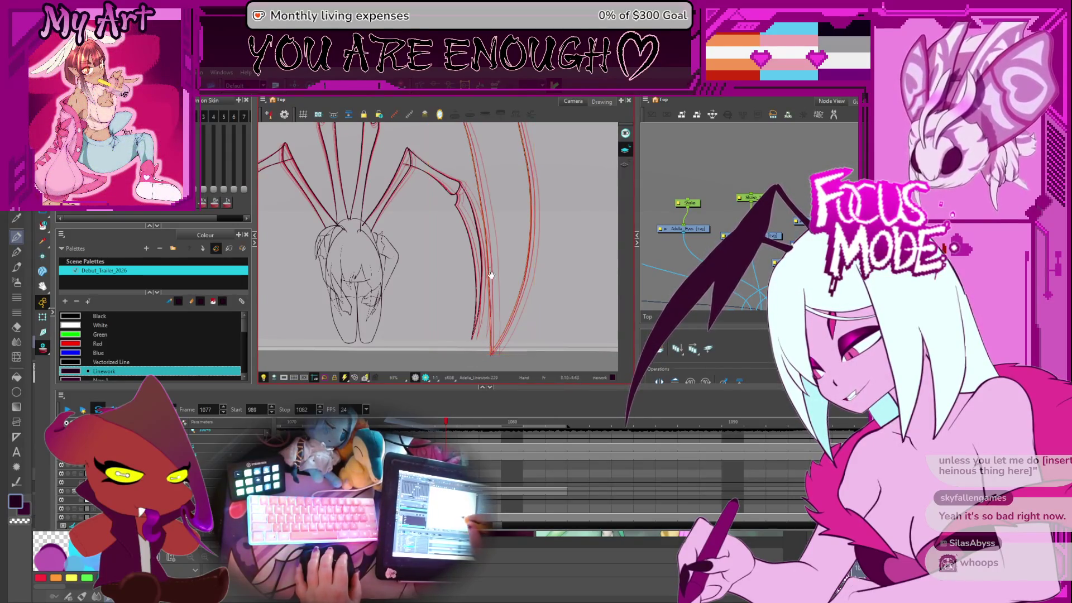
scroll(490, 275, up, 3)
scroll(456, 220, up, 3)
scroll(461, 234, down, 3)
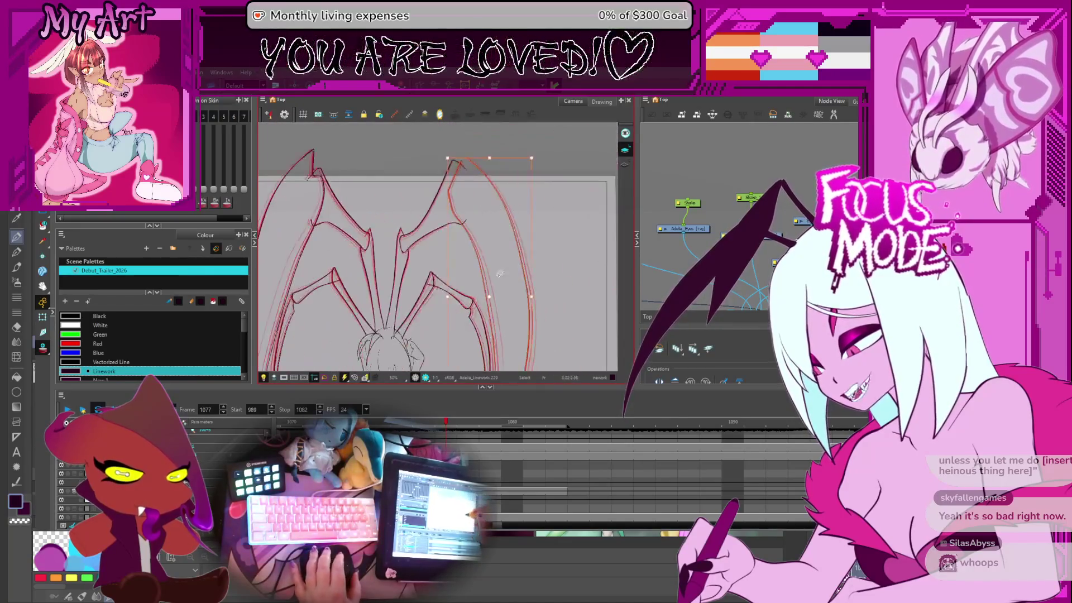
scroll(465, 246, up, 4)
click(466, 269)
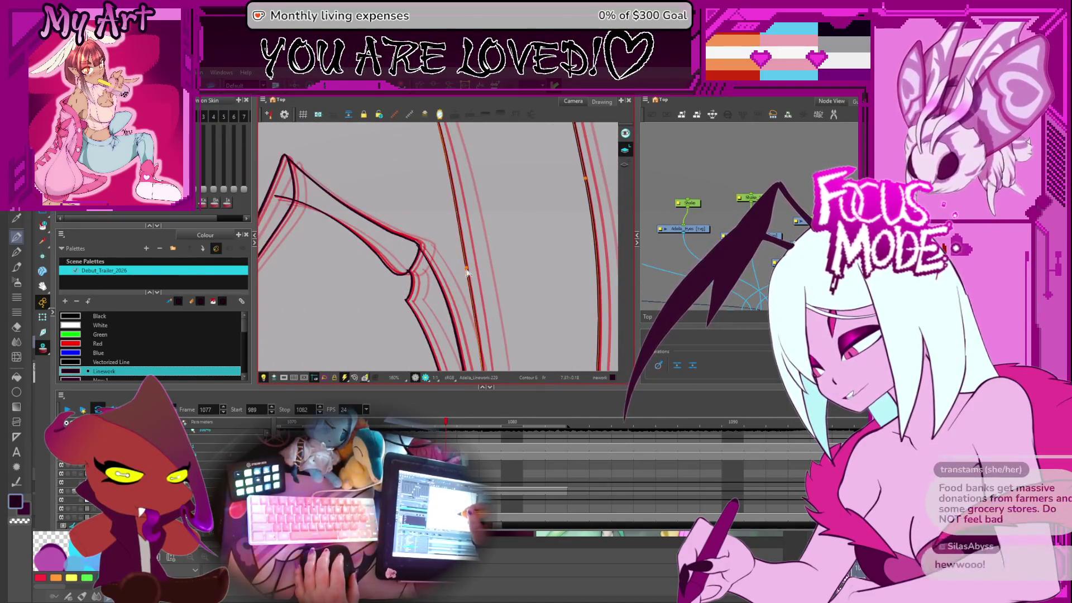
scroll(467, 269, down, 3)
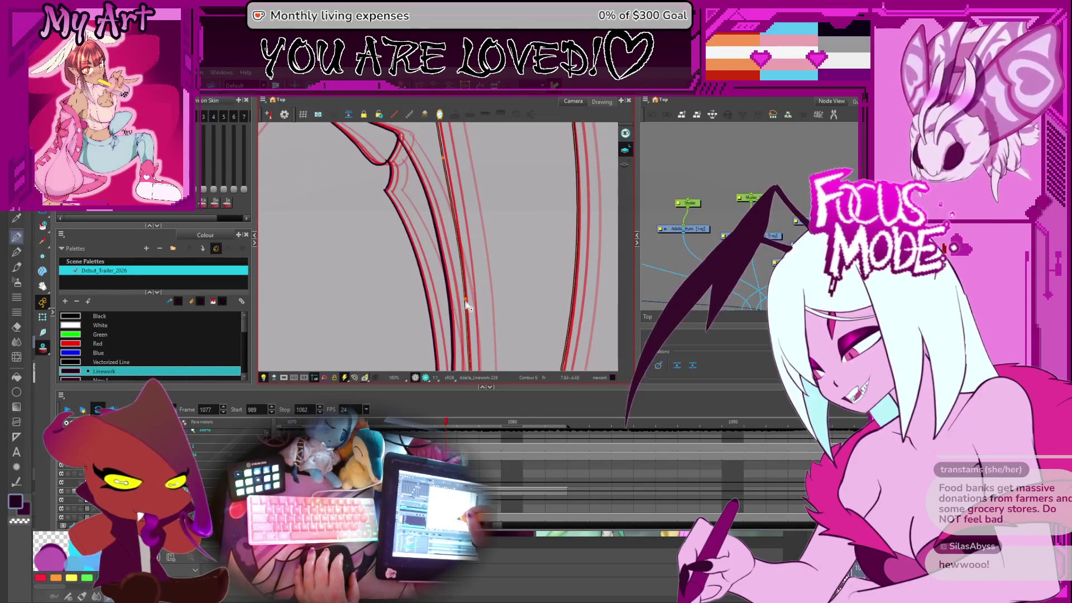
scroll(466, 271, up, 3)
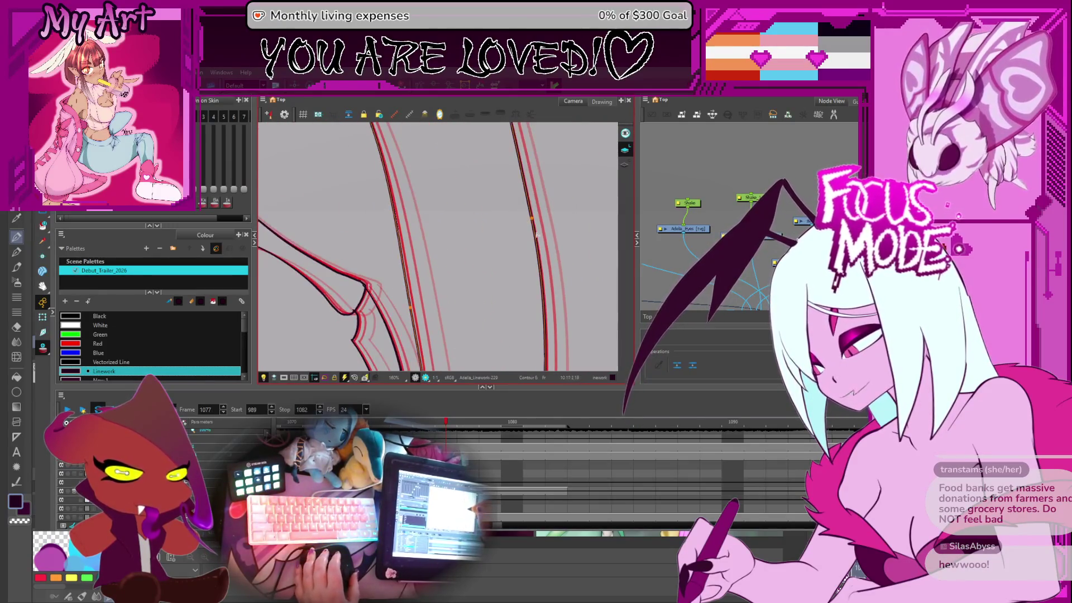
scroll(447, 237, down, 4)
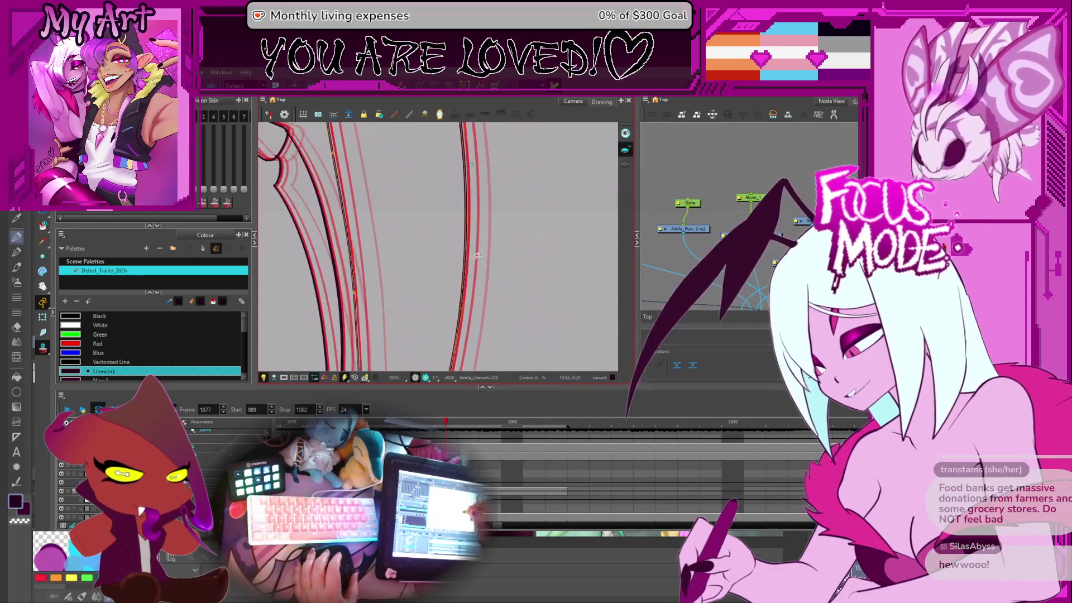
scroll(447, 237, up, 4)
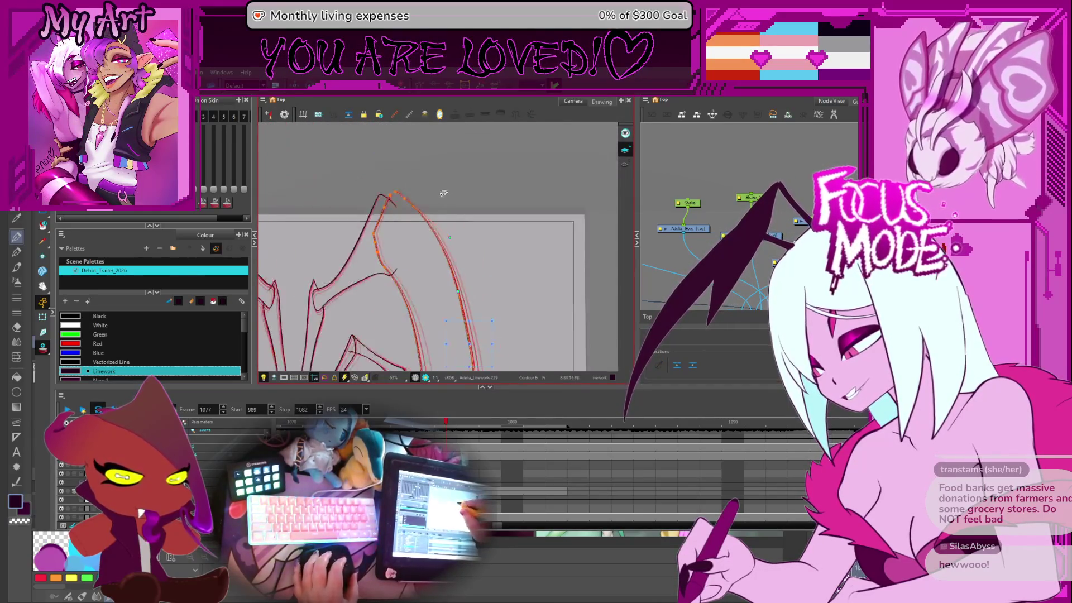
drag(415, 156, 449, 184)
Step: Bring the whole winged figure into view and play the animation loop
scroll(455, 216, down, 3)
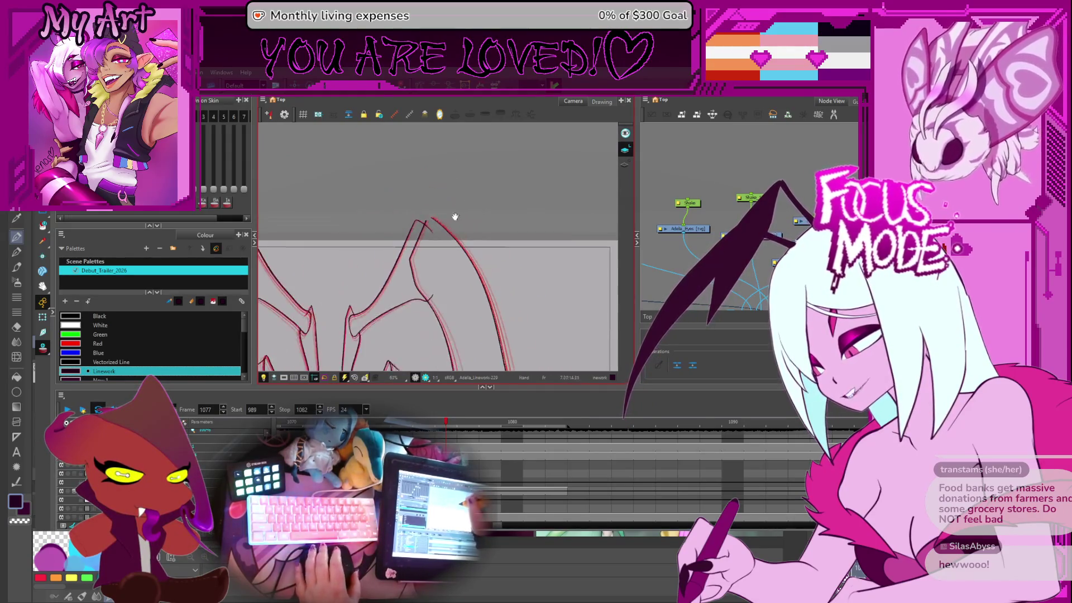
mouse_move(372, 268)
mouse_down()
mouse_move(471, 206)
mouse_move(500, 287)
mouse_up()
scroll(508, 333, up, 1)
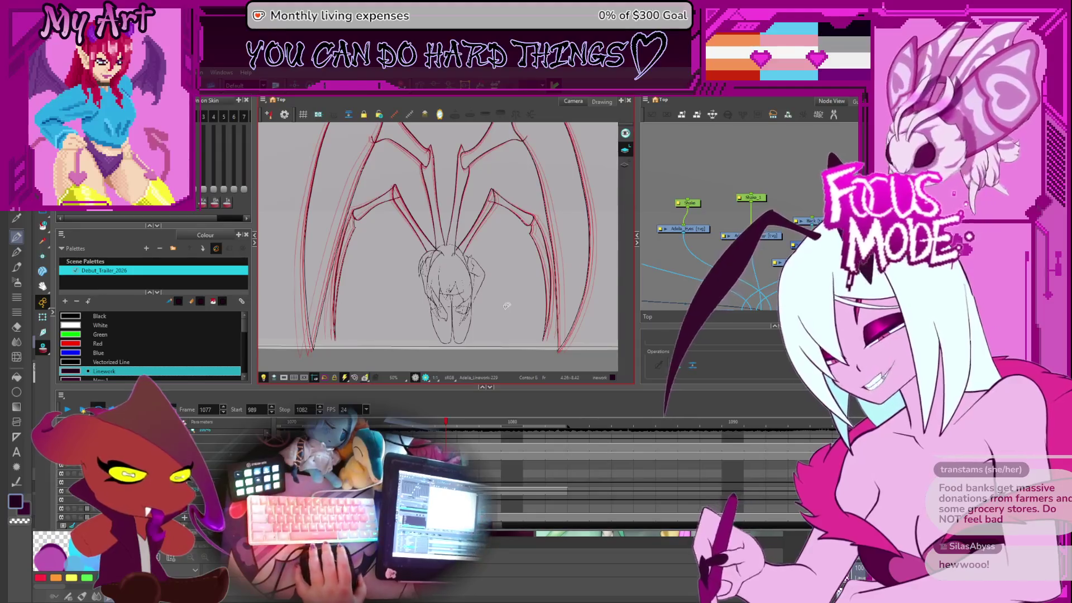
mouse_move(506, 305)
mouse_down()
mouse_move(495, 281)
mouse_move(541, 299)
mouse_up()
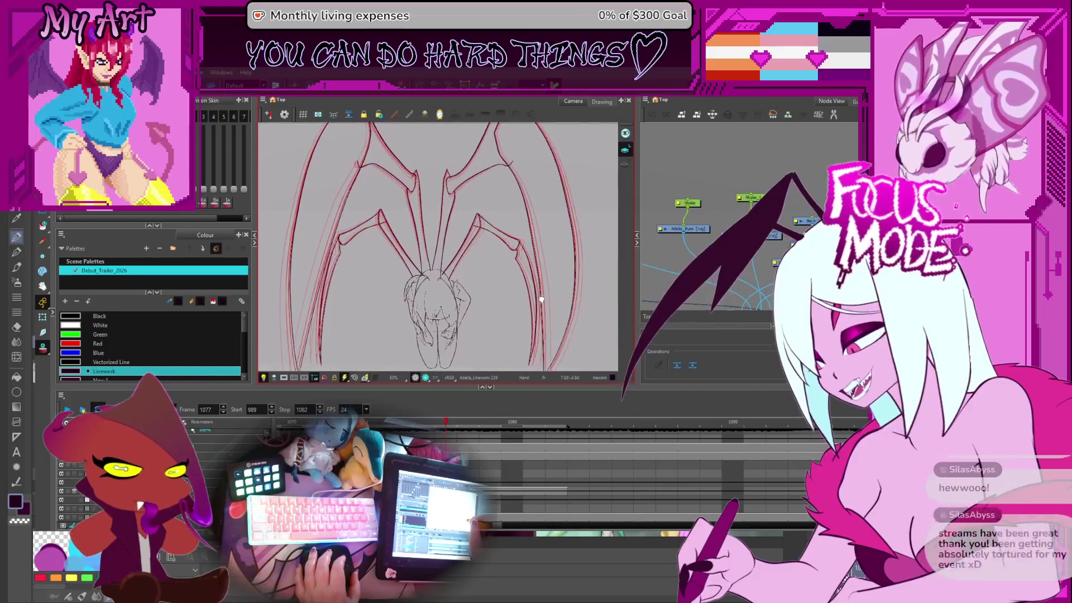
click(68, 410)
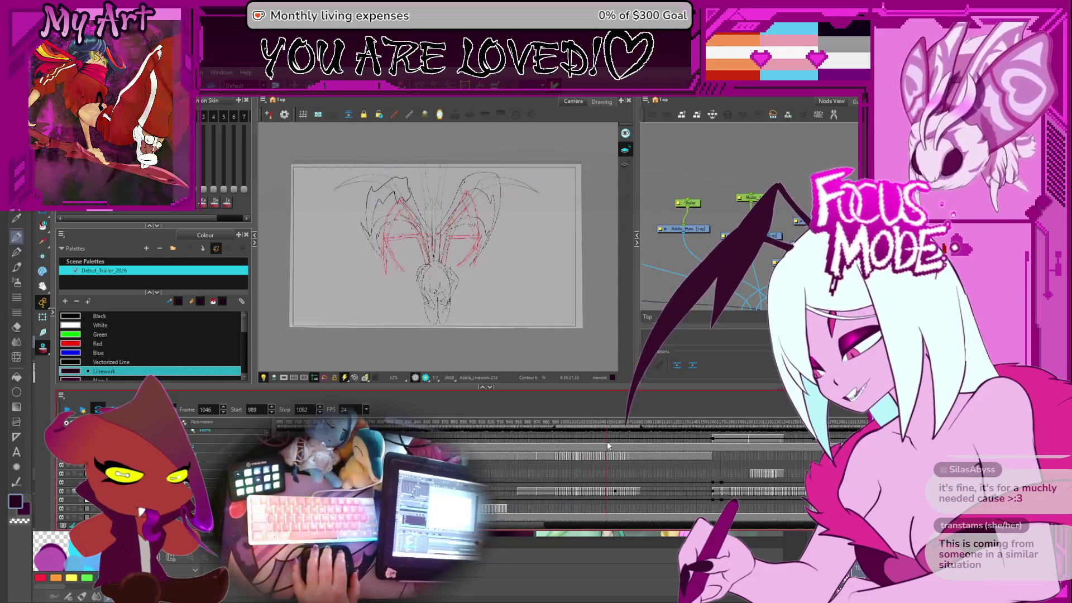
Step: Scrub ahead to frames 1303–1318, then back to the early girl sketch and the Light flickering note
mouse_move(435, 422)
mouse_down()
mouse_move(621, 427)
mouse_move(564, 419)
mouse_move(594, 427)
mouse_up()
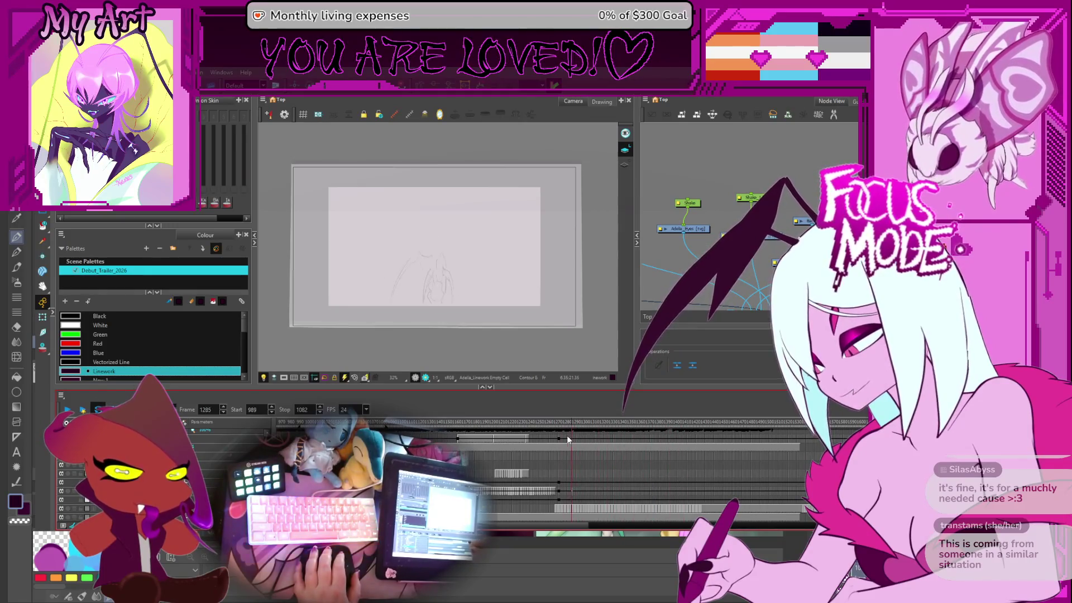
drag(572, 429, 608, 426)
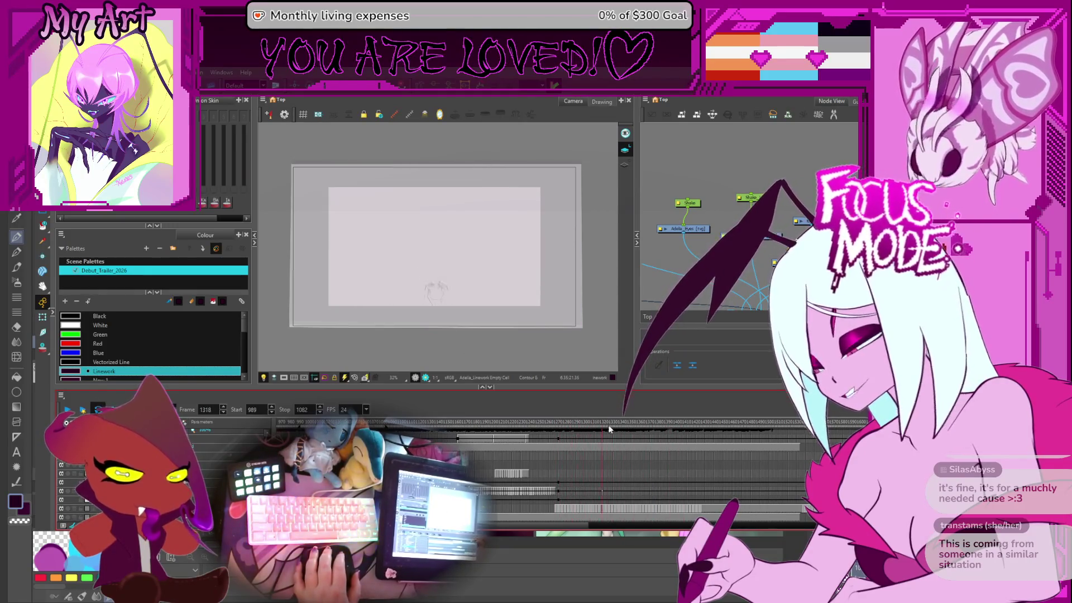
key(Return)
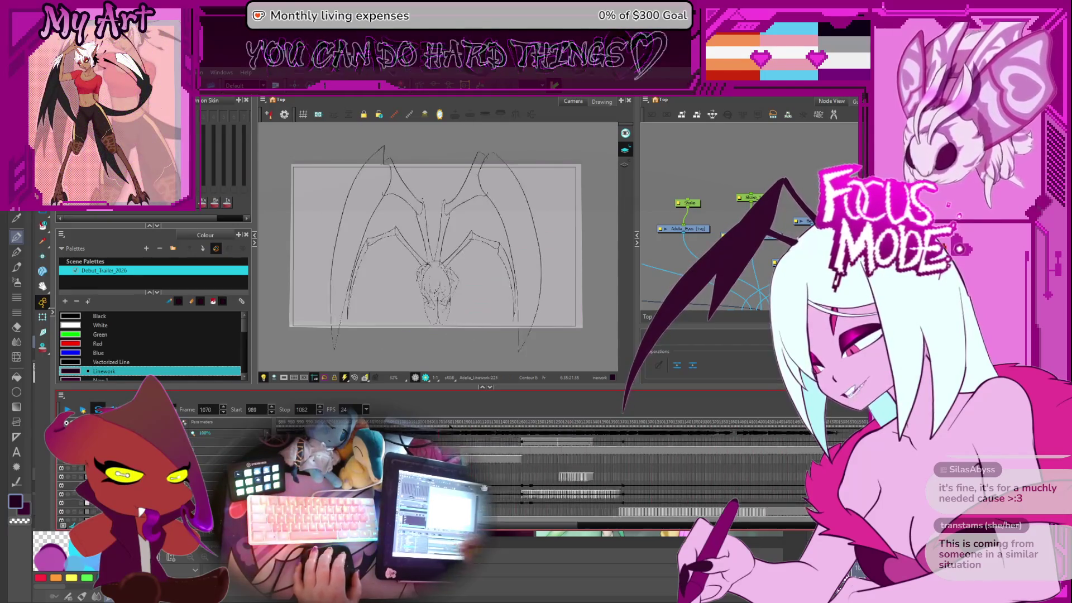
click(422, 423)
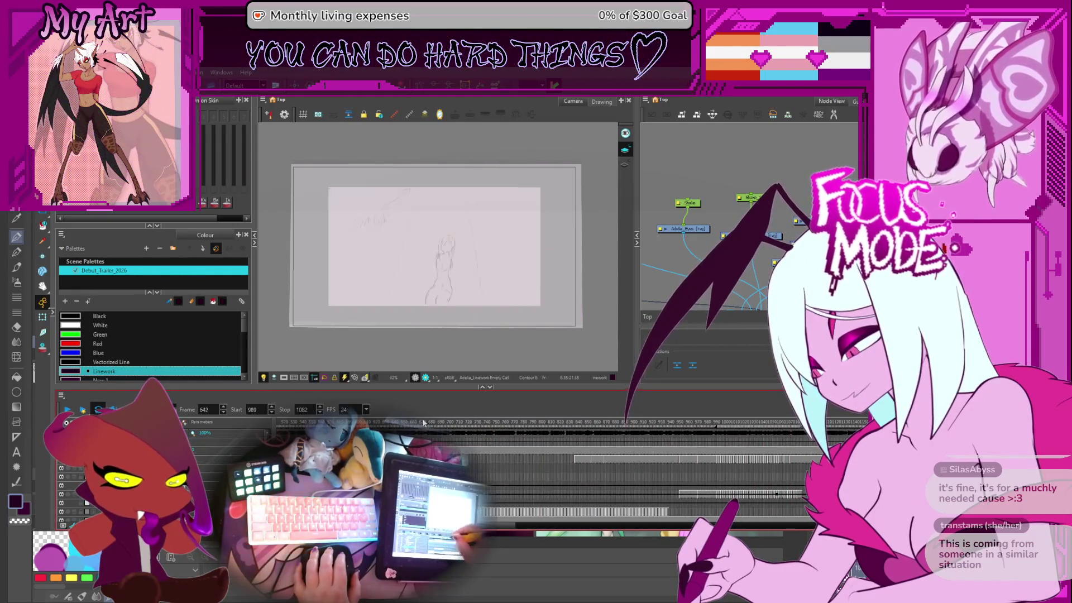
mouse_move(505, 429)
mouse_down()
mouse_move(551, 433)
mouse_move(594, 467)
mouse_up()
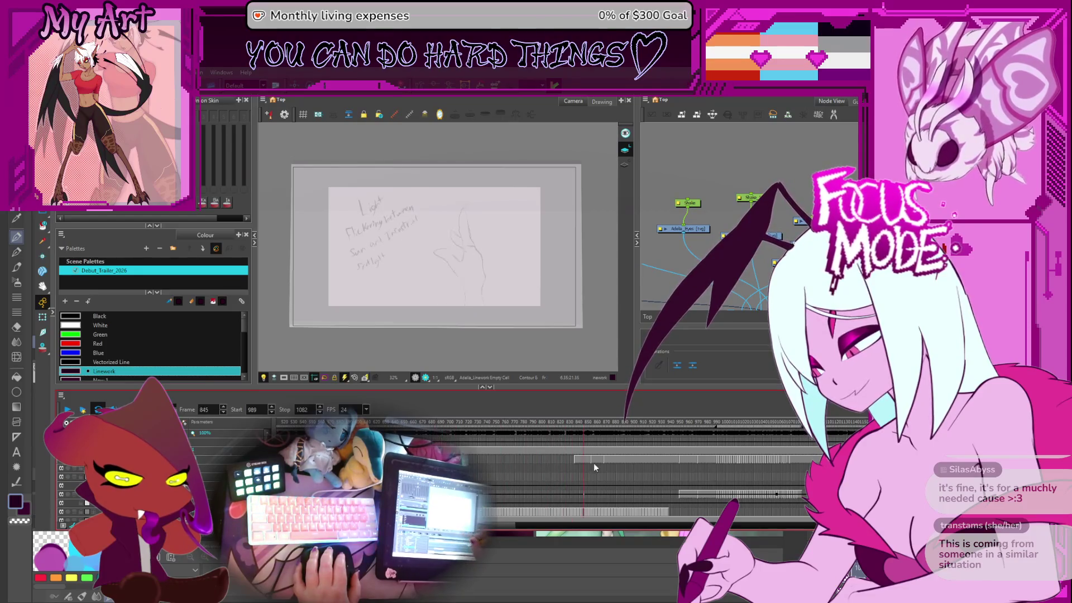
click(427, 470)
Step: Jump to frames 780 and 579, then scrub forward through the wing sketches to around frame 1039
click(528, 459)
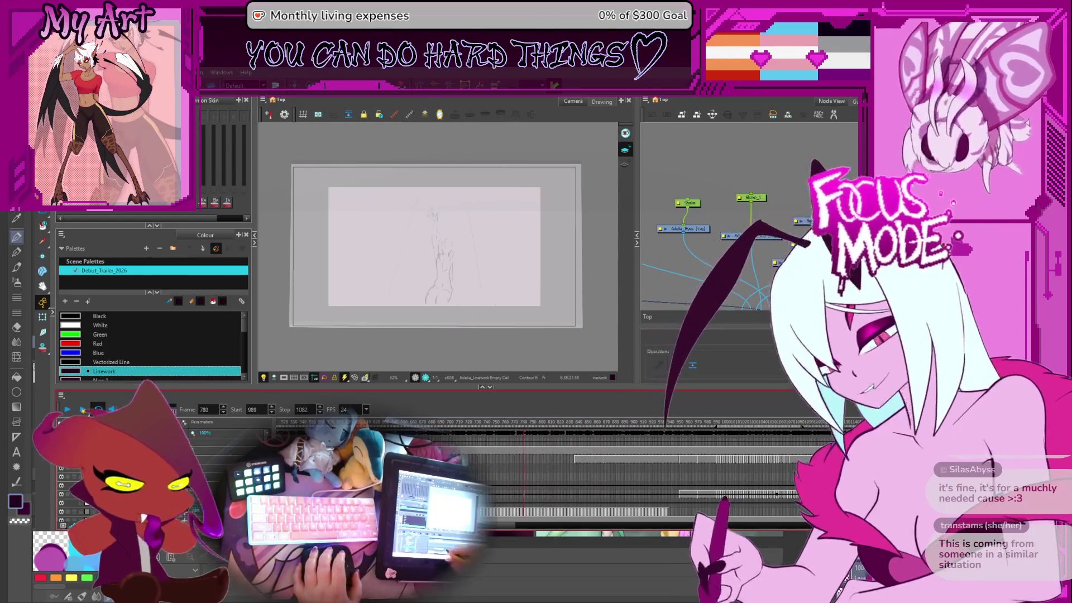
scroll(561, 474, left, 5)
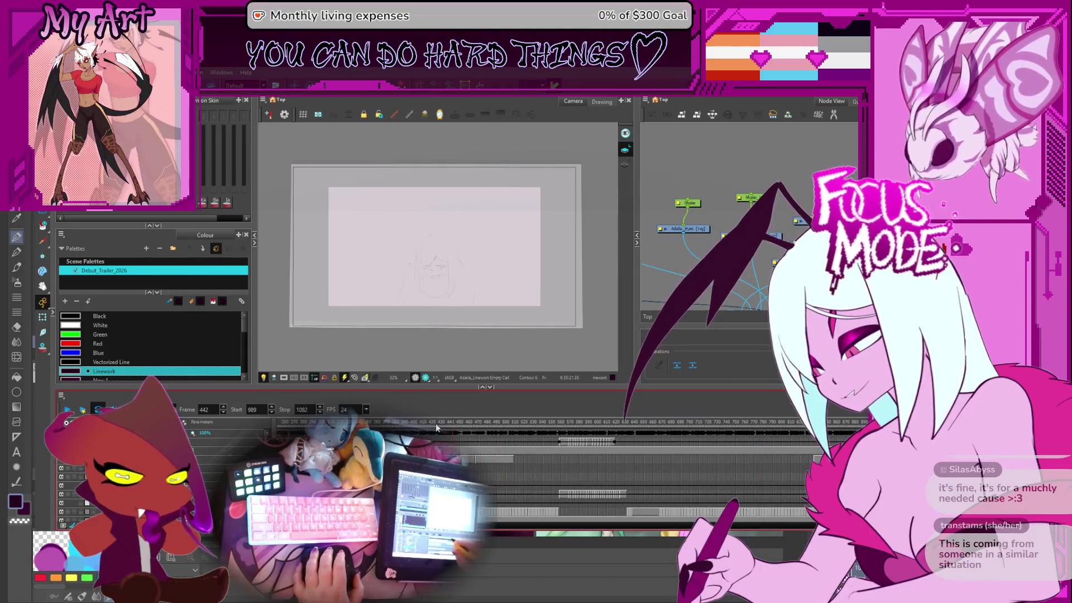
click(356, 419)
scroll(355, 419, right, 5)
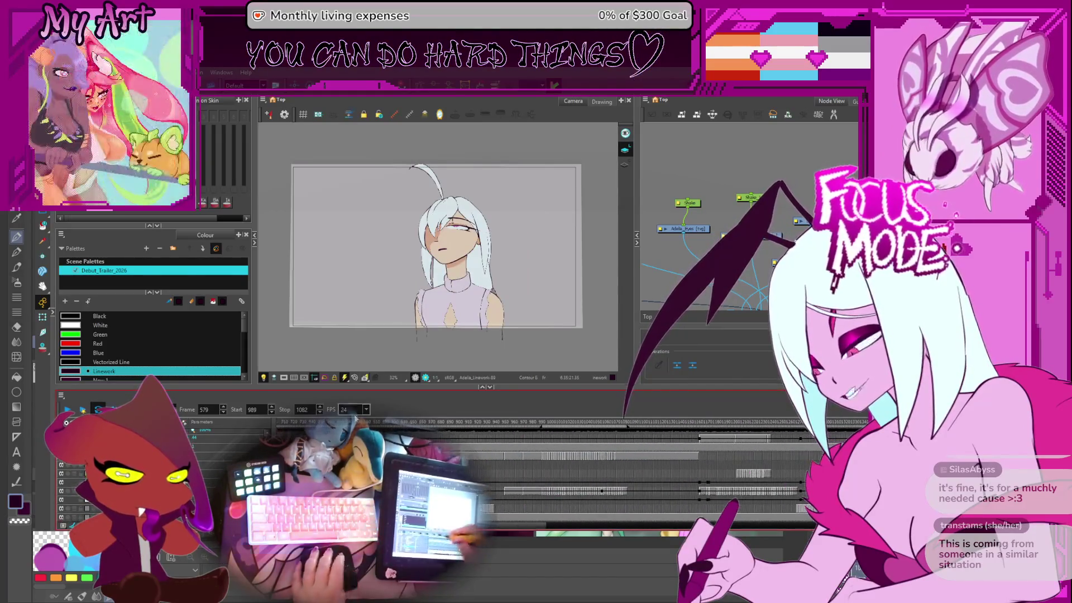
drag(449, 426, 543, 436)
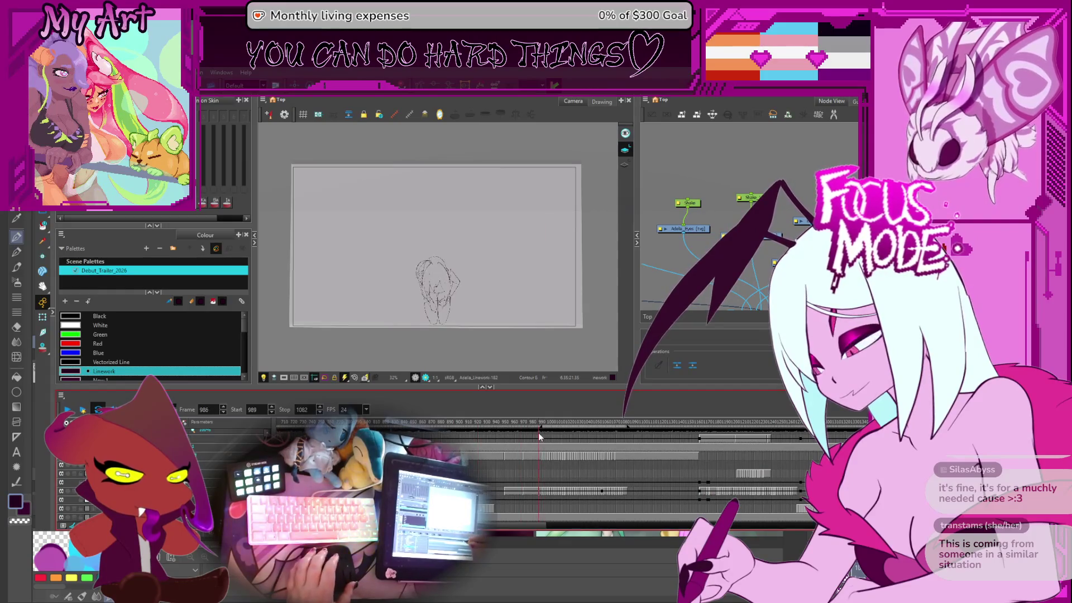
scroll(516, 472, up, 3)
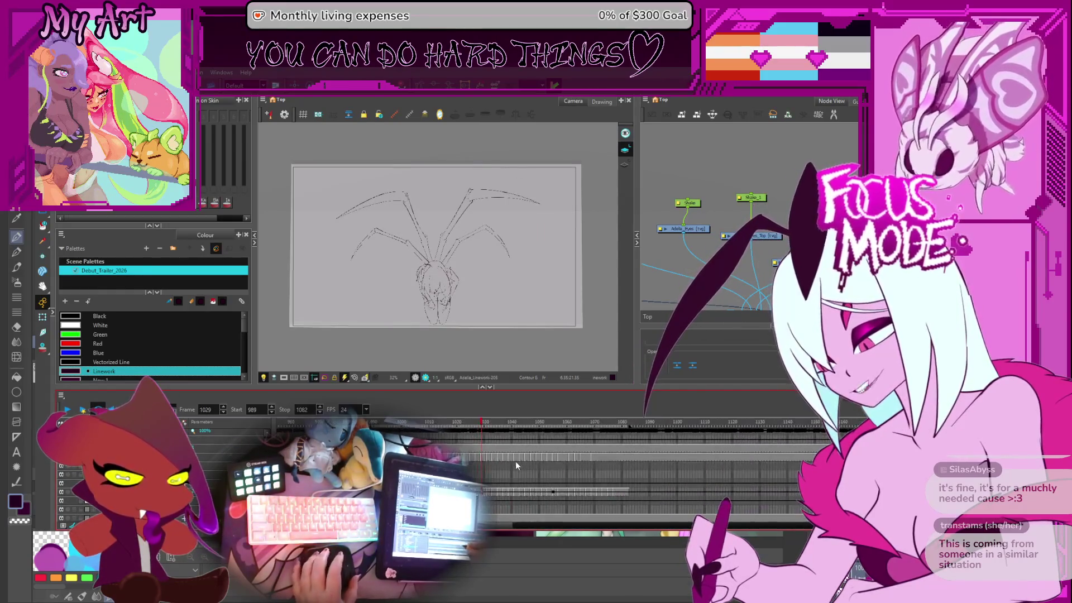
scroll(514, 464, up, 2)
drag(597, 428, 591, 455)
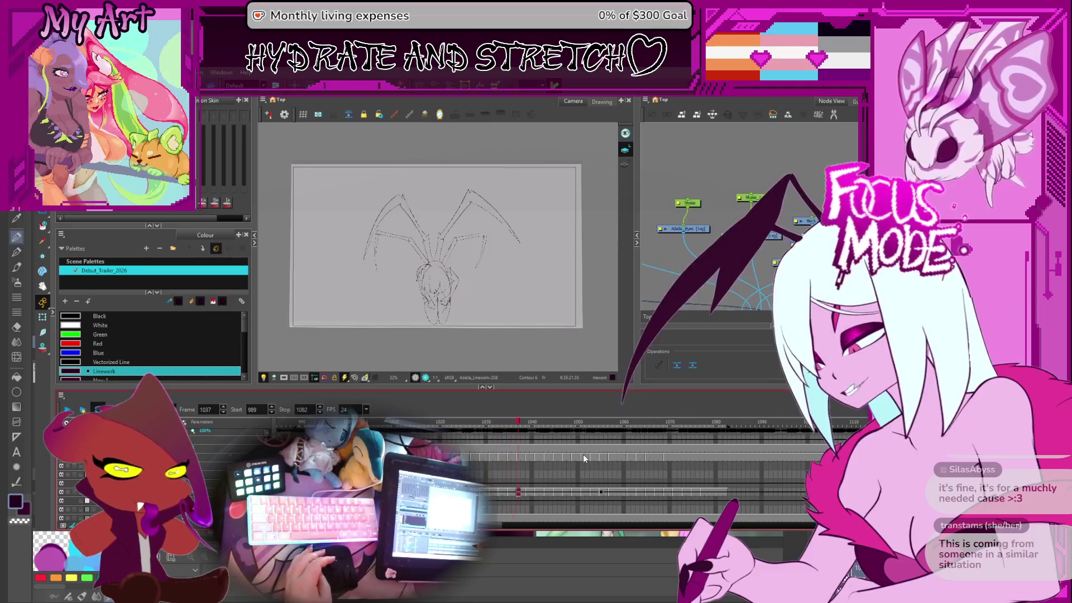
scroll(583, 454, up, 2)
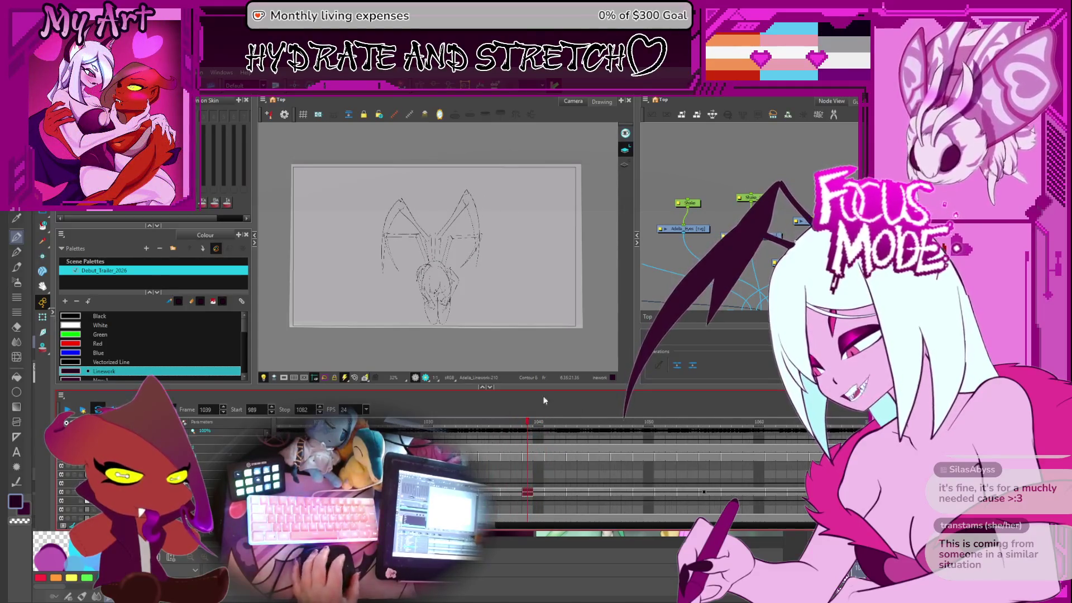
Step: Step back and forth through wing frames 1025–1044 and stop on frame 1037
scroll(464, 258, up, 4)
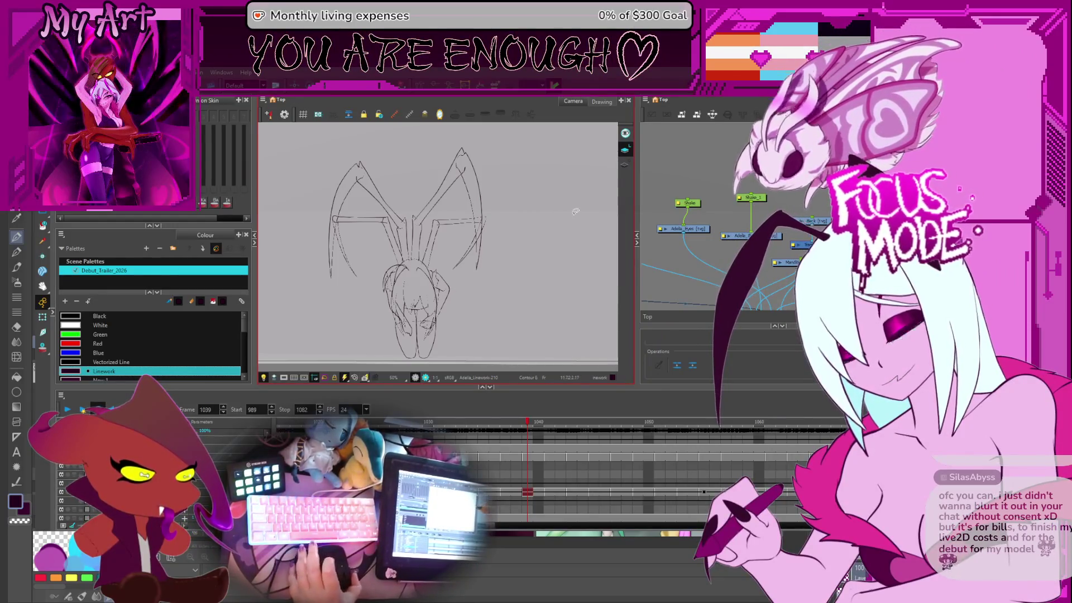
key(period)
key(period)
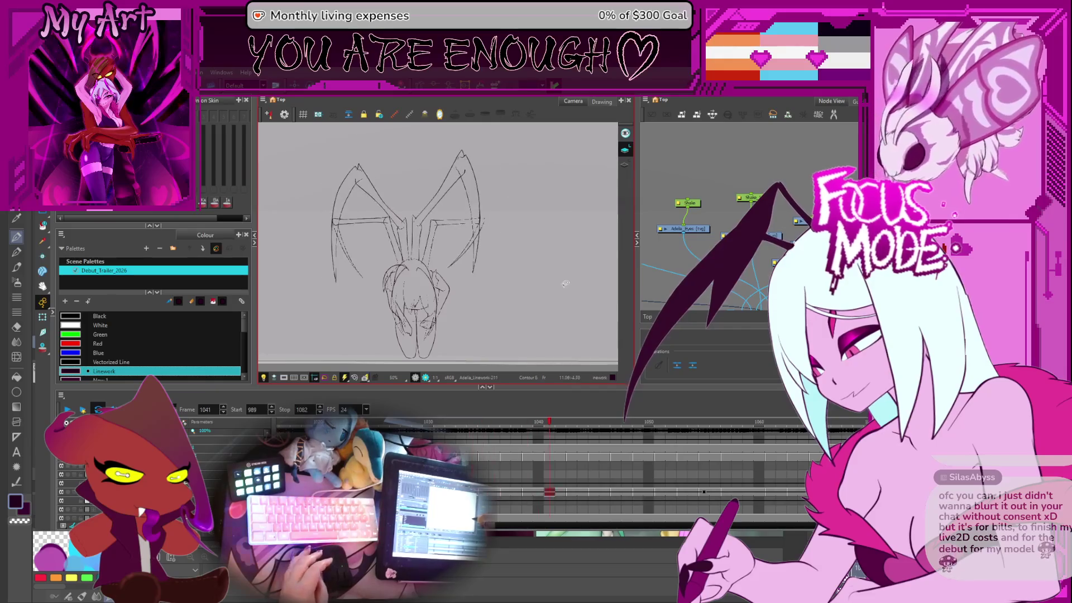
key(comma)
key(comma)
key(comma)
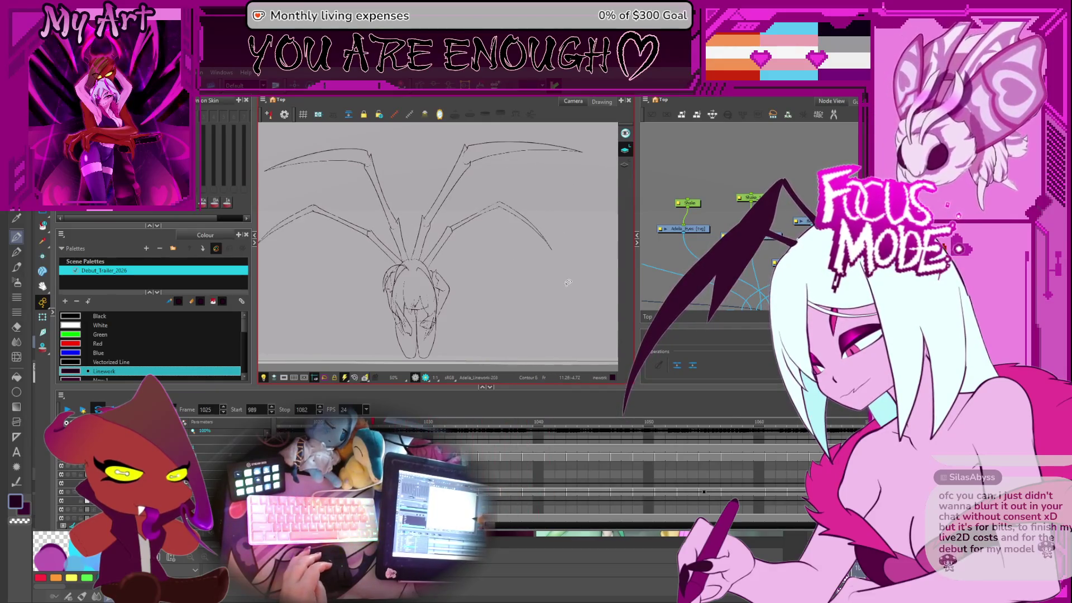
key(period)
key(period)
key(period)
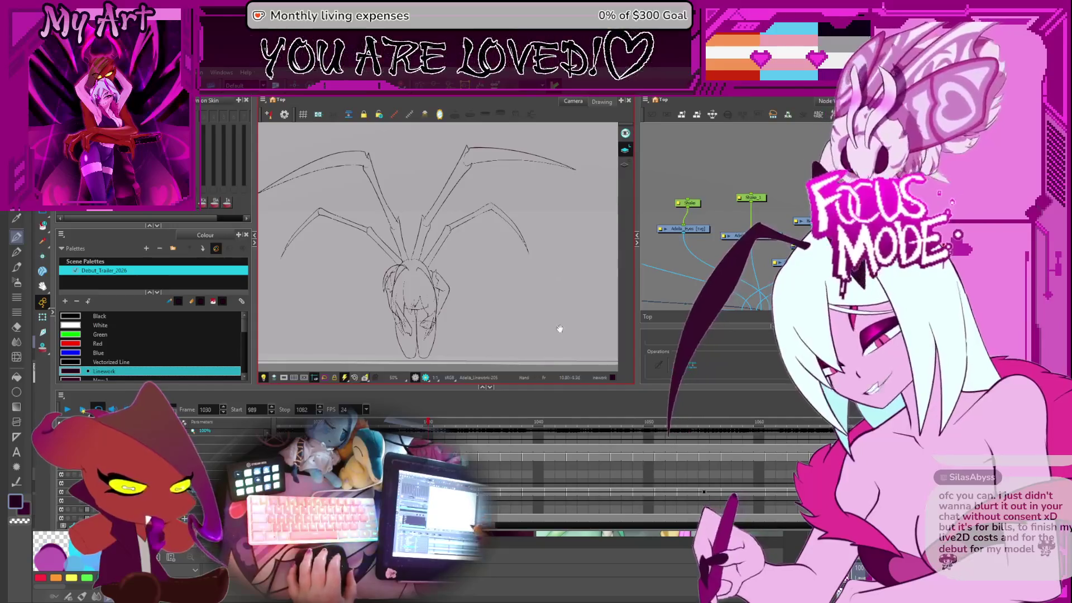
key(comma)
key(comma)
key(comma)
key(period)
key(period)
key(period)
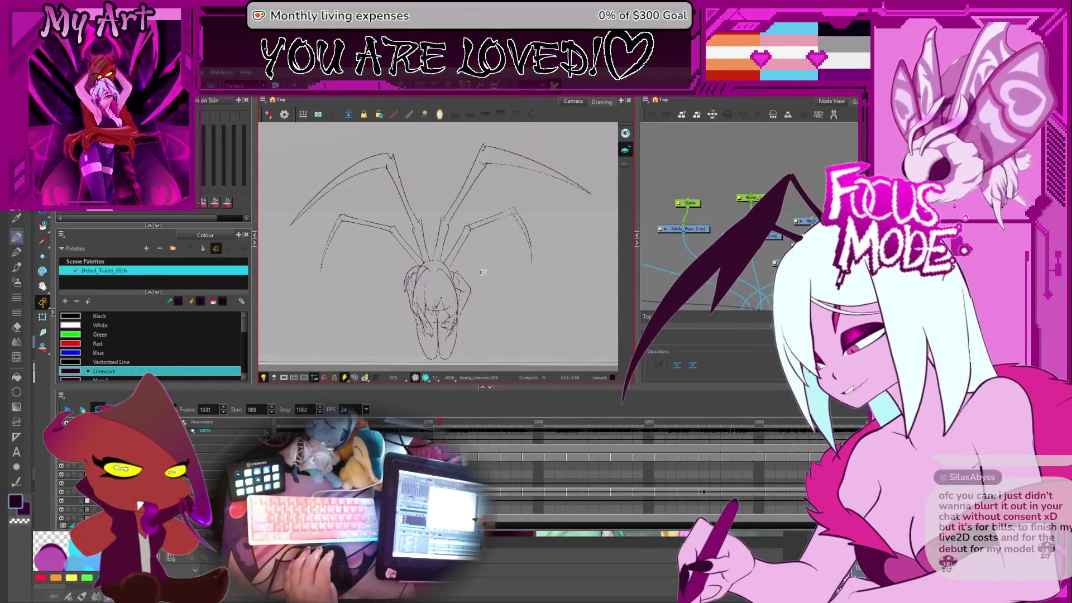
key(period)
key(period)
key(period)
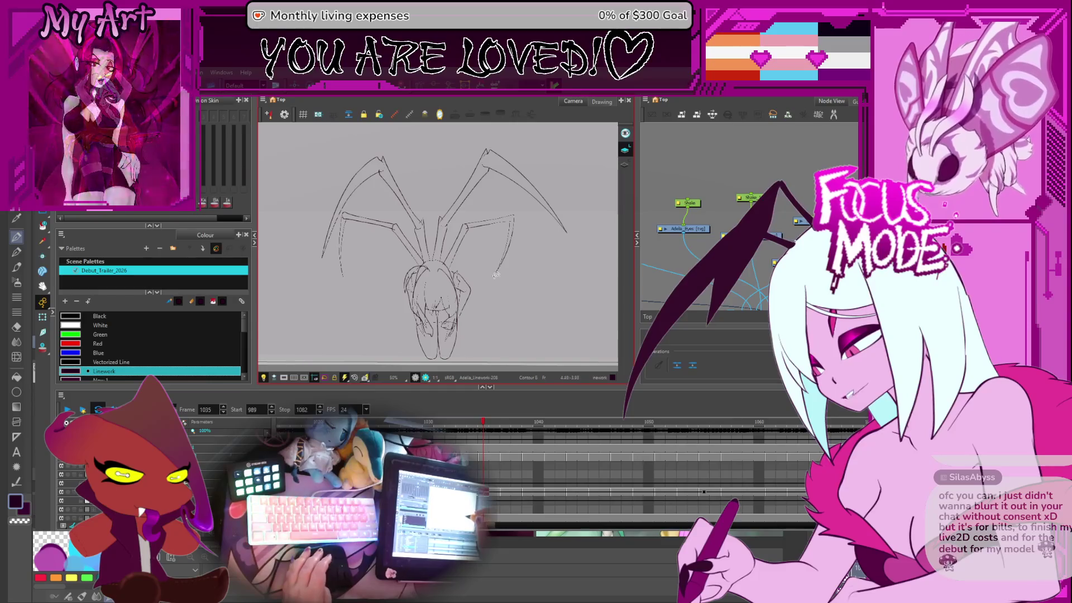
key(comma)
key(comma)
key(comma)
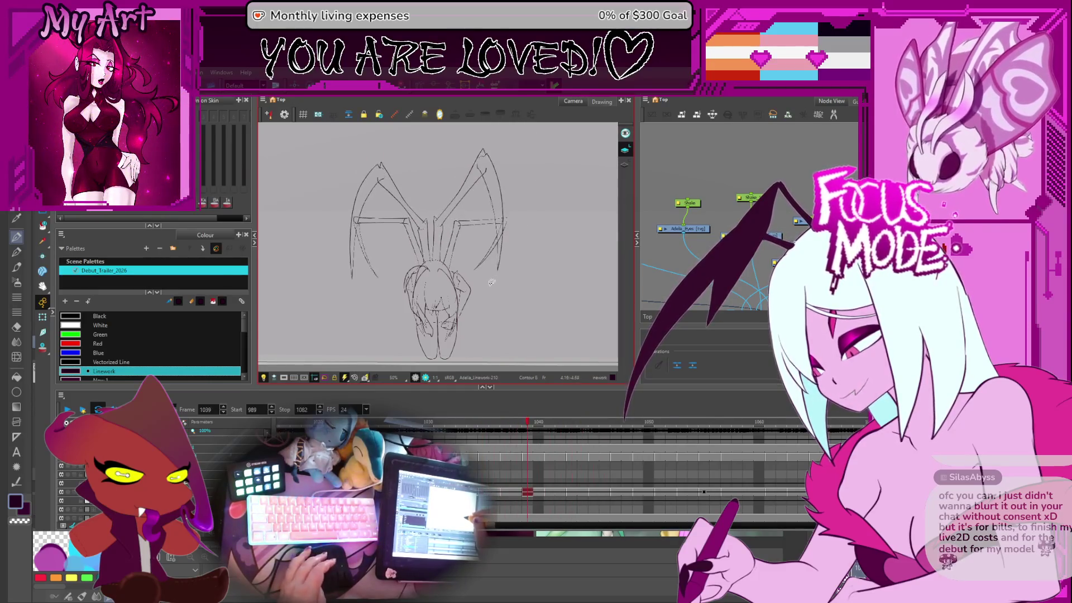
key(period)
key(period)
key(period)
key(period)
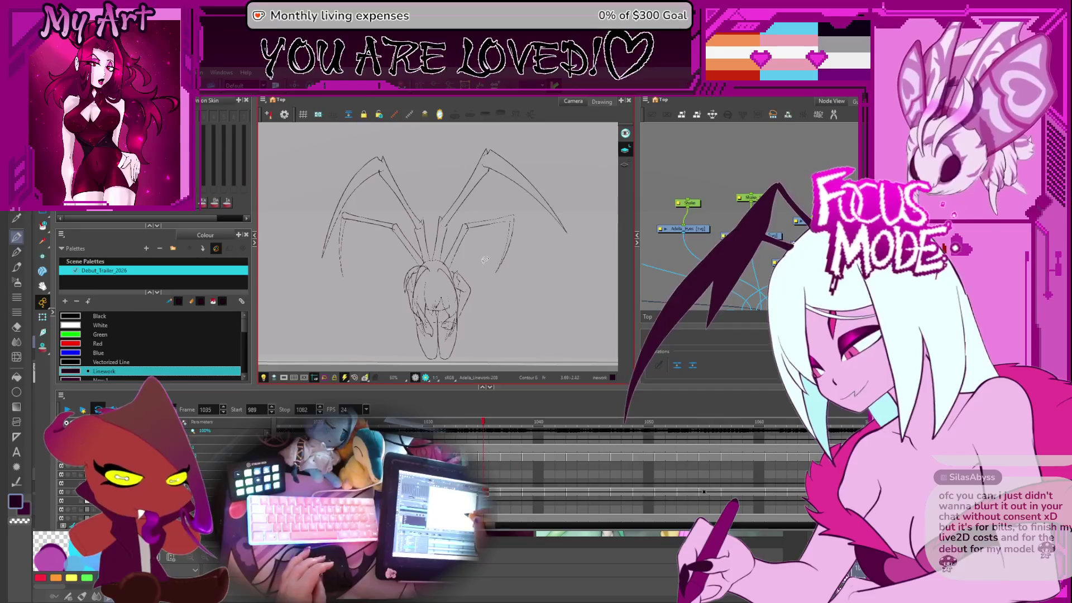
key(comma)
key(comma)
key(comma)
scroll(485, 259, up, 3)
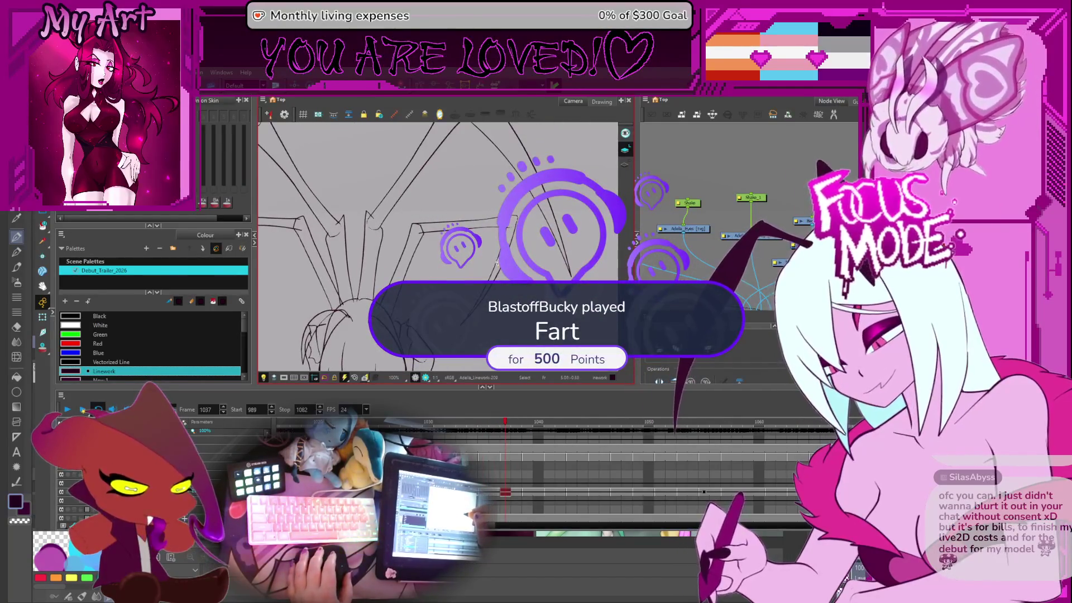
Step: Turn on onion skin and, on frame 1038, select the lower right strut and top horizontal strokes
drag(497, 254, 478, 246)
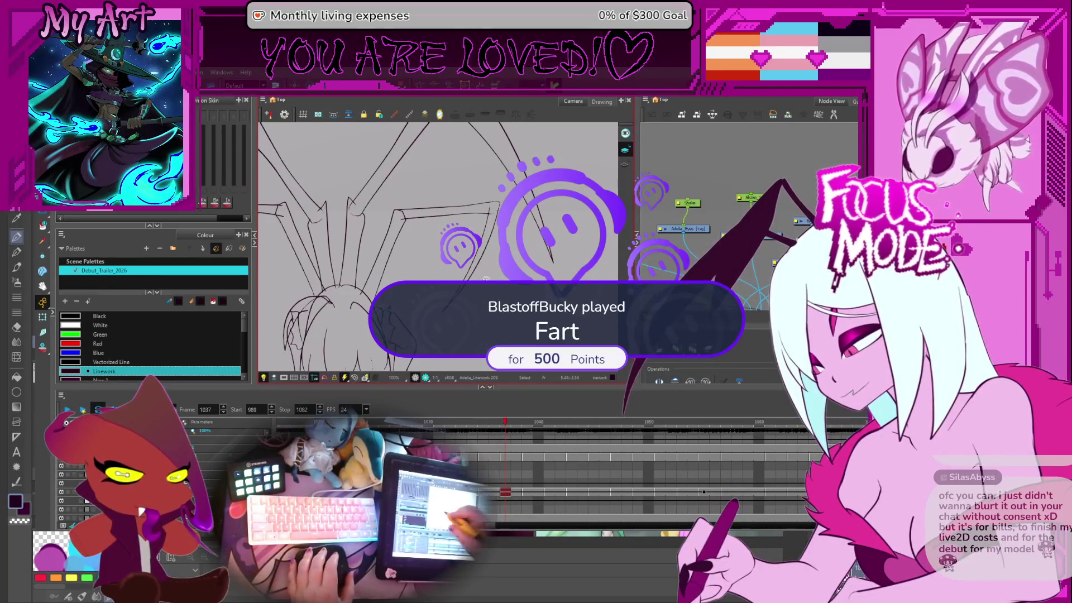
key(alt+o)
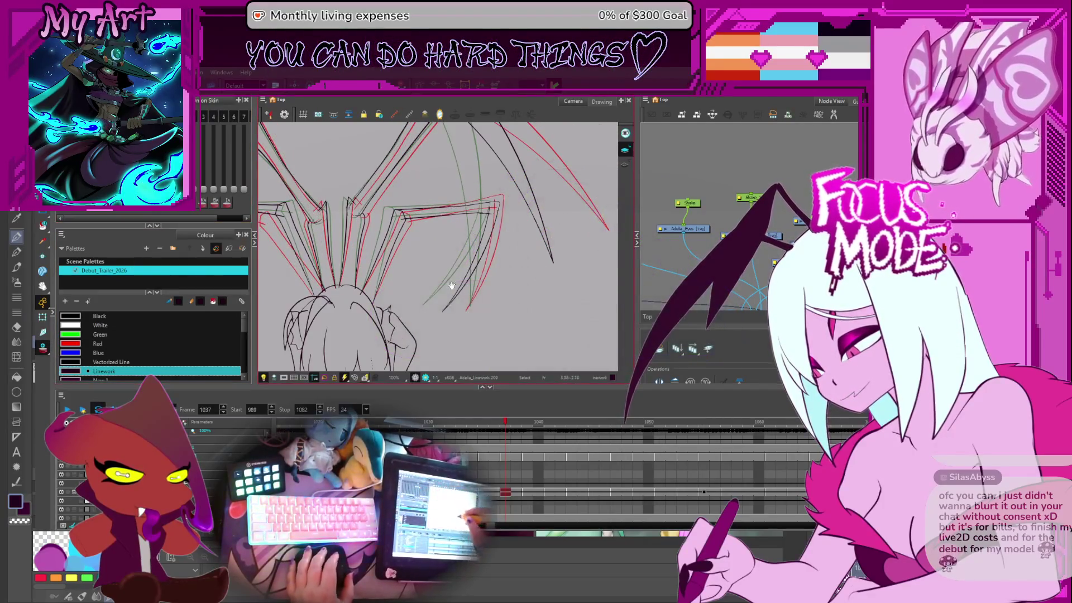
mouse_move(451, 285)
mouse_down()
mouse_move(509, 260)
mouse_move(505, 252)
mouse_move(511, 270)
mouse_up()
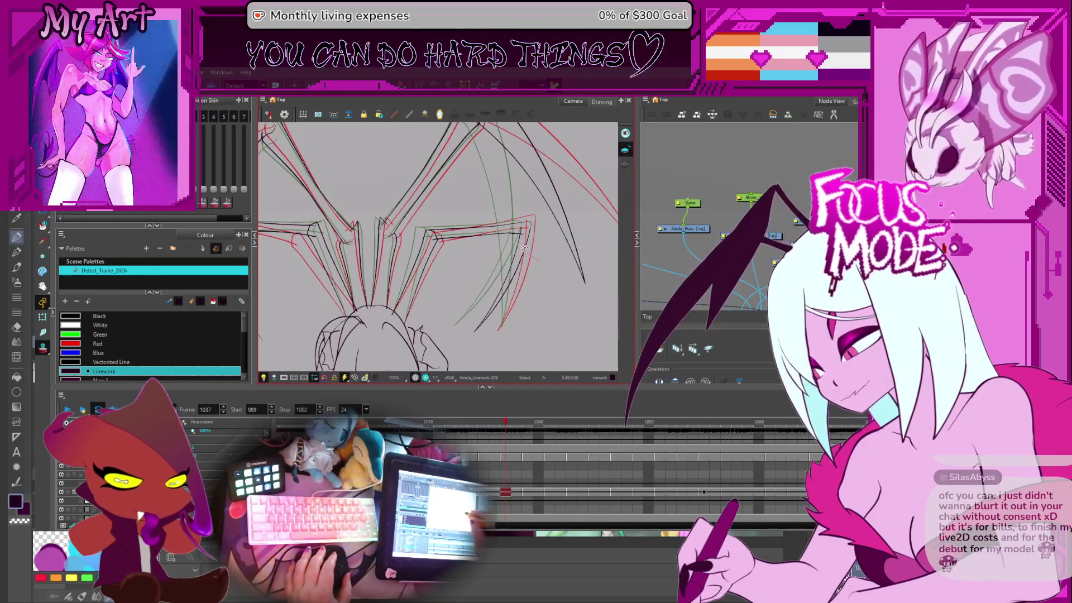
click(541, 305)
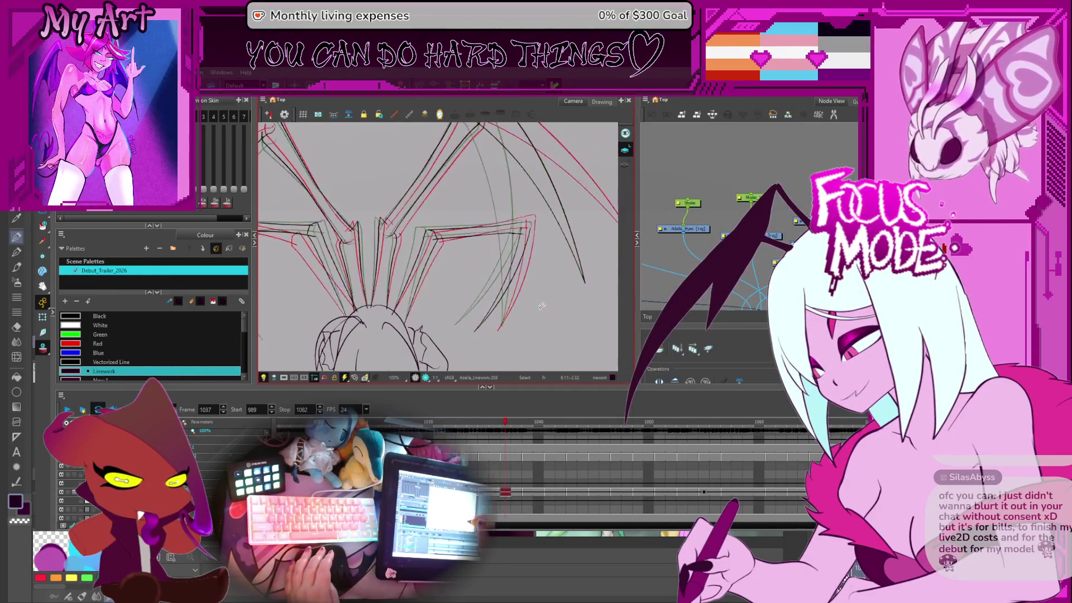
key(Delete)
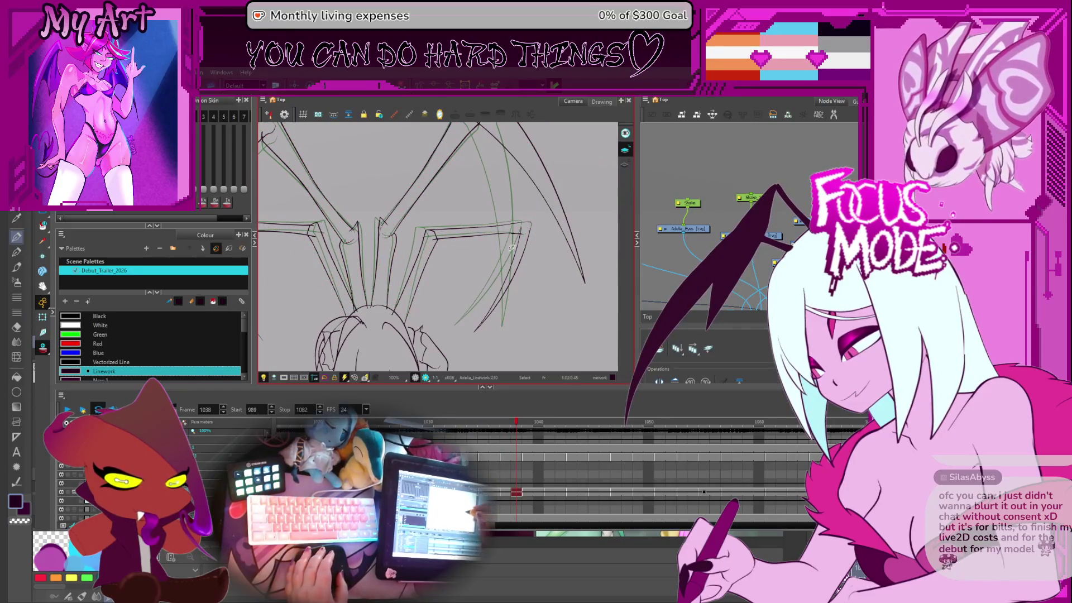
click(525, 230)
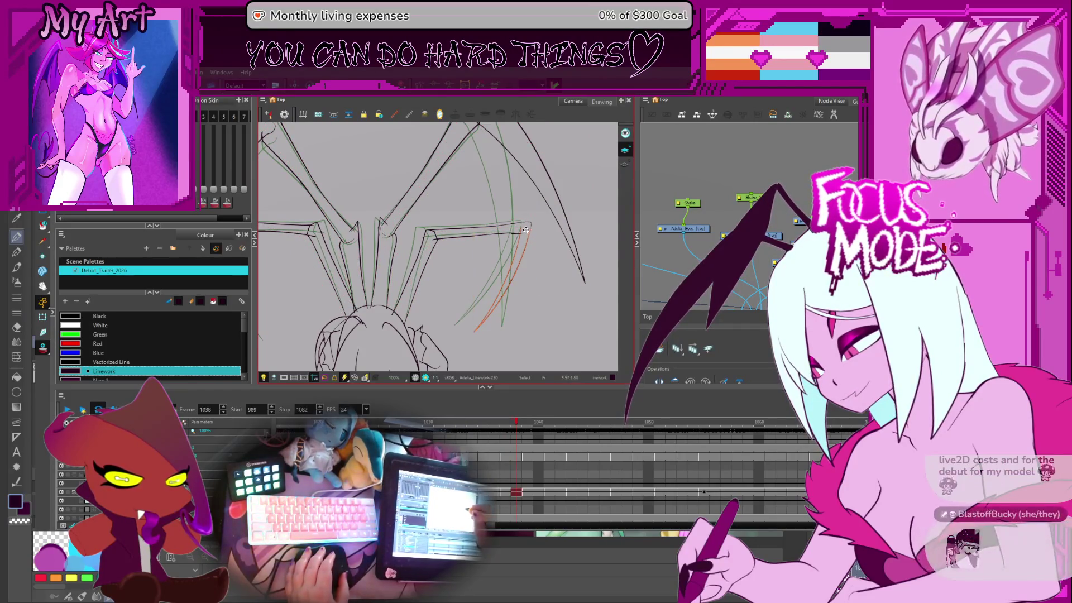
click(472, 335)
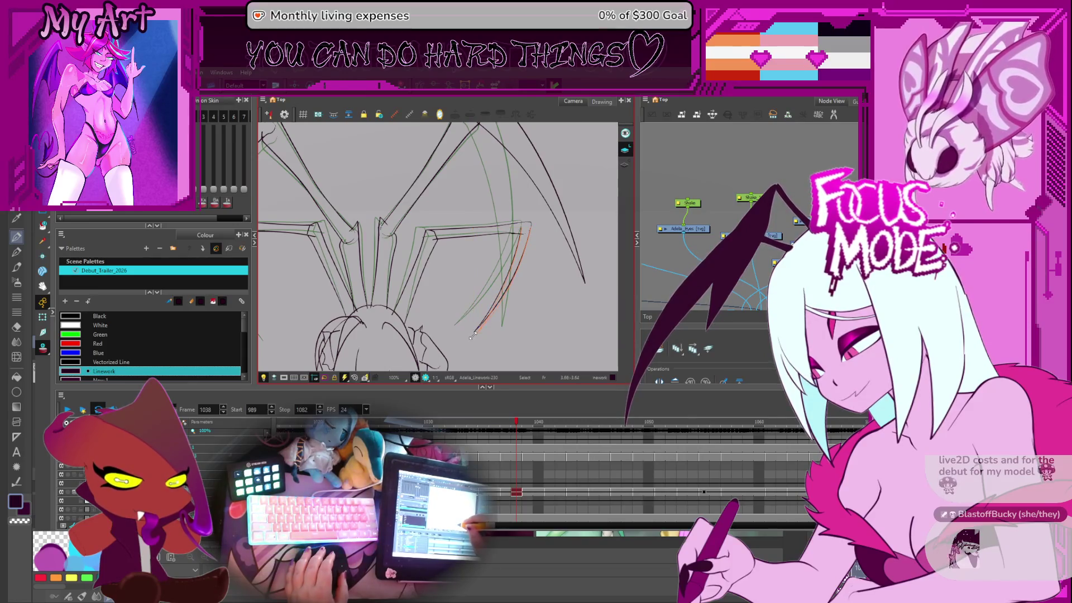
shift+click(480, 230)
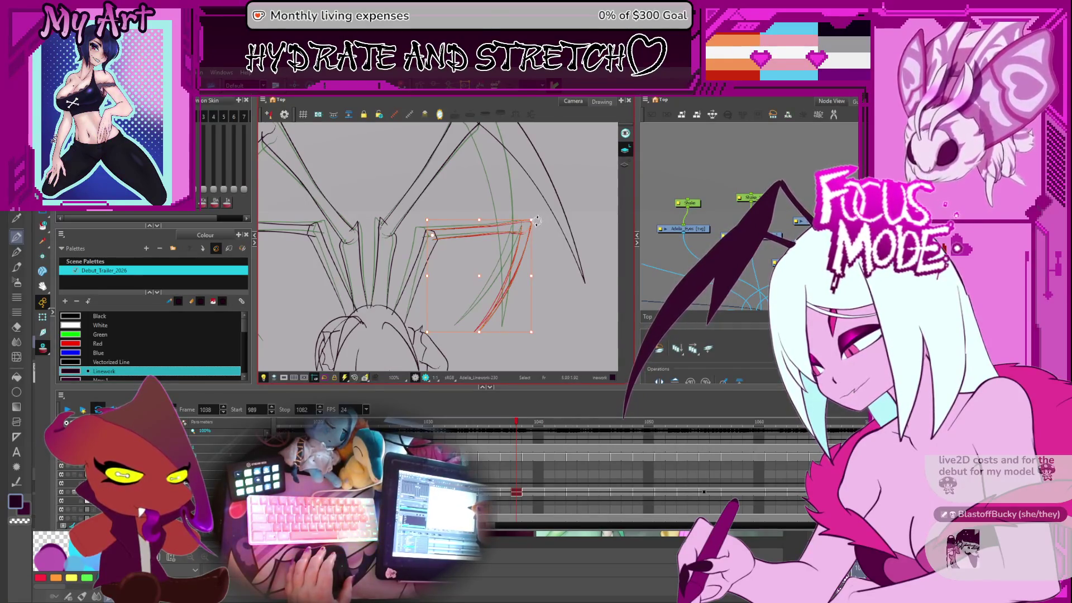
Step: Rework the lower right wing strut strokes on frame 1040
key(g)
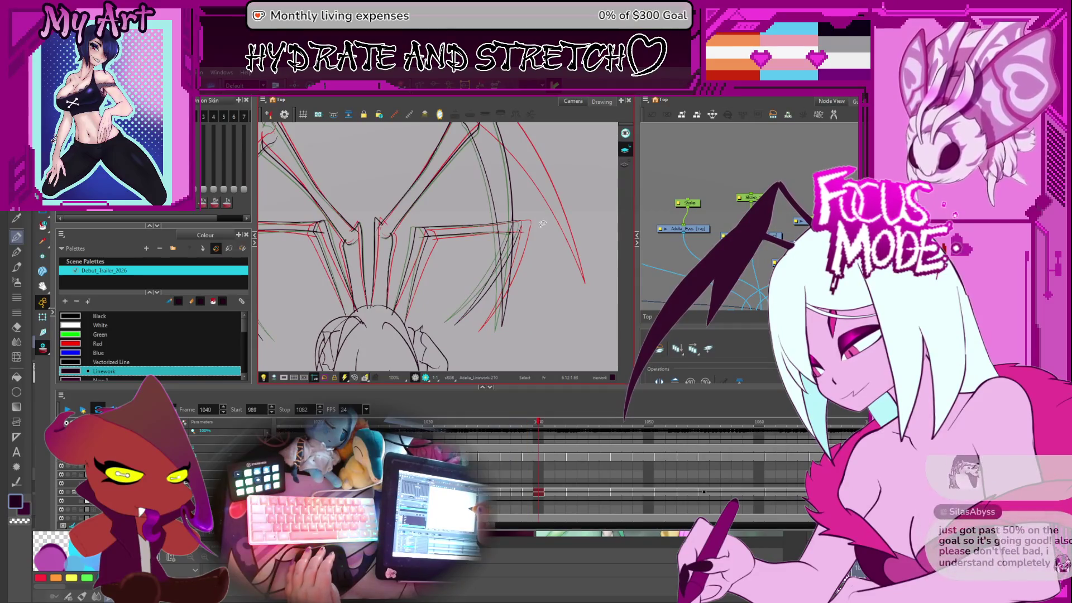
key(alt+o)
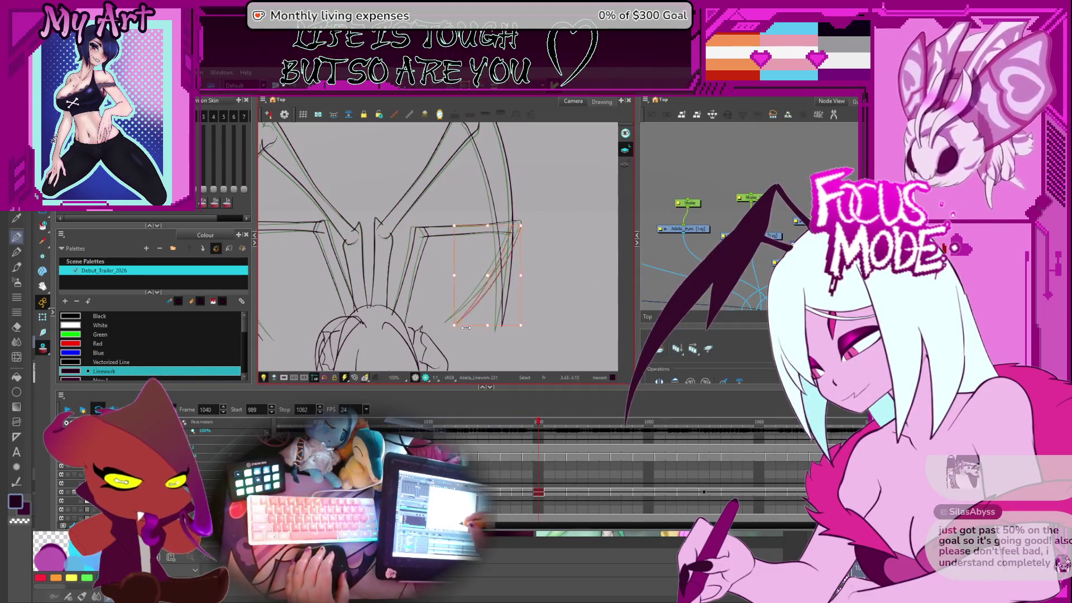
key(Escape)
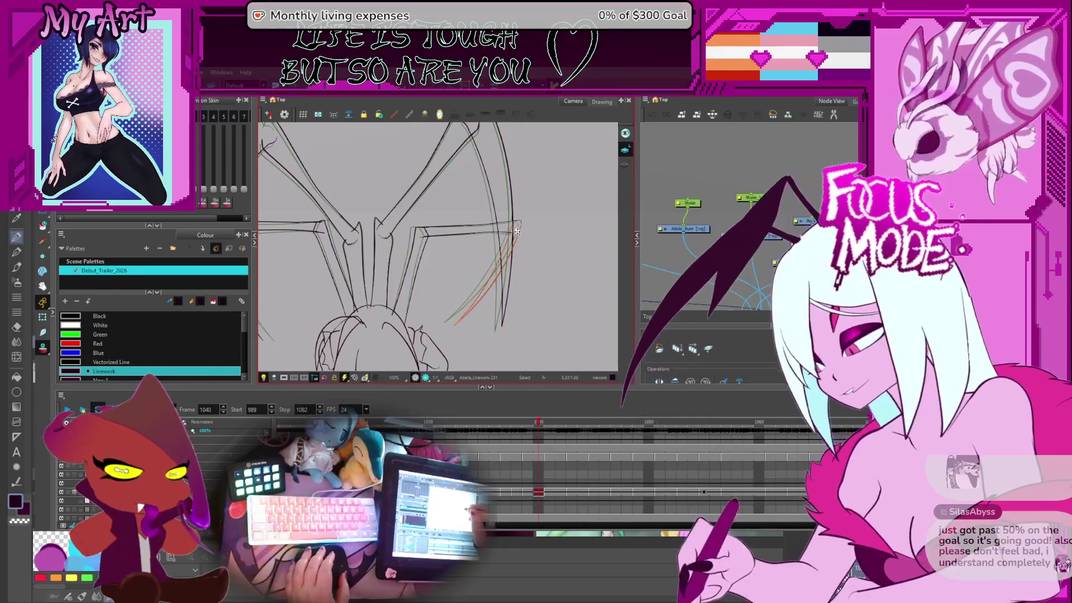
click(516, 226)
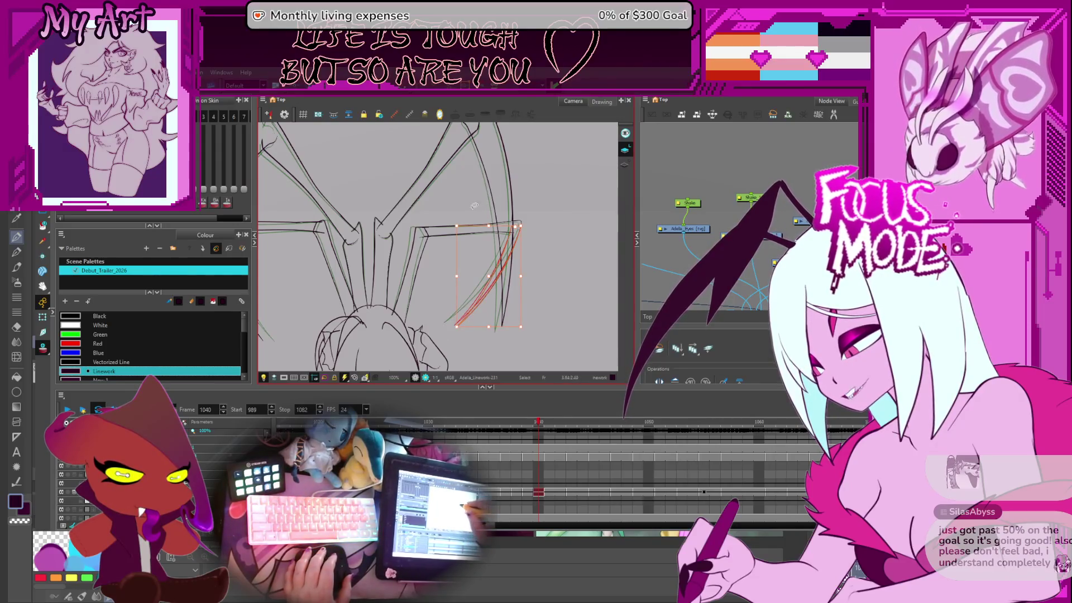
click(487, 281)
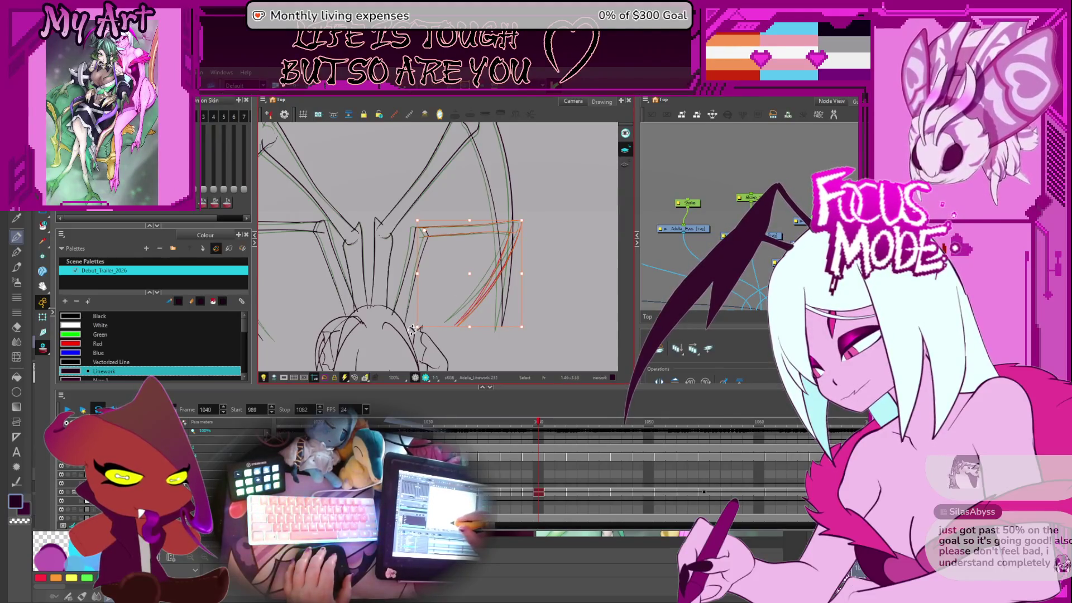
click(414, 328)
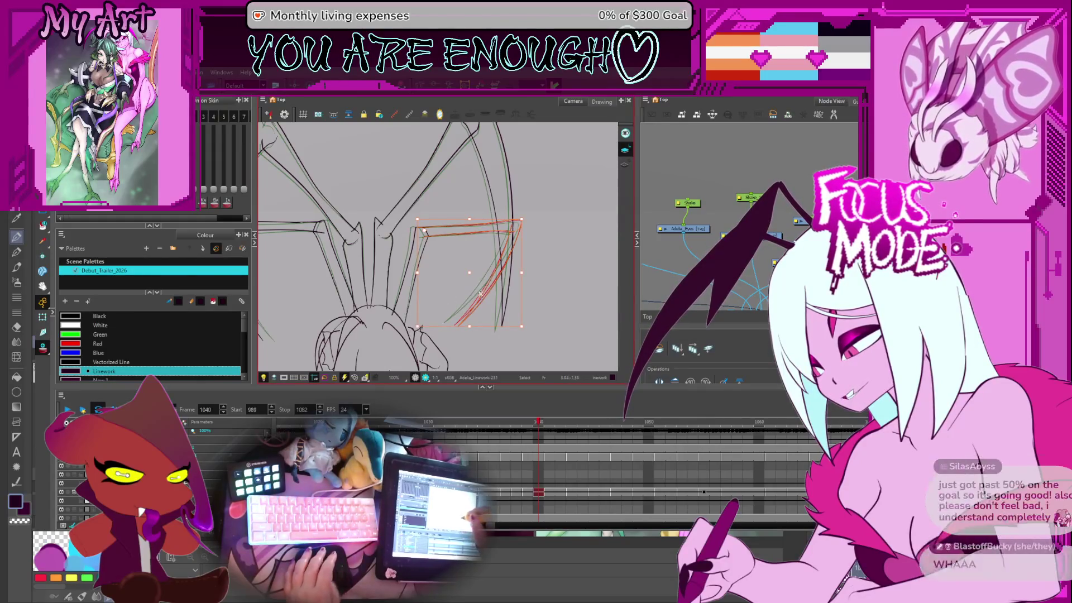
Step: Reposition the lower right wing strut stroke on frame 1042, then pan and zoom out
key(g)
key(ctrl+])
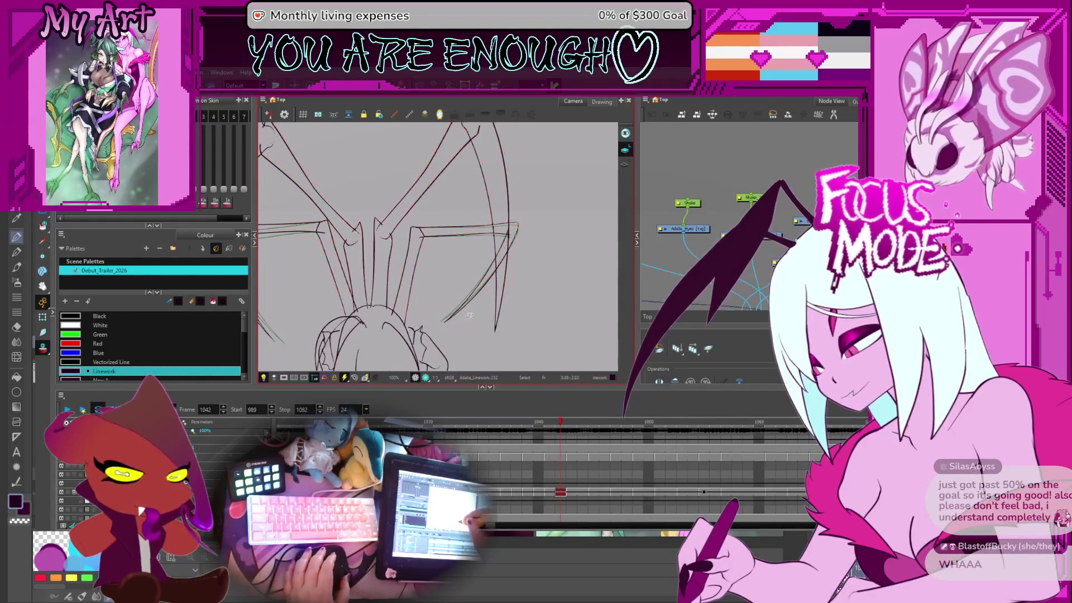
click(507, 244)
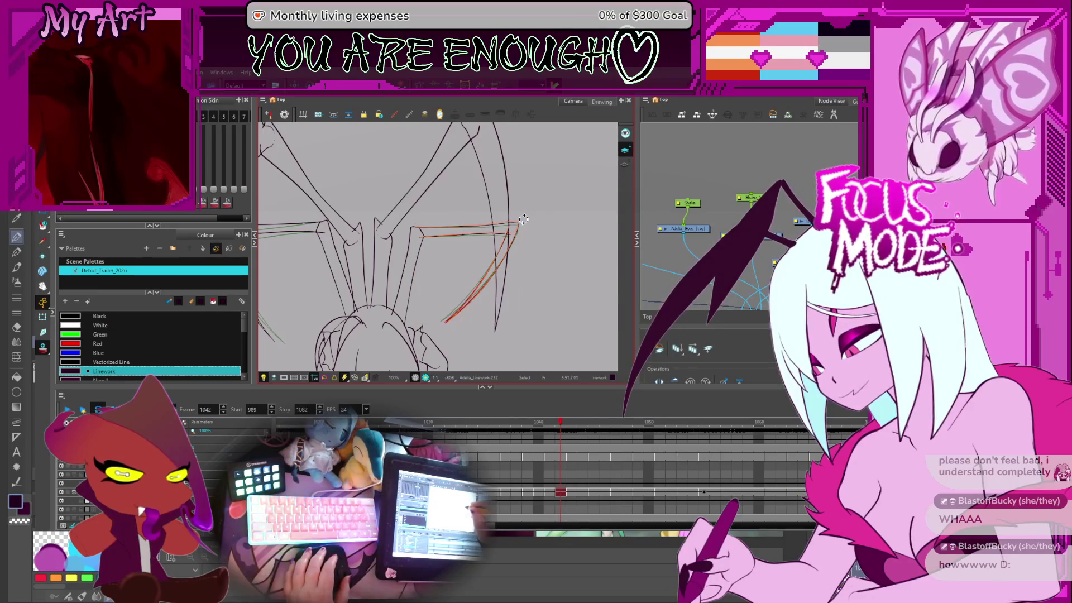
drag(563, 237, 503, 244)
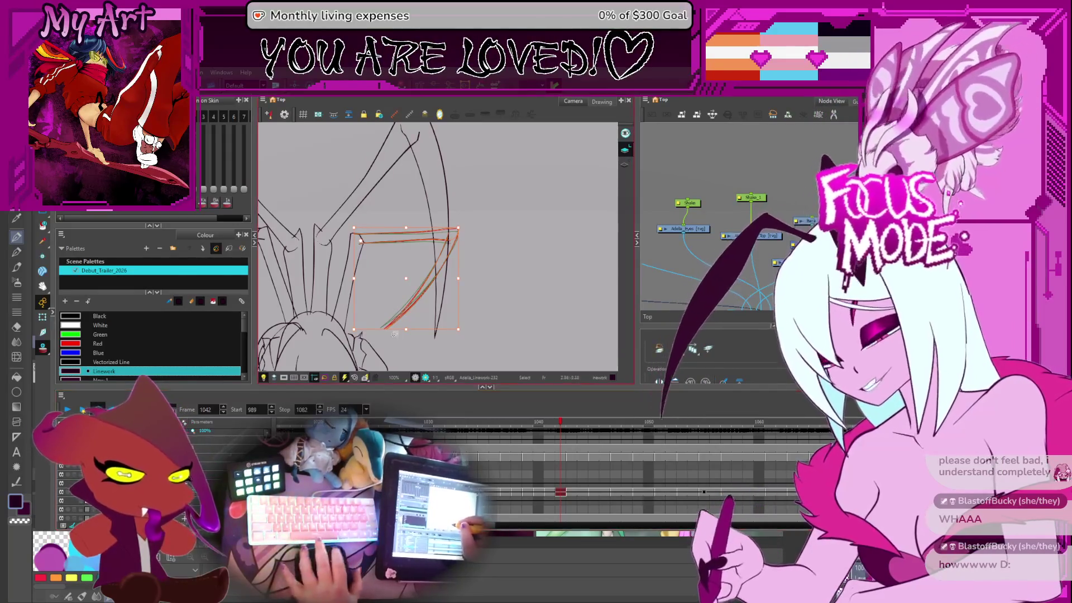
drag(438, 259, 460, 249)
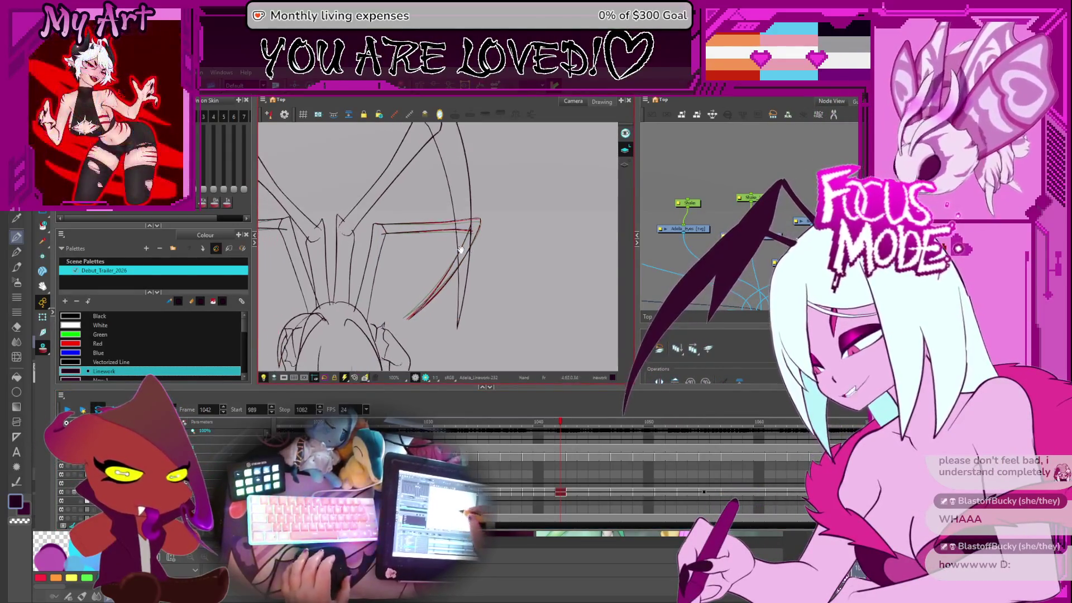
scroll(460, 250, down, 2)
Step: Check frames 1071 and 1080, start the playback range at frame 1020, and play the animation
scroll(670, 469, down, 3)
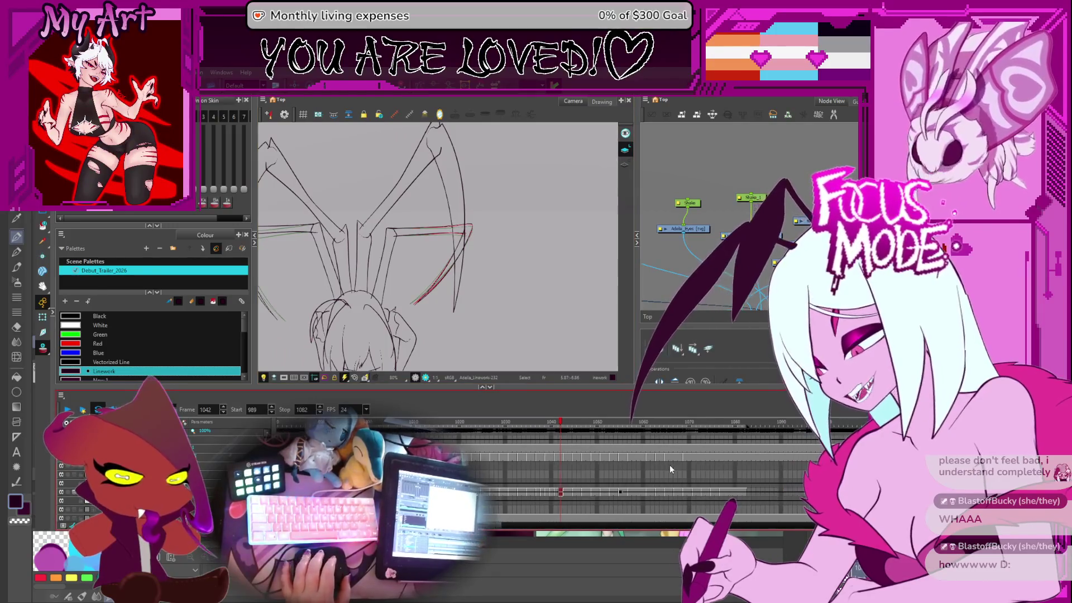
drag(745, 422, 651, 437)
click(745, 428)
scroll(415, 429, left, 3)
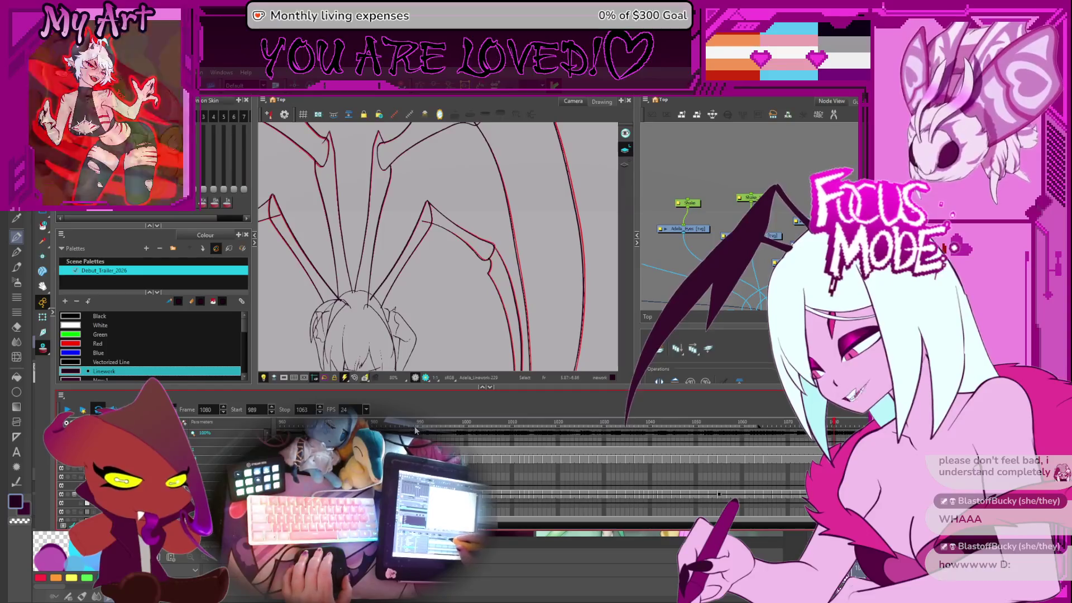
drag(415, 428, 558, 437)
scroll(542, 446, right, 3)
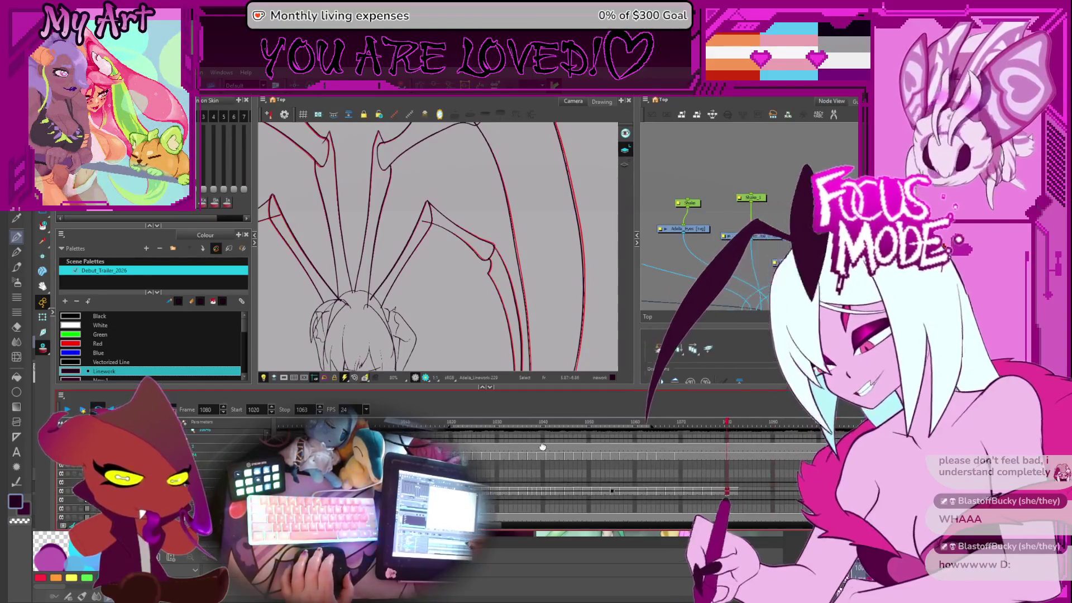
scroll(534, 418, down, 2)
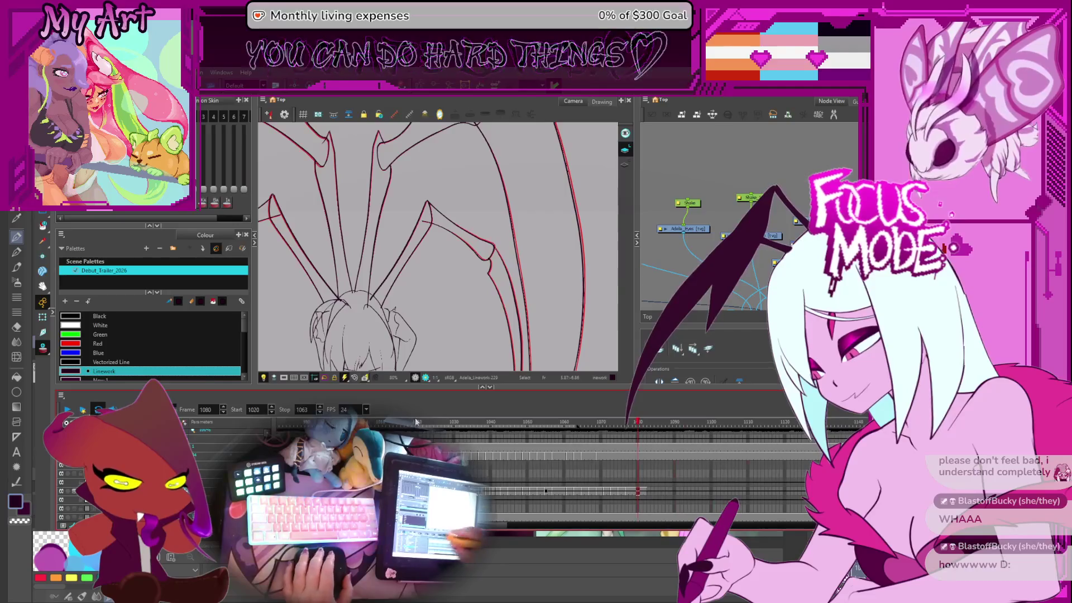
scroll(358, 277, down, 2)
scroll(359, 277, up, 1)
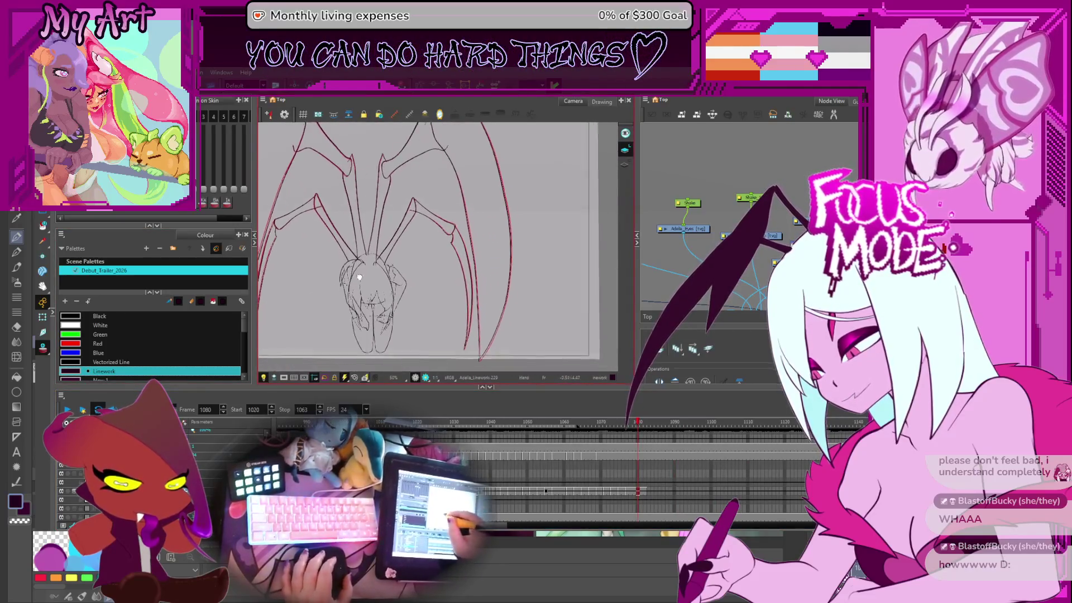
click(67, 411)
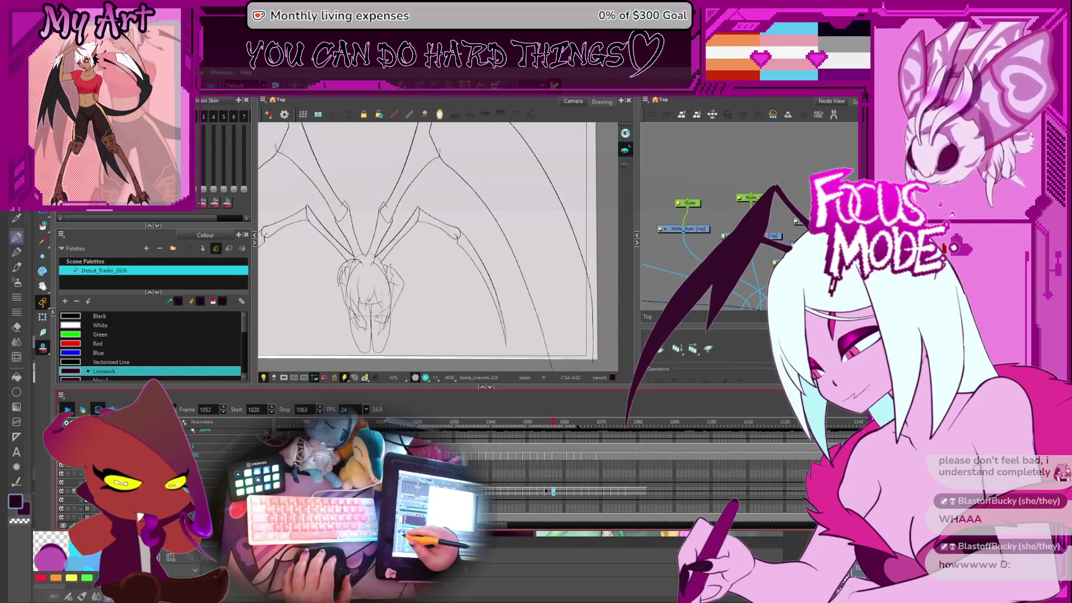
Step: Stop playback, centre the drawing, and step through frames 1042–1044
key(space)
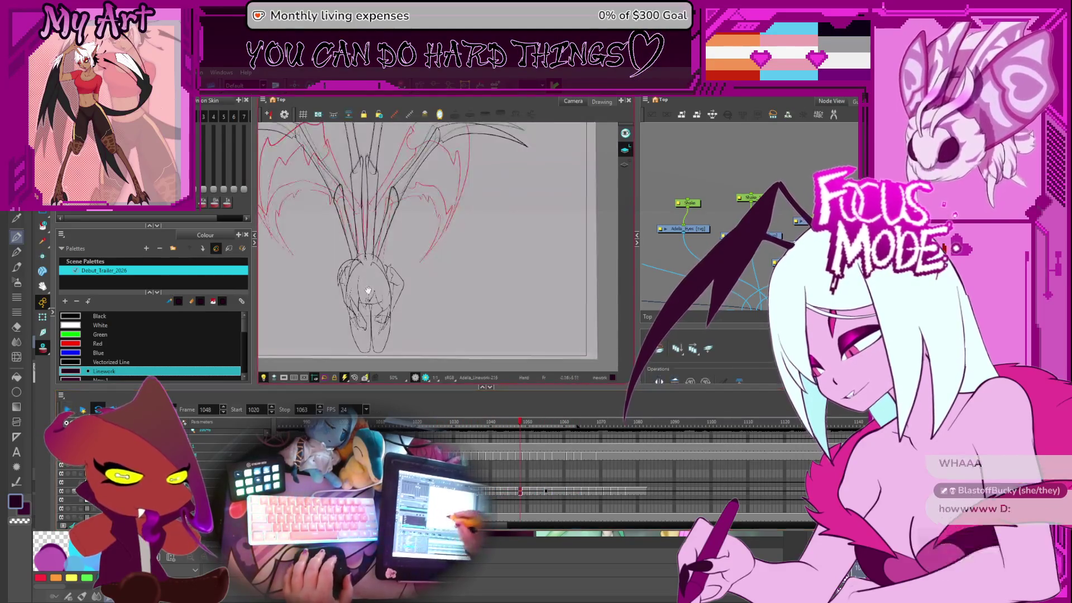
drag(367, 289, 454, 295)
key(comma)
key(comma)
key(comma)
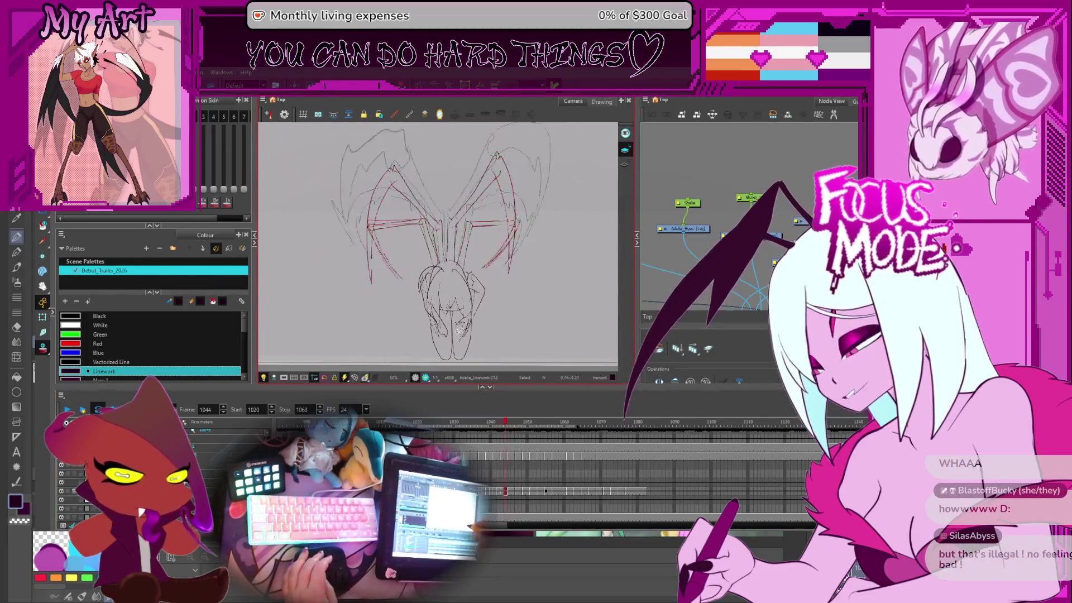
key(comma)
key(comma)
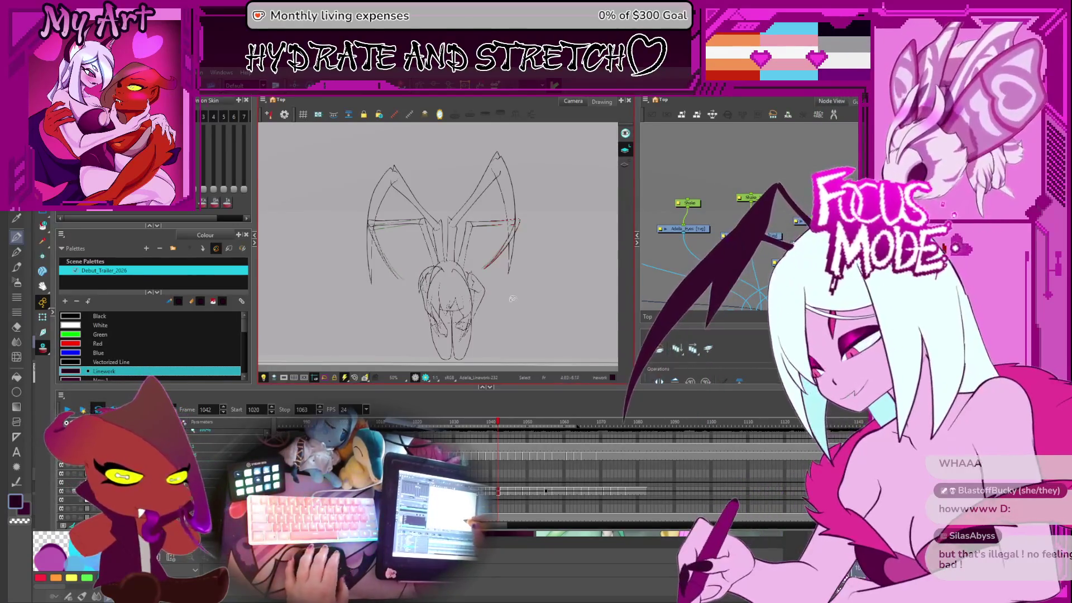
key(period)
key(period)
Step: Zoom in on the wings and compare the drawings at frames 1045 and 1037
key(2)
key(2)
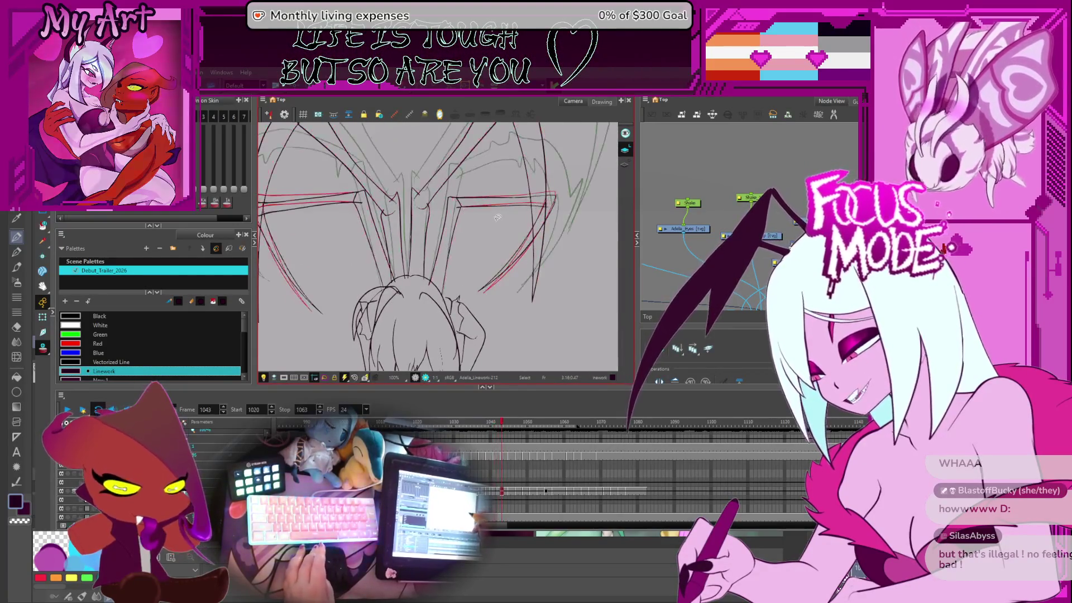
key(comma)
key(period)
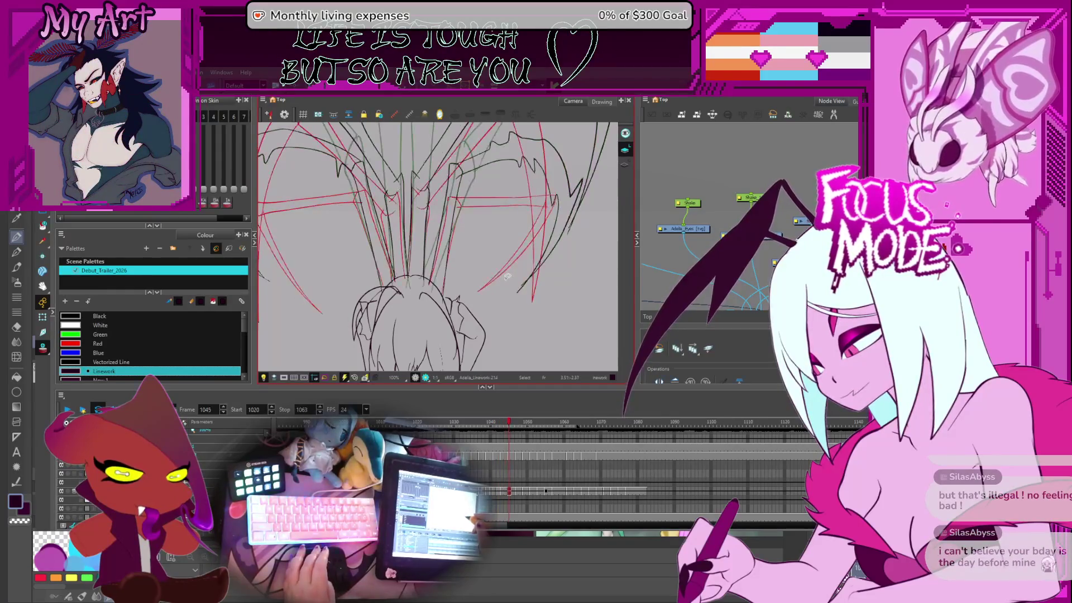
drag(505, 276, 550, 267)
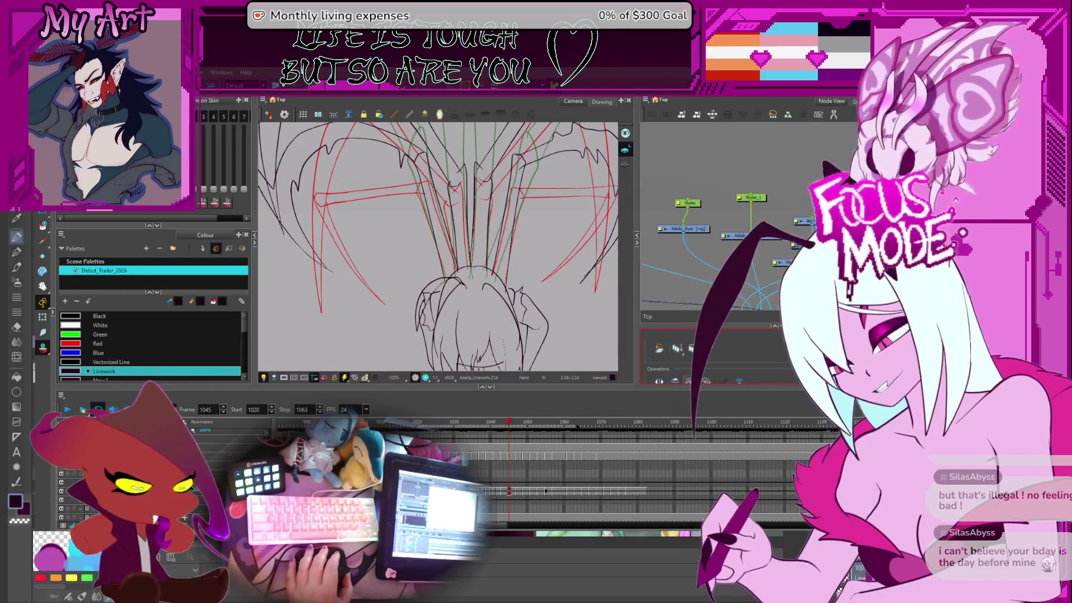
key(2)
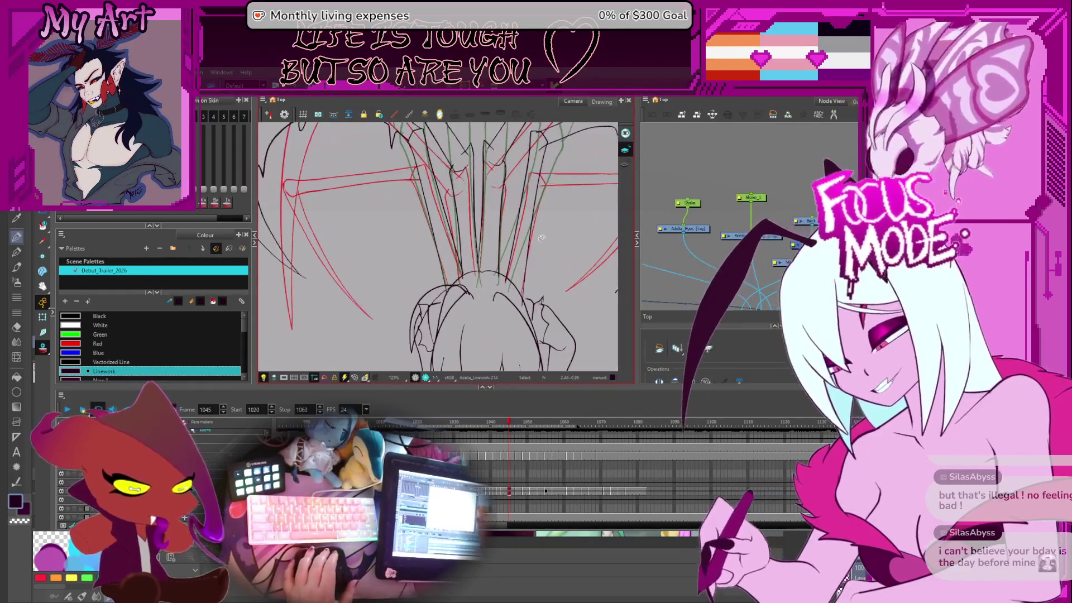
drag(401, 226, 455, 244)
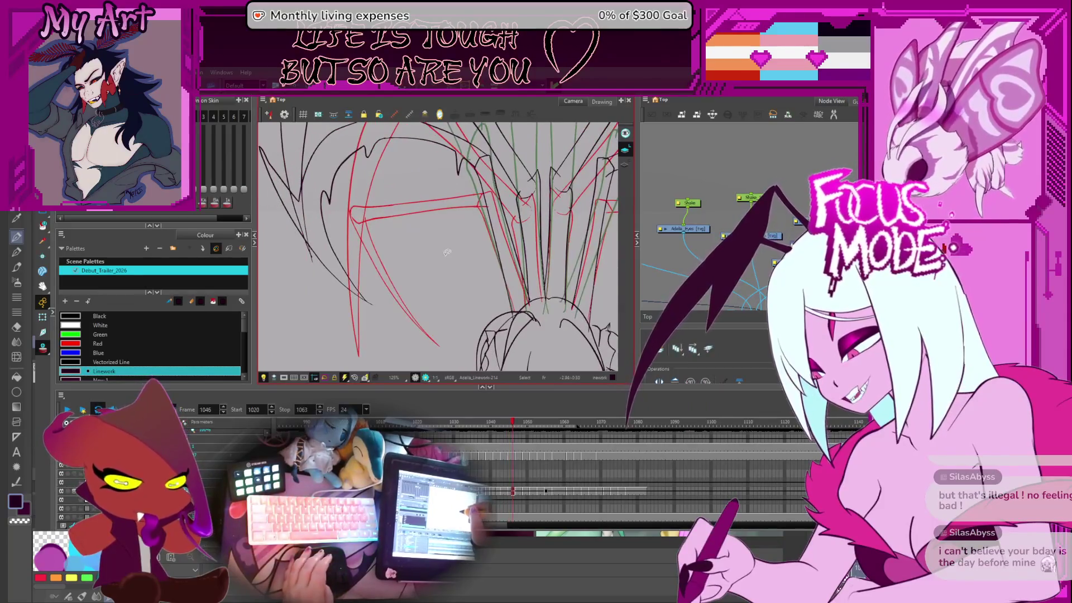
key(comma)
key(comma)
key(comma)
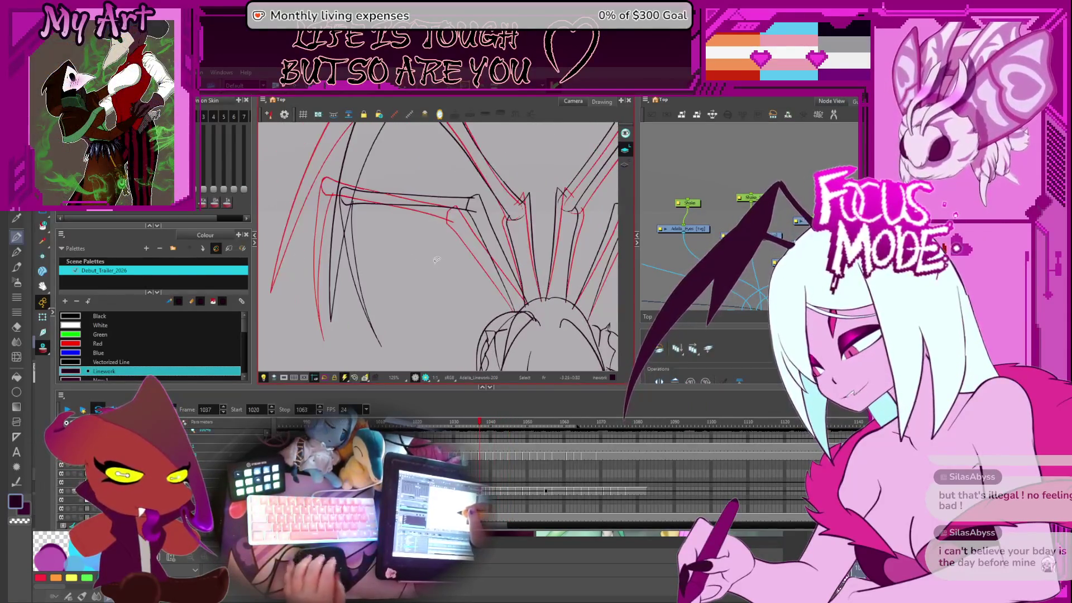
key(1)
key(1)
key(1)
Step: Flip between frames 1036–1038 and frame the left wing on frame 1038
key(2)
key(comma)
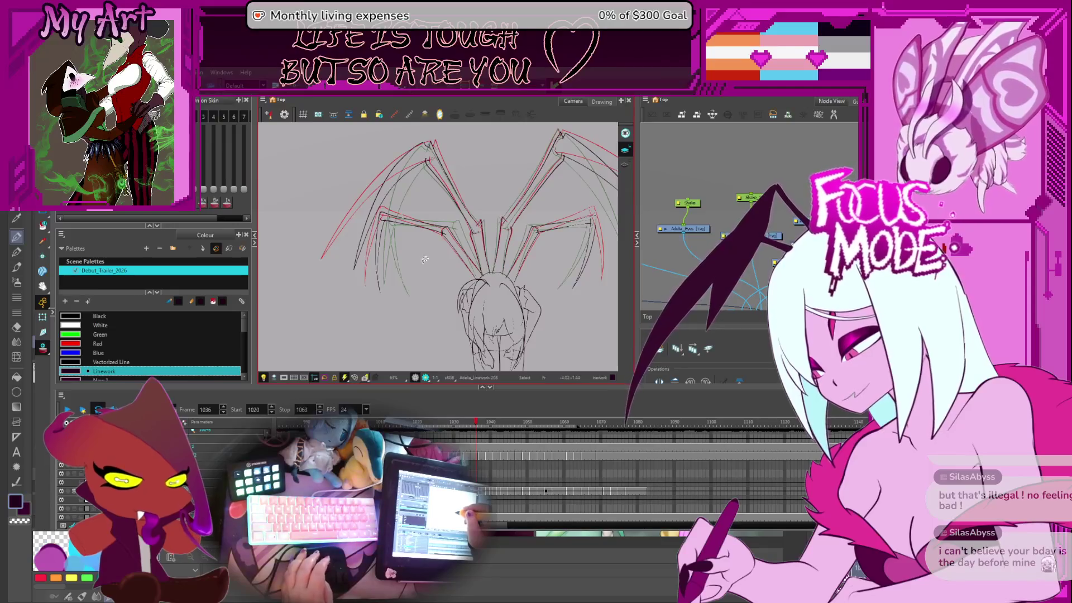
key(period)
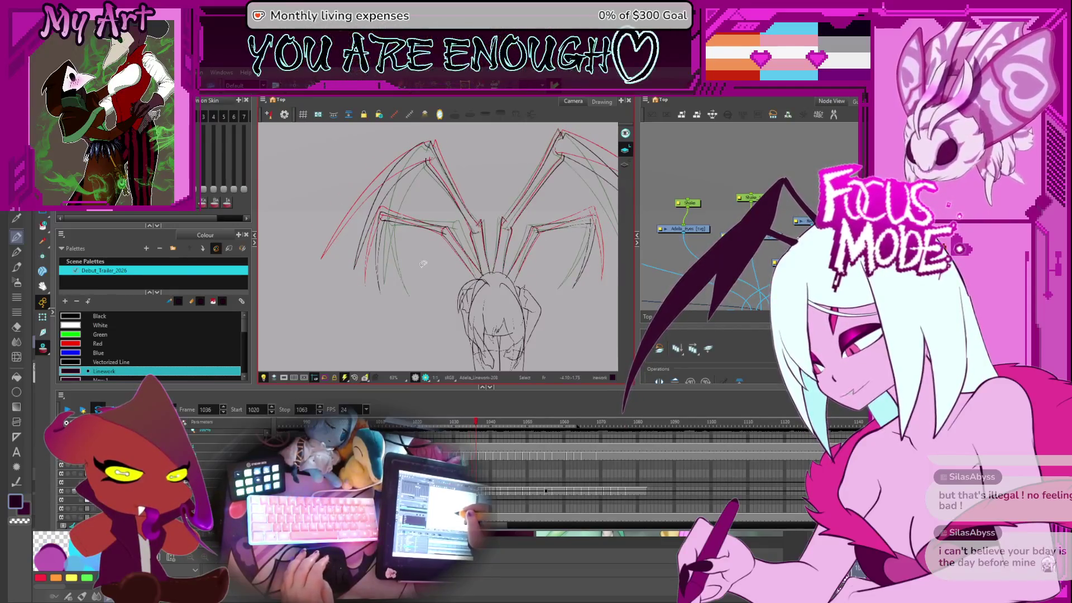
key(period)
key(comma)
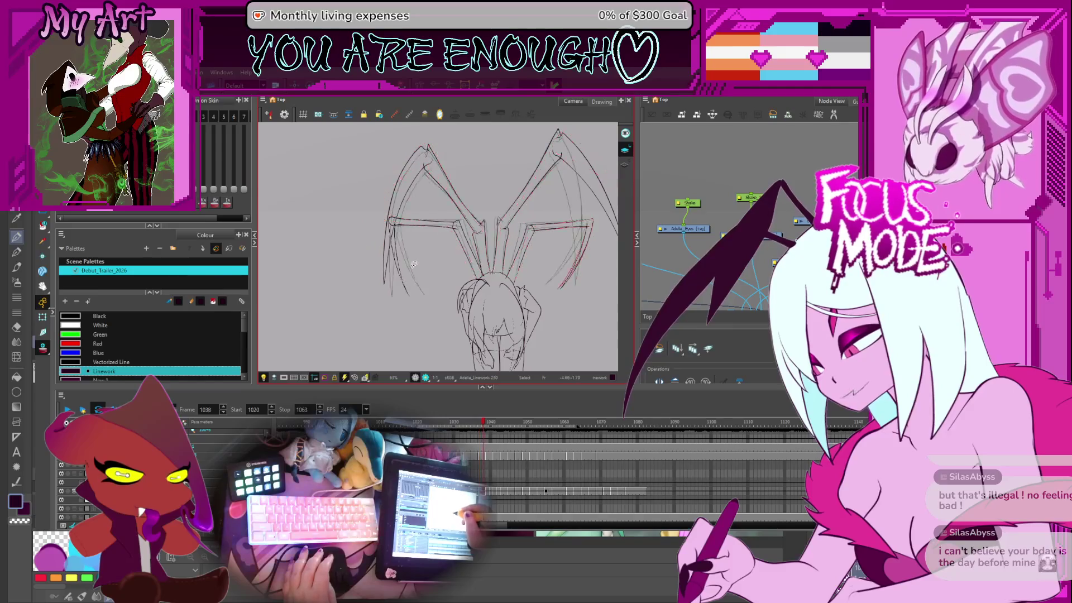
key(period)
key(comma)
key(period)
key(period)
scroll(408, 275, up, 2)
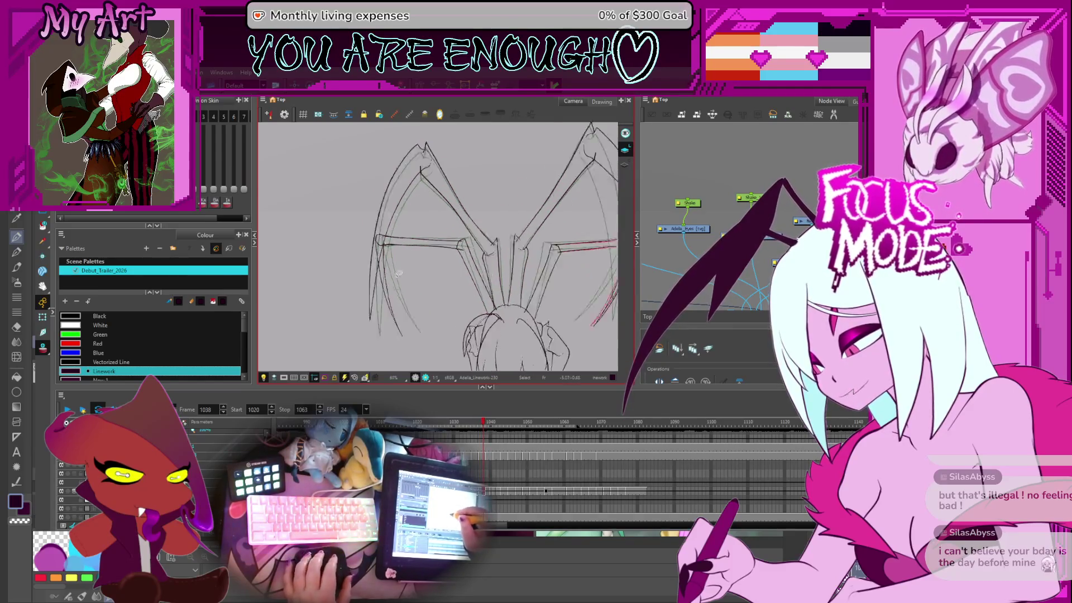
drag(382, 284, 406, 274)
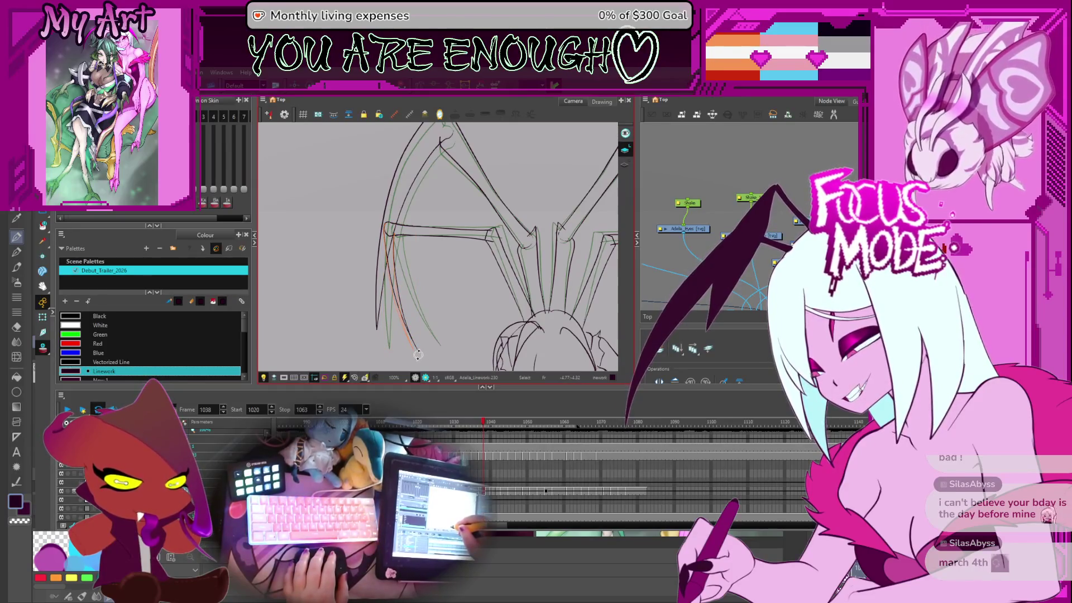
Step: Adjust the left wing's red strut strokes on frames 1038 and 1040
click(418, 355)
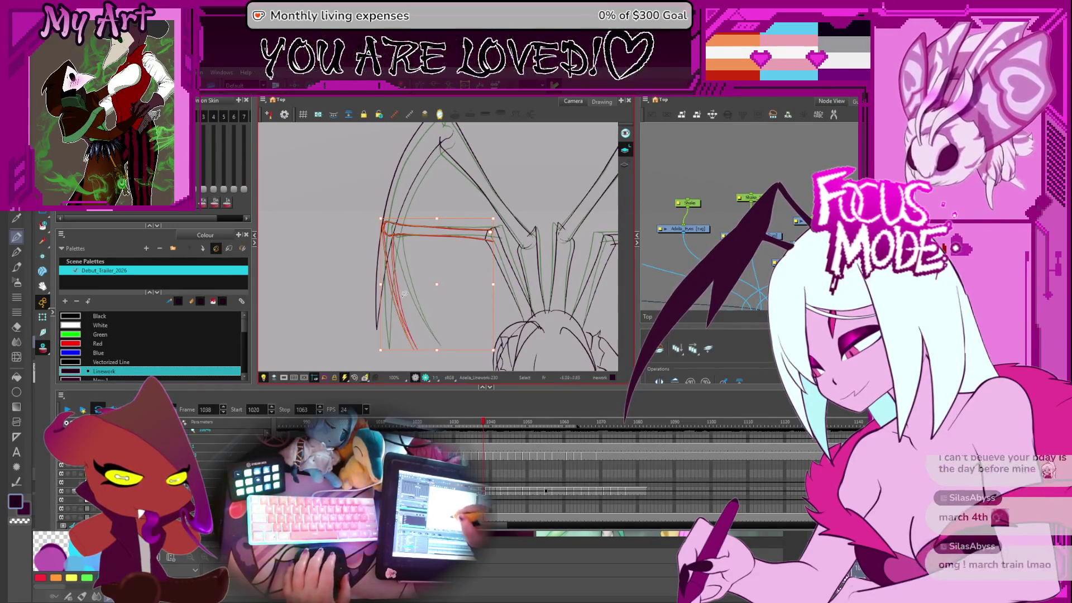
click(375, 213)
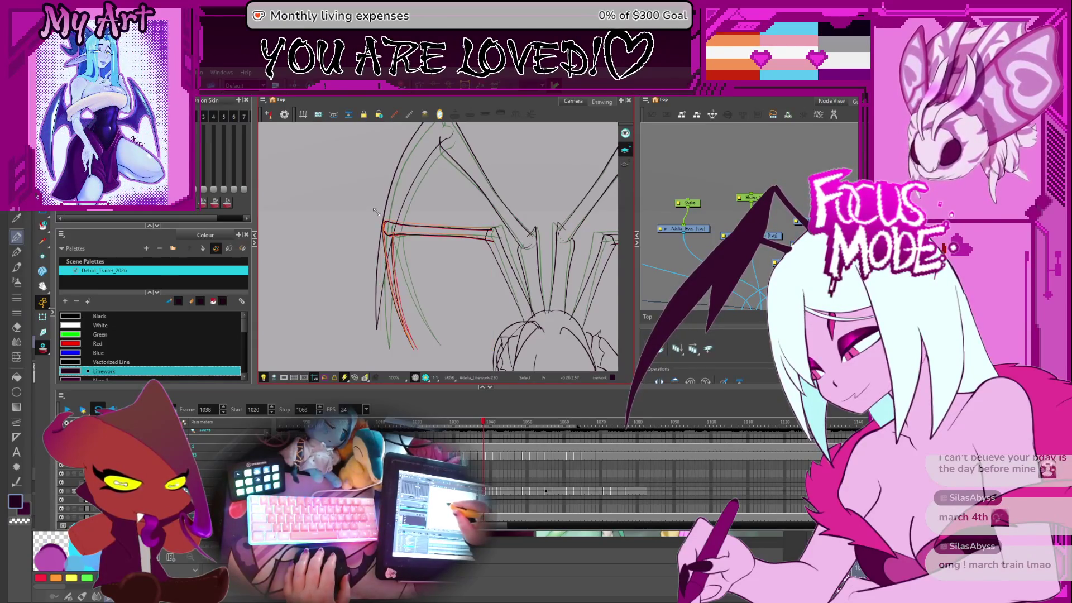
key(period)
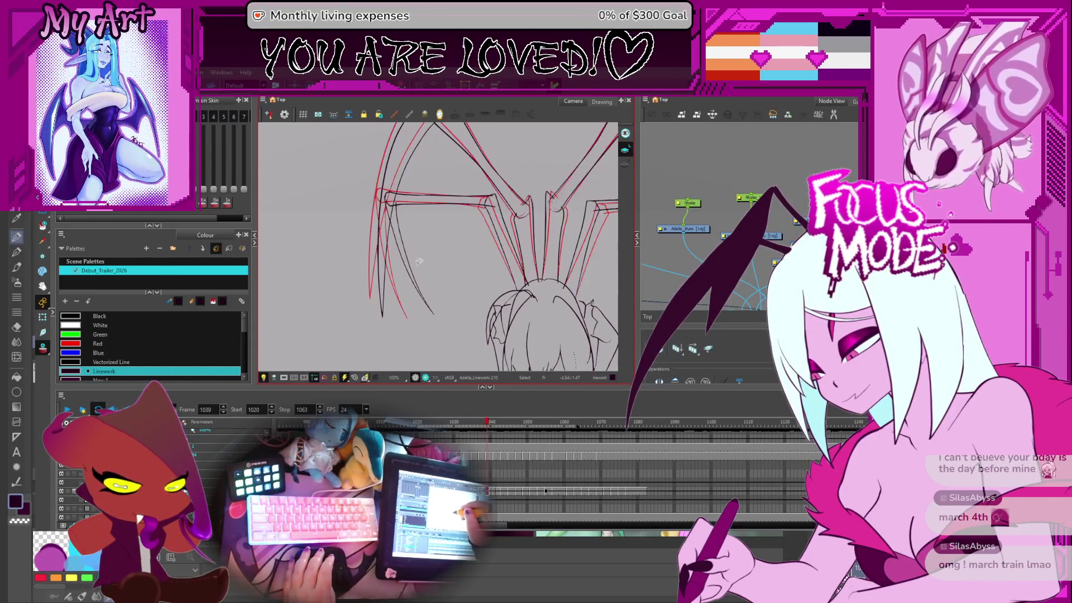
key(period)
drag(417, 257, 406, 274)
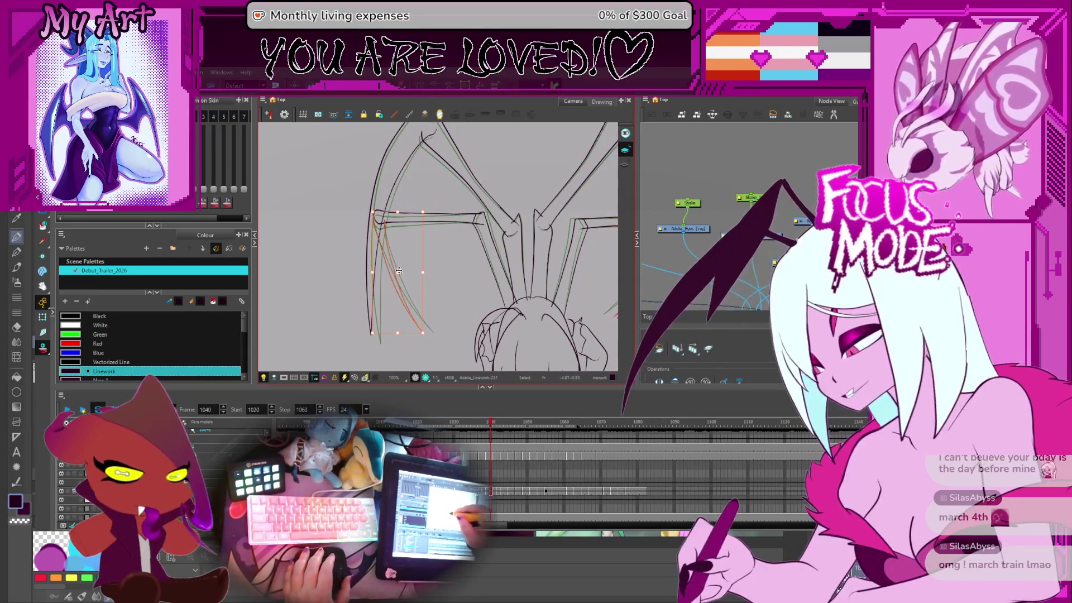
click(379, 224)
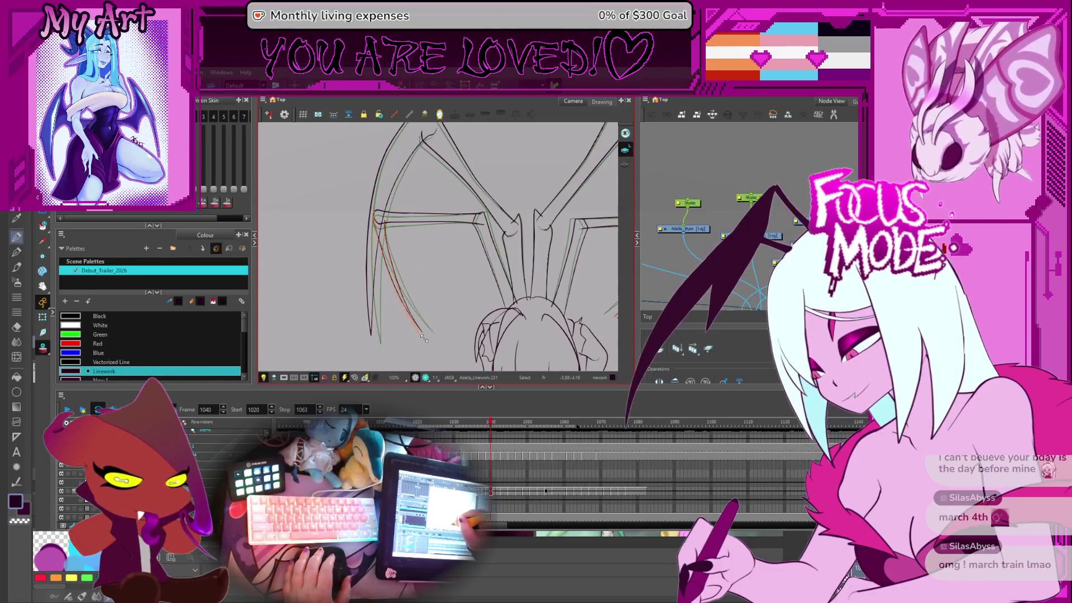
mouse_move(422, 339)
mouse_down()
mouse_move(416, 201)
mouse_move(391, 281)
mouse_up()
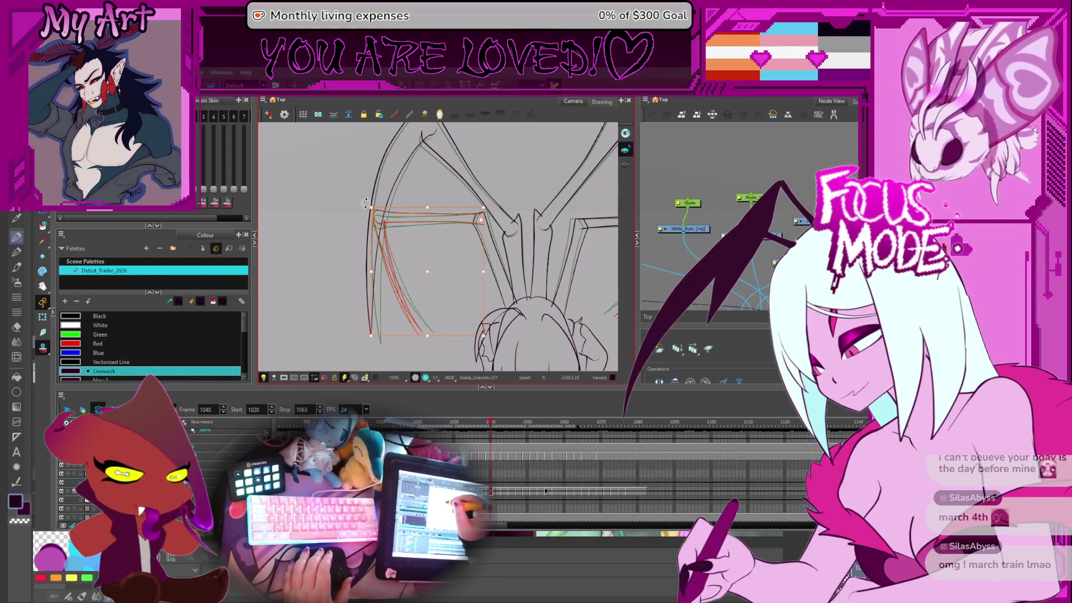
drag(367, 202, 360, 207)
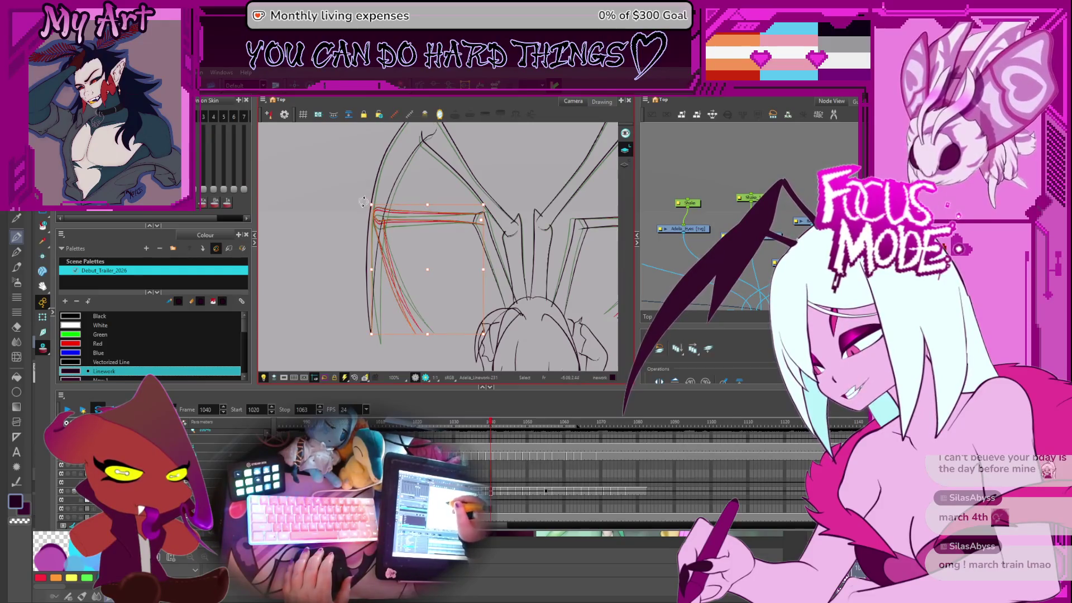
Step: On frame 1041, stretch the left wing's lower and upper strokes to the right to match neighbouring frames
key(comma)
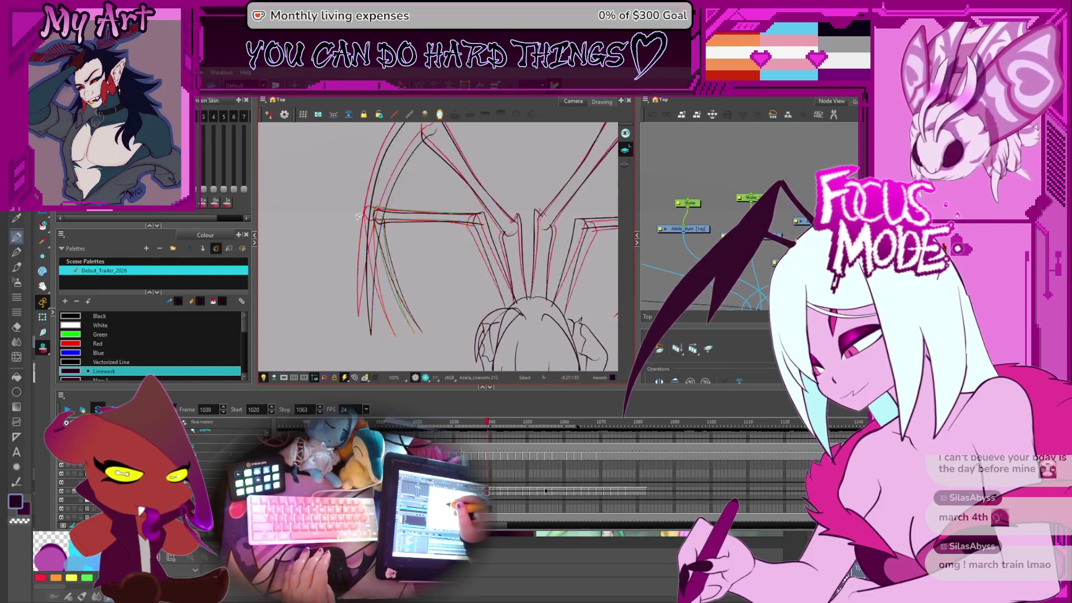
key(period)
key(period)
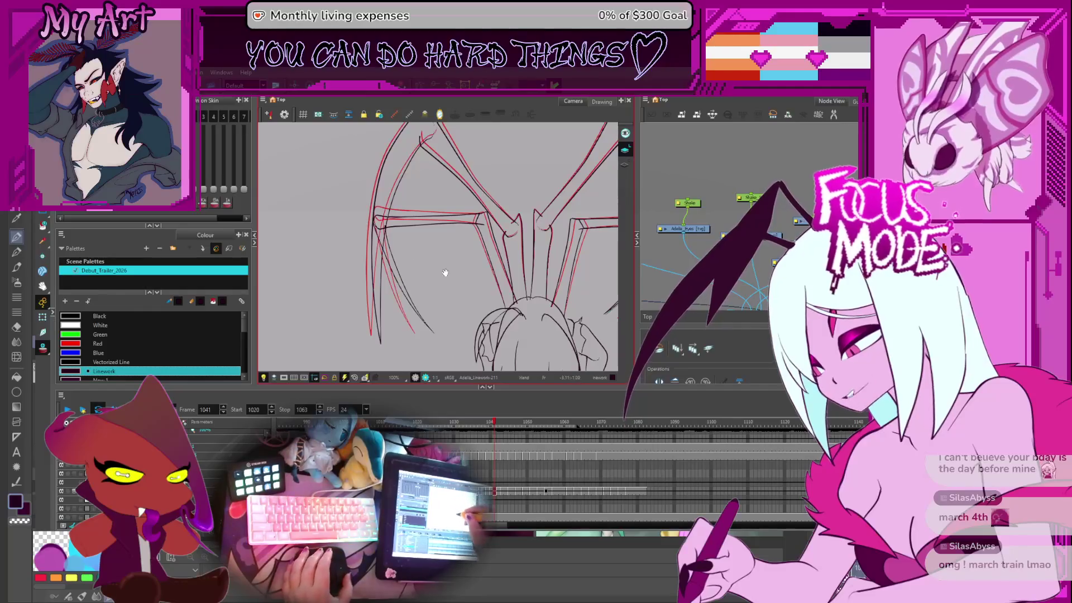
drag(445, 272, 412, 255)
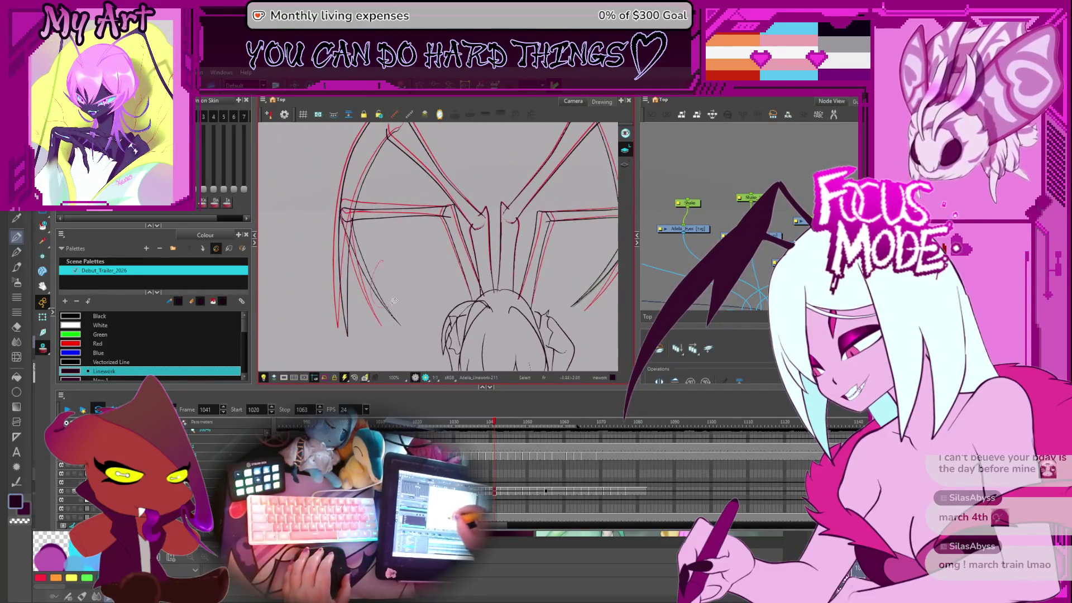
drag(350, 227, 406, 329)
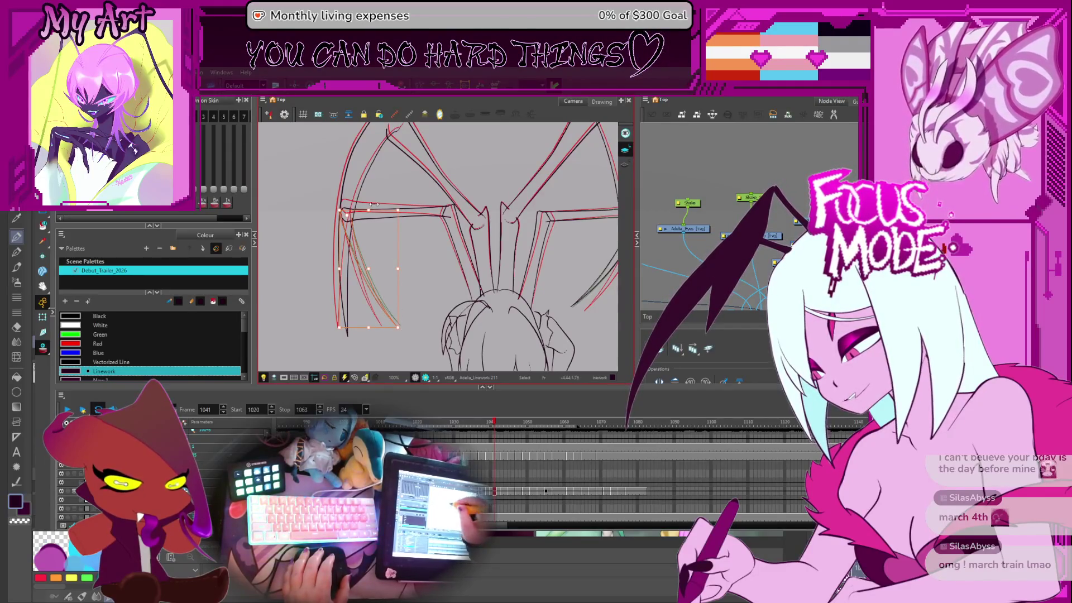
drag(374, 204, 426, 202)
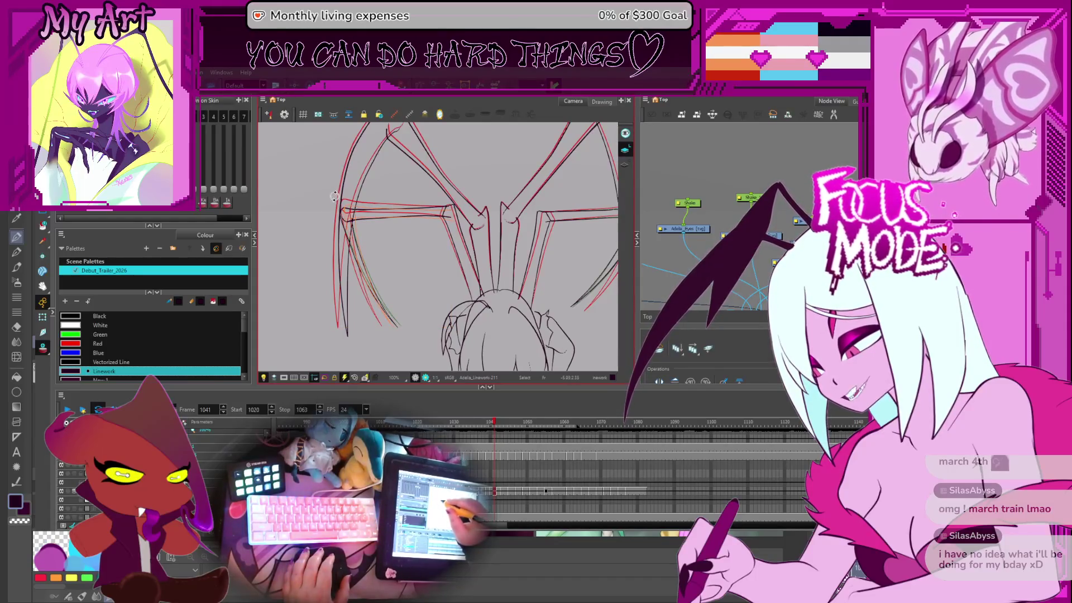
drag(333, 195, 452, 223)
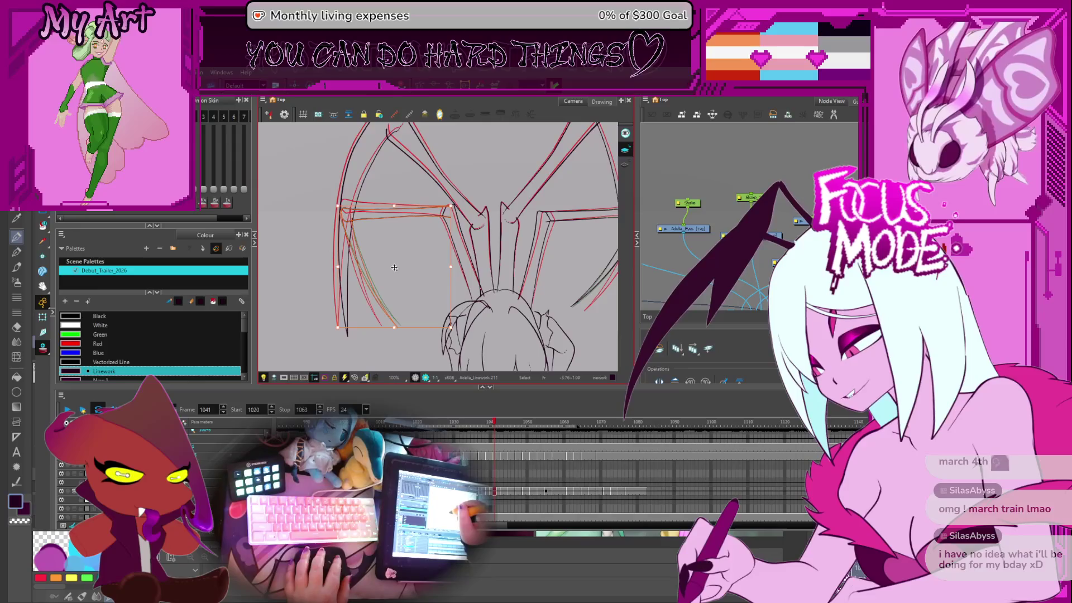
drag(335, 201, 352, 215)
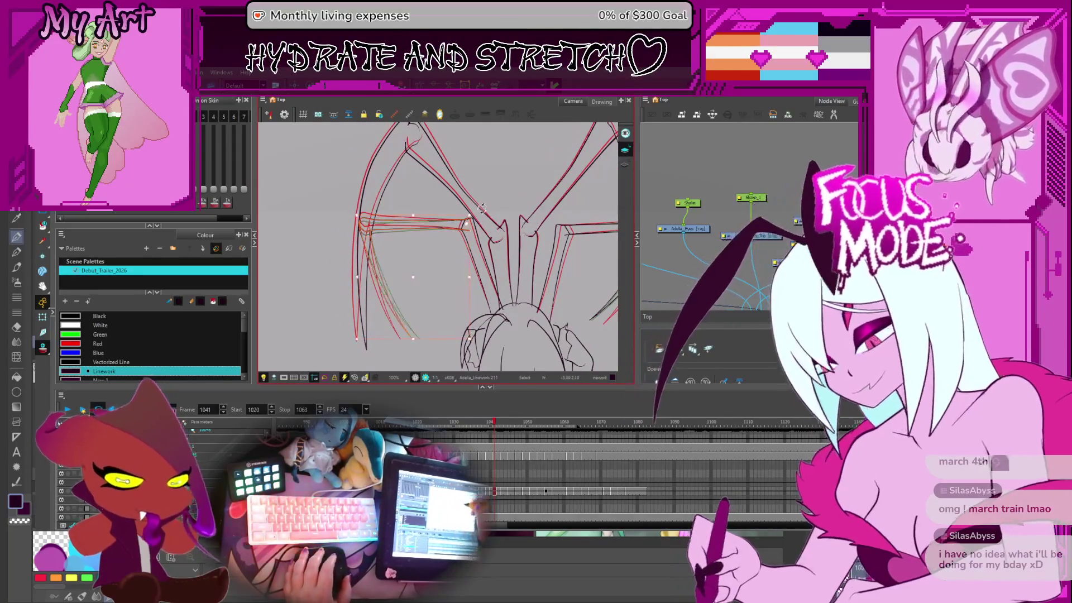
key(2)
key(2)
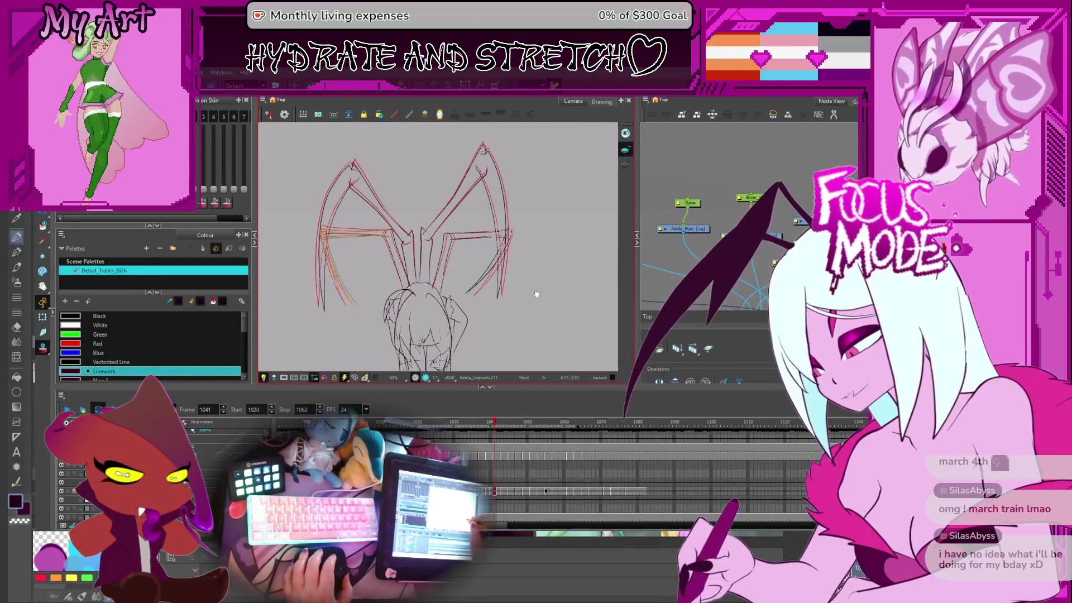
Step: Play the wing flap, stop at frame 1041, and step forward to the next pose
drag(467, 280, 484, 295)
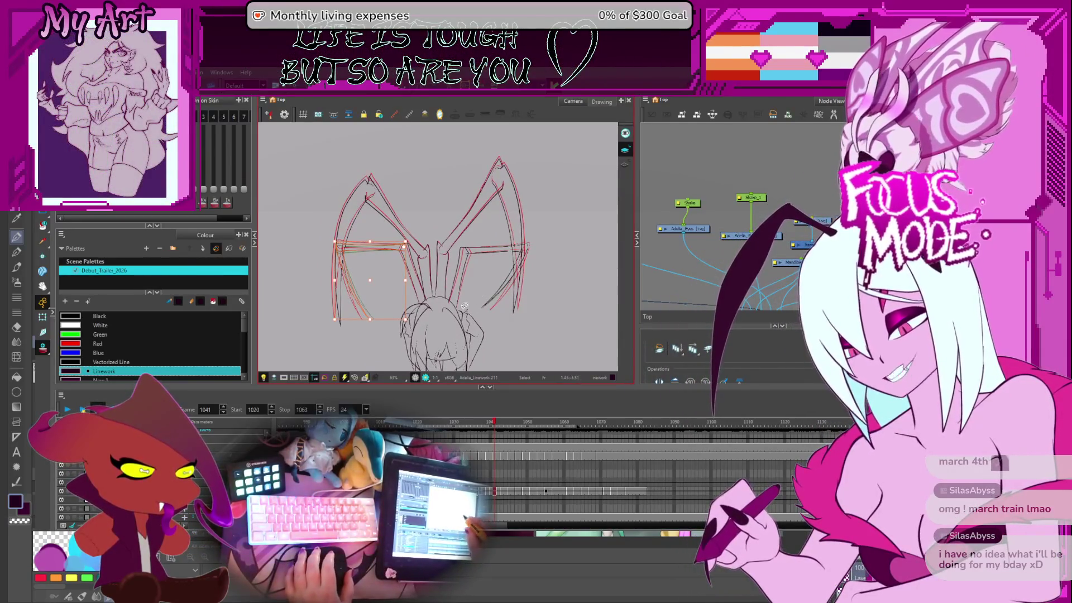
scroll(464, 306, down, 2)
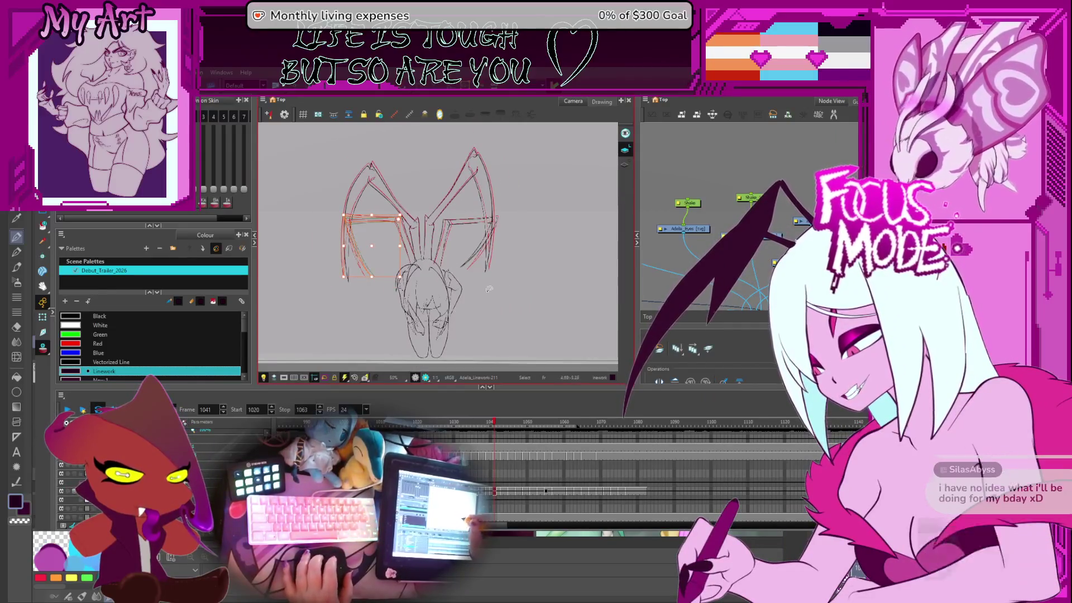
click(68, 411)
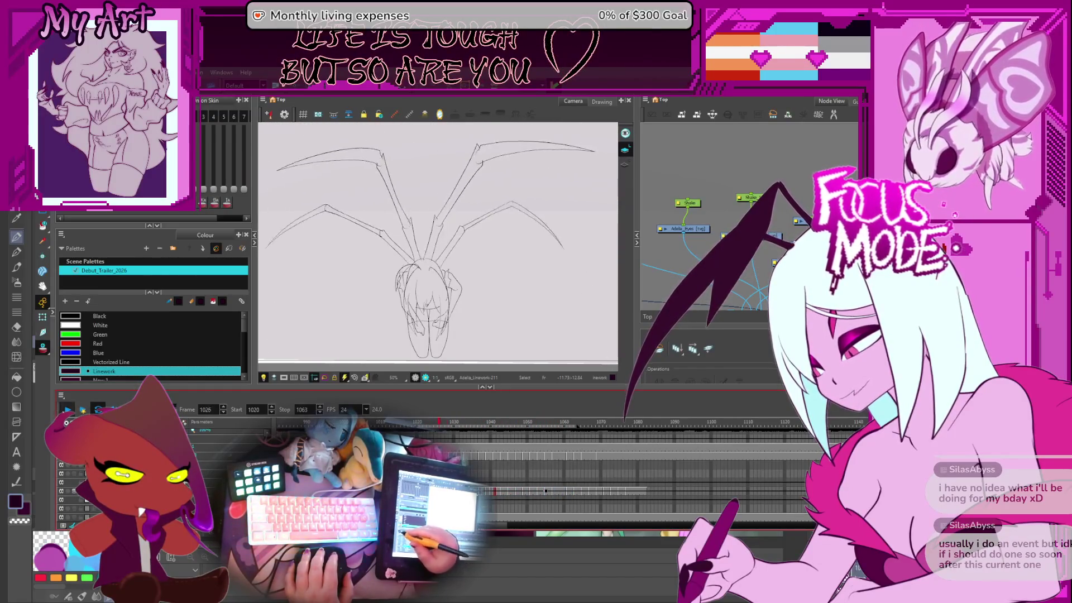
click(67, 409)
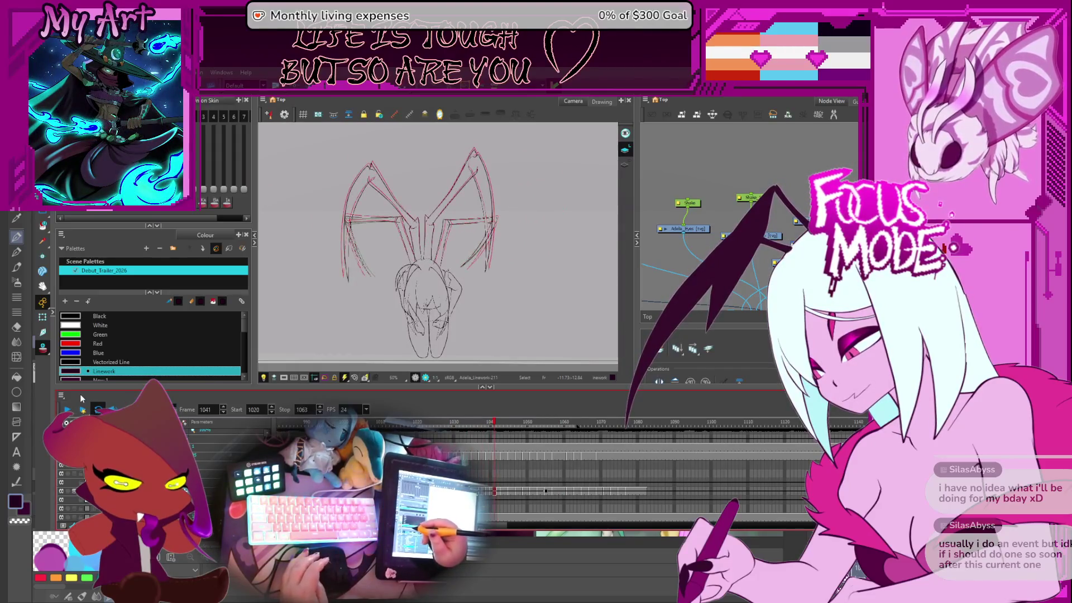
key(period)
key(period)
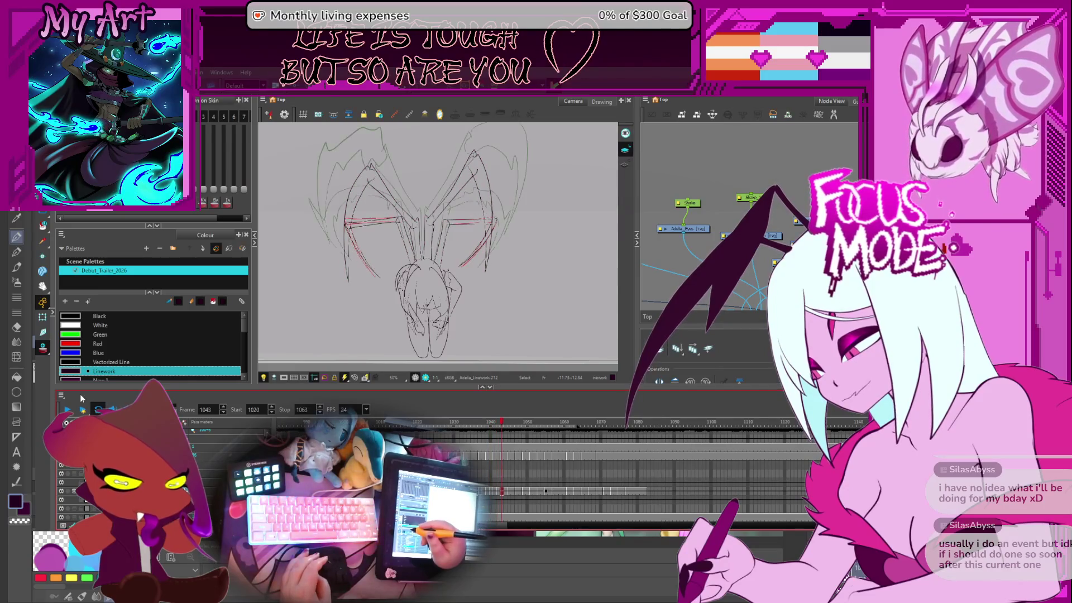
drag(353, 294, 363, 310)
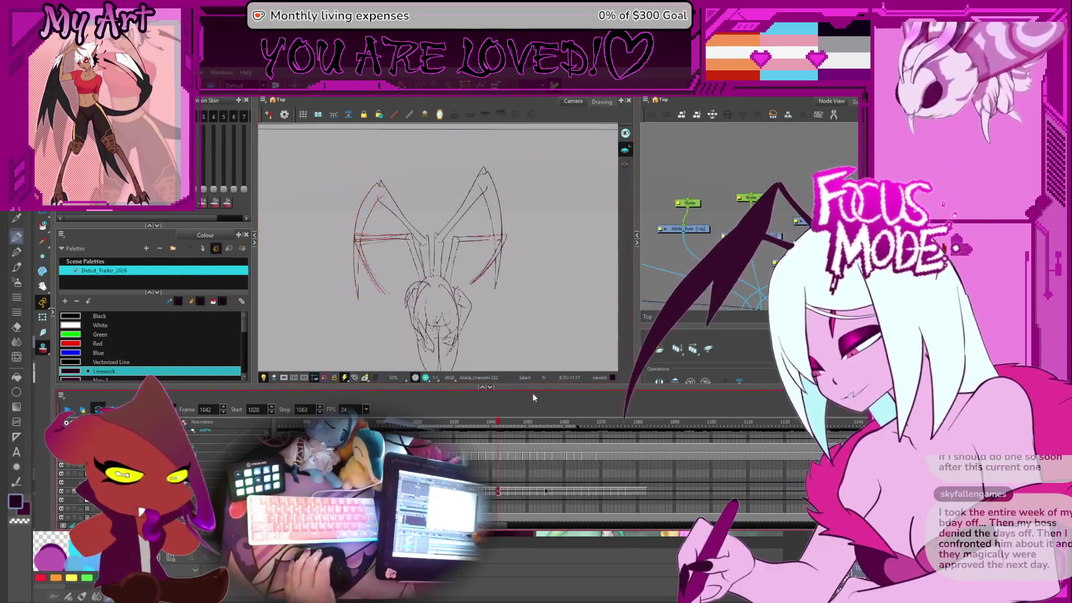
Step: Reshape the orange upper left wing stroke on frame 1043 with the Contour Editor
click(480, 362)
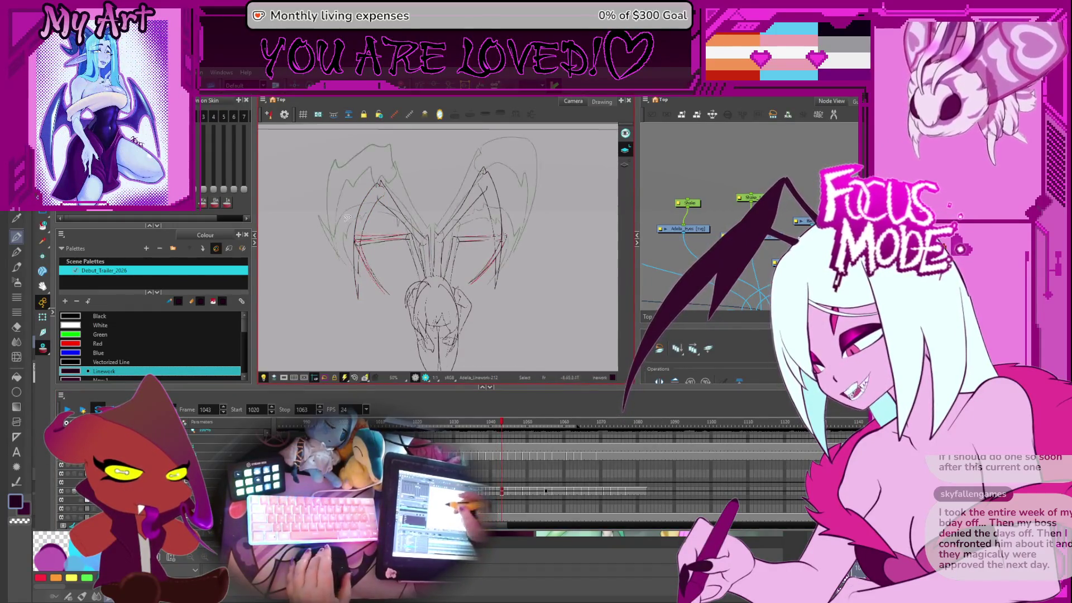
scroll(371, 292, up, 3)
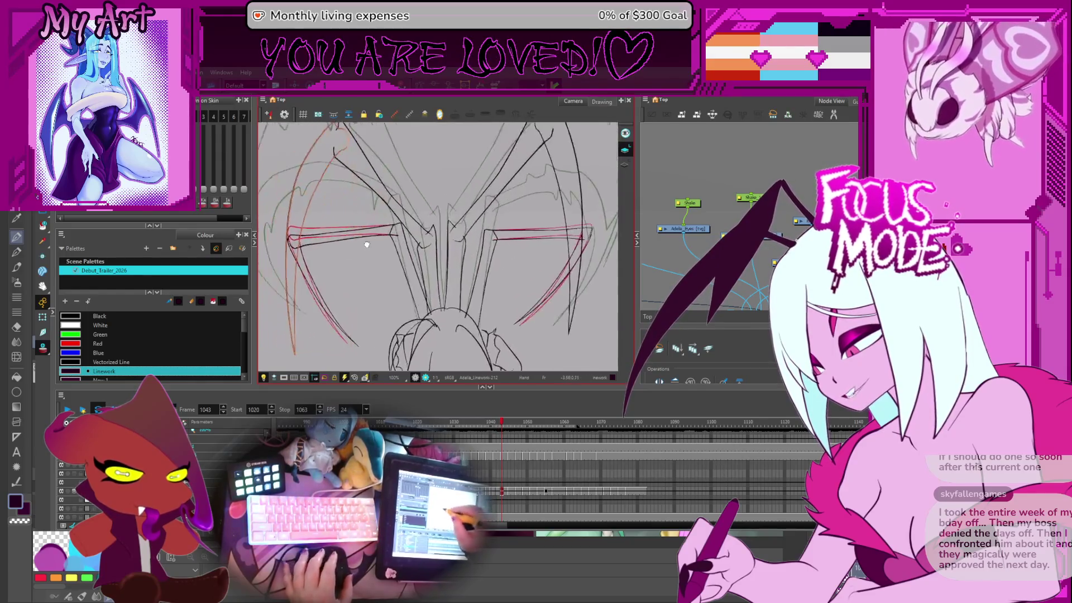
scroll(397, 330, up, 3)
click(359, 293)
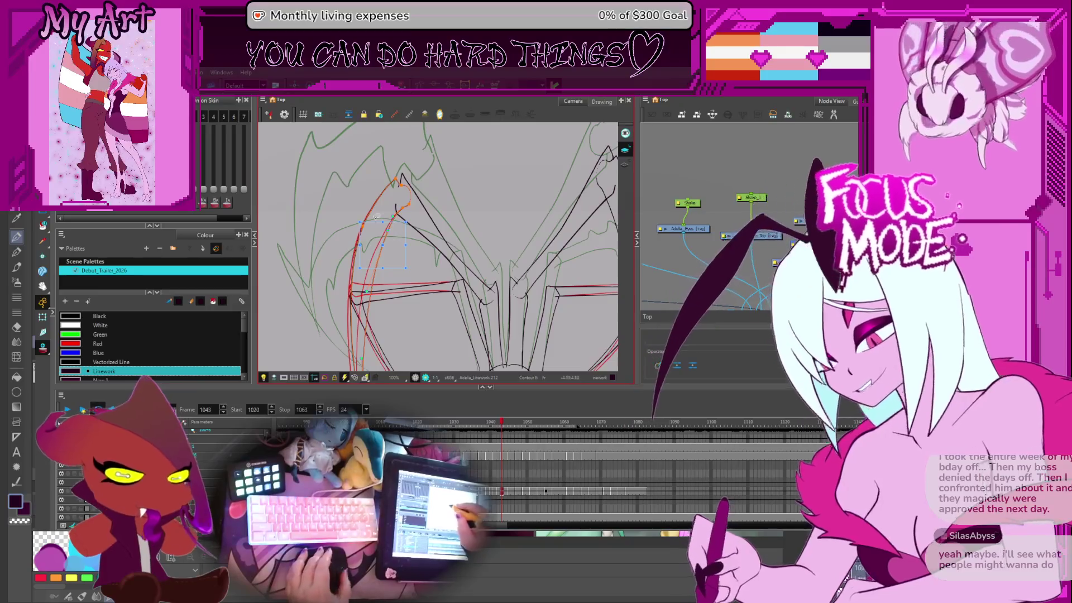
mouse_move(379, 244)
mouse_down()
mouse_move(418, 218)
mouse_move(401, 214)
mouse_move(429, 209)
mouse_move(494, 262)
mouse_move(473, 245)
mouse_up()
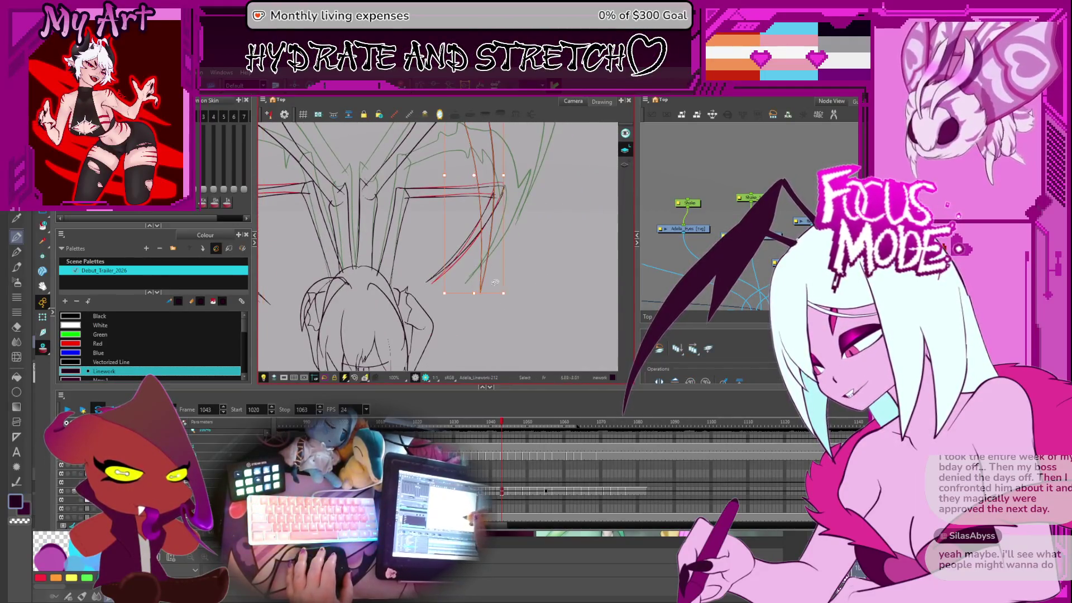
key(alt+q)
mouse_move(483, 208)
mouse_down()
mouse_move(480, 240)
mouse_move(496, 231)
mouse_up()
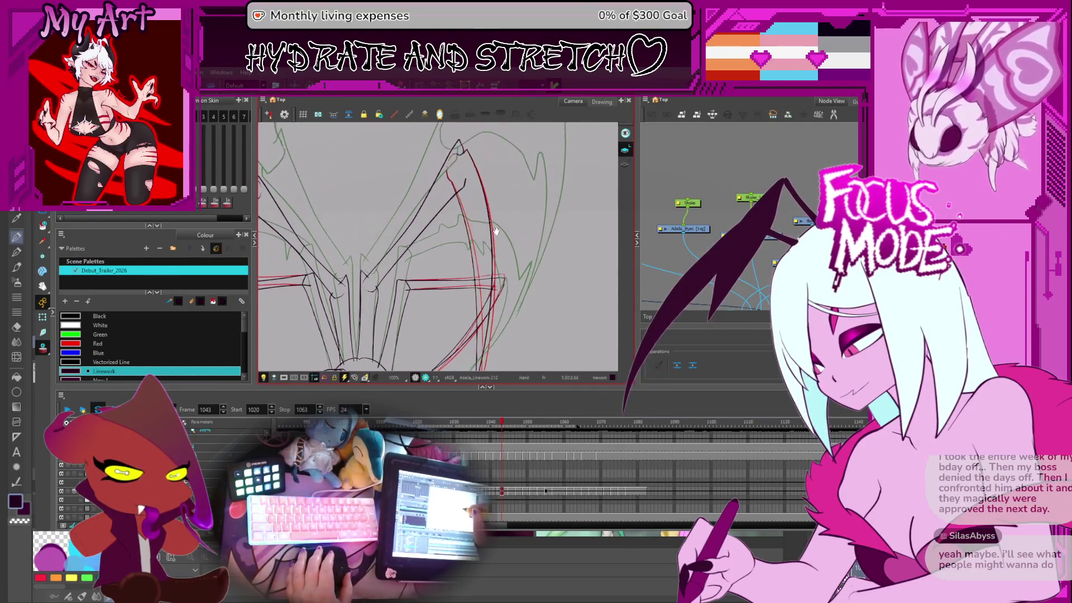
scroll(480, 212, up, 2)
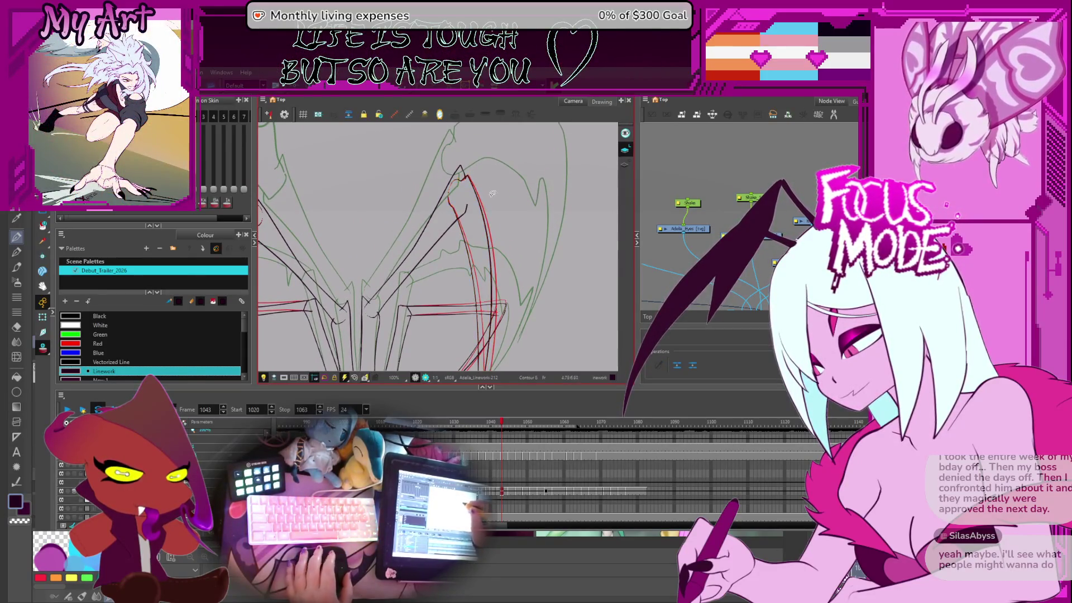
scroll(491, 192, down, 3)
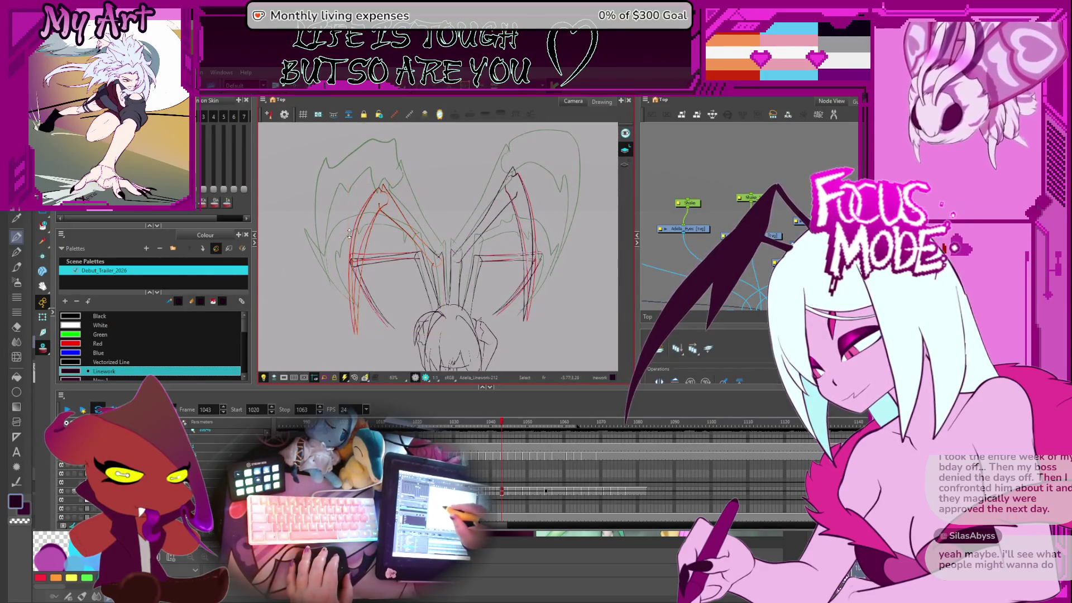
Step: Select the right wing's red strokes, recentre the figure, and play the animation
click(540, 181)
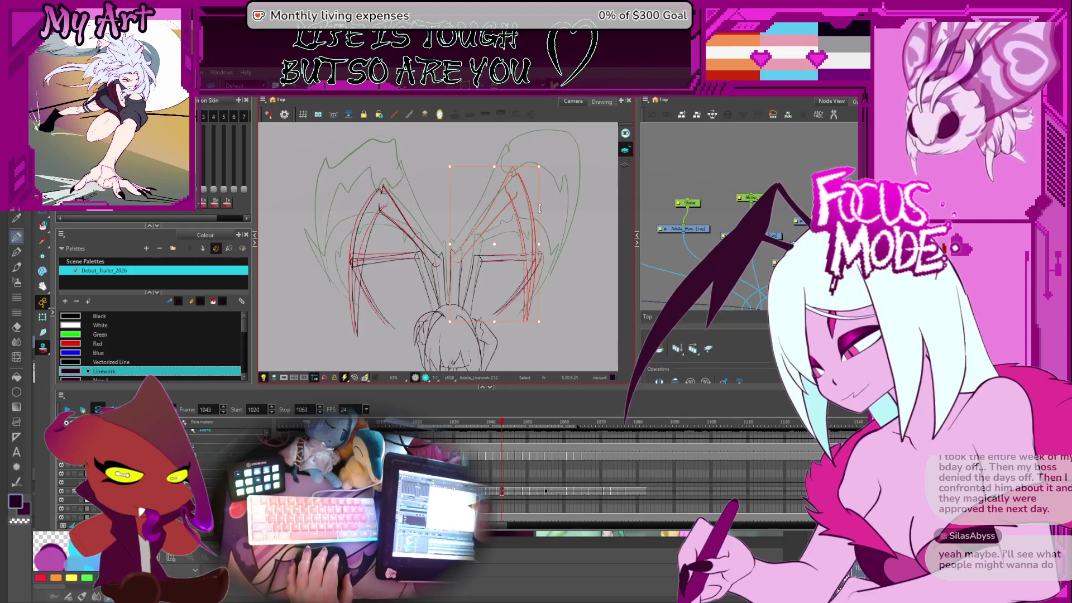
click(539, 210)
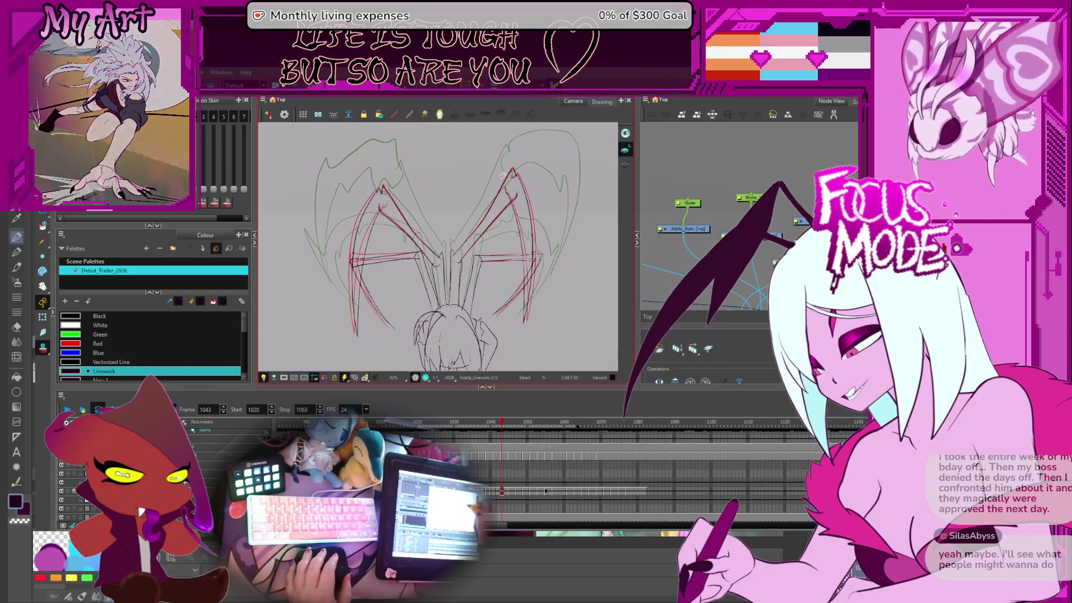
drag(474, 305, 506, 288)
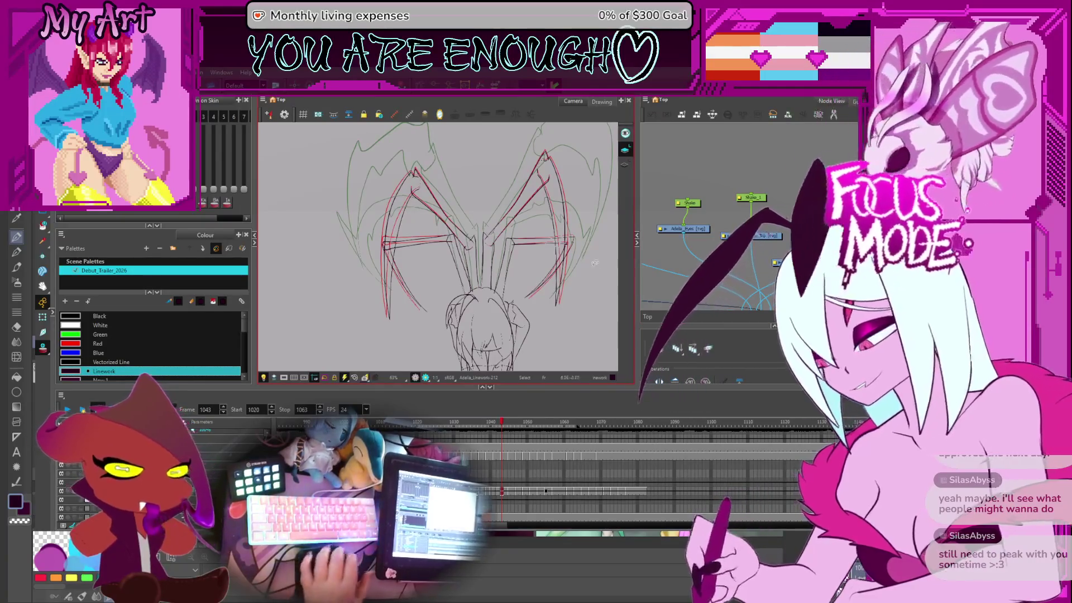
mouse_move(588, 307)
mouse_down()
mouse_move(560, 329)
mouse_move(551, 282)
mouse_up()
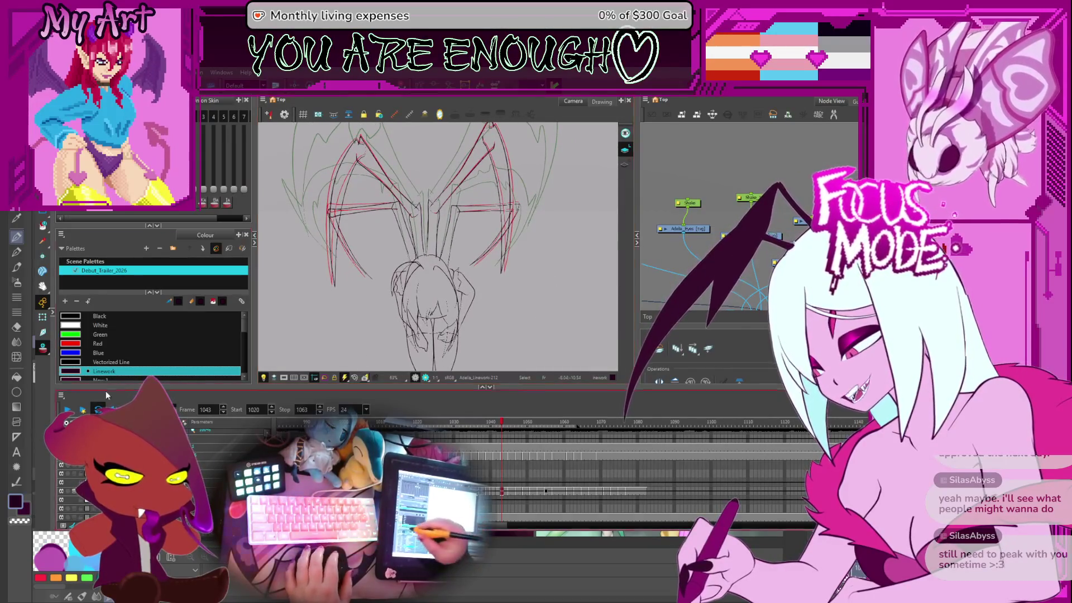
click(68, 410)
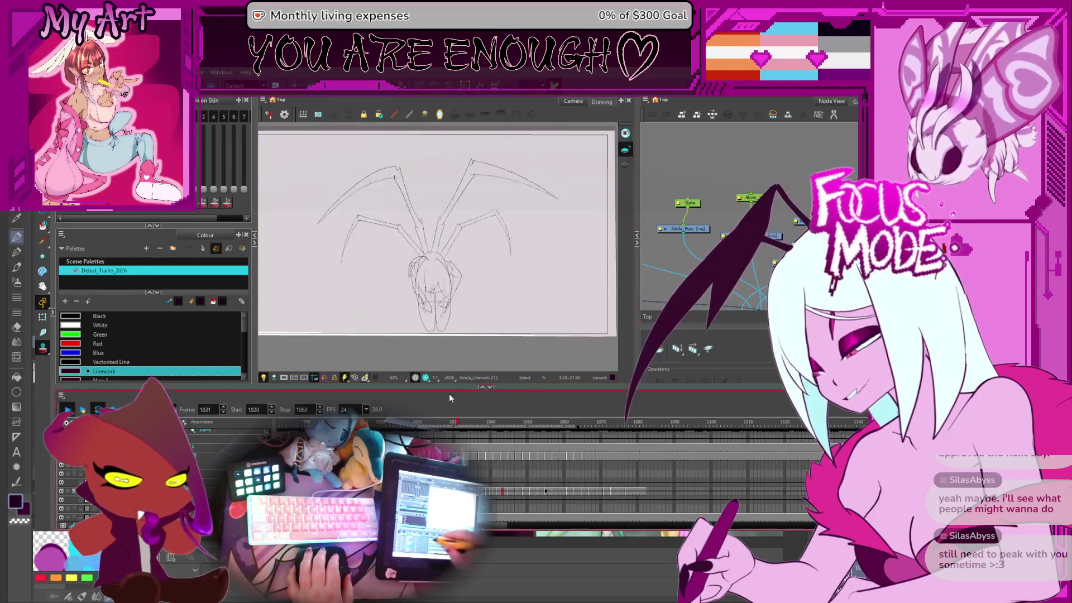
Step: Stop playback at frame 1053 and re-centre the spread wings in the view
click(68, 410)
drag(491, 300, 496, 316)
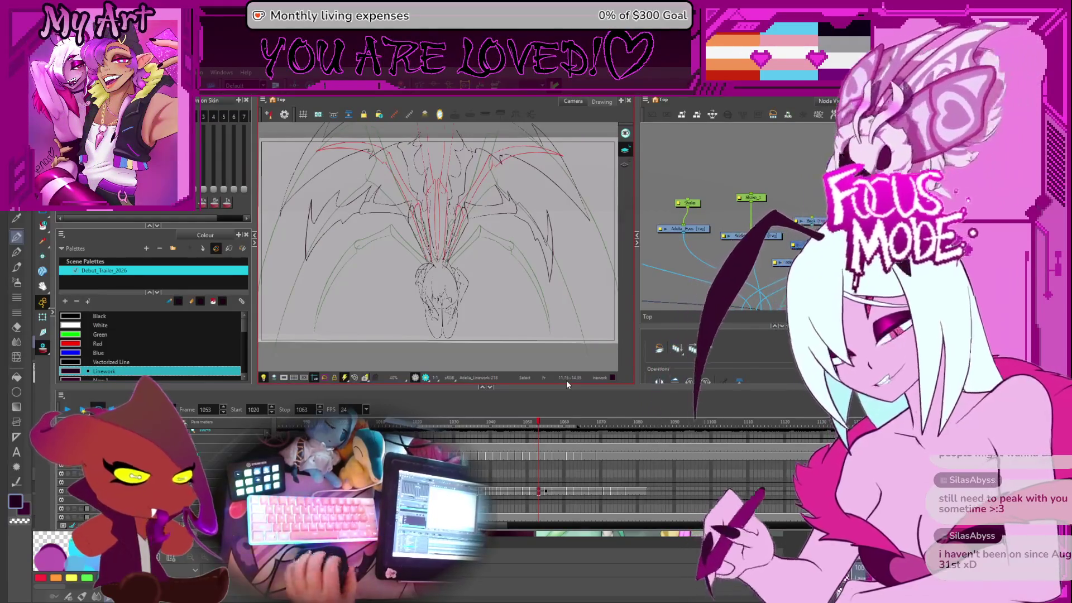
mouse_move(476, 314)
mouse_down()
mouse_move(485, 319)
mouse_move(495, 301)
mouse_move(506, 315)
mouse_move(494, 301)
mouse_up()
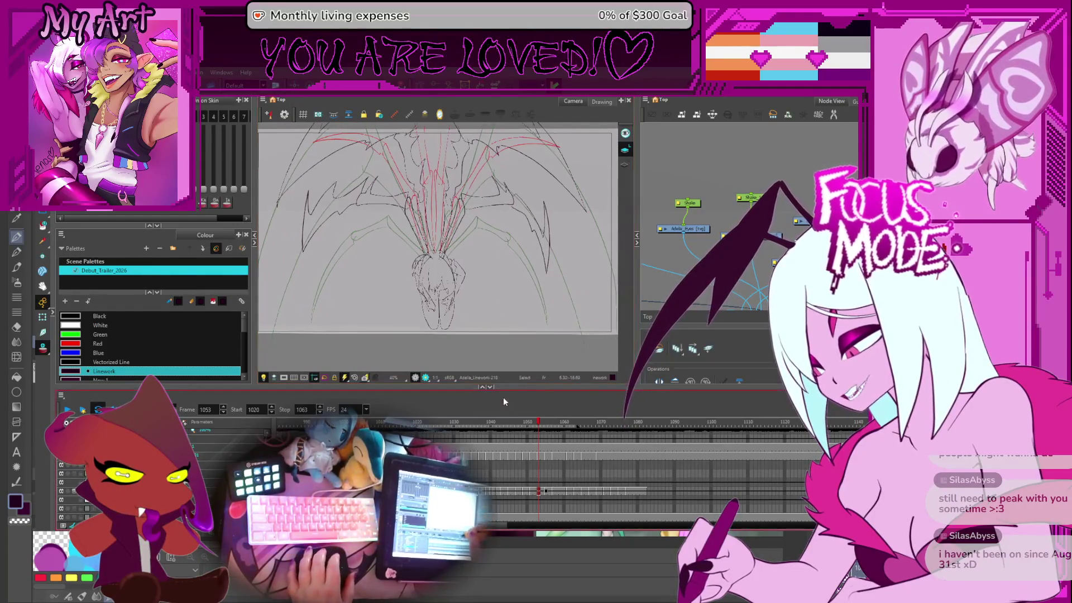
Step: Make the drawing view taller and play the wing poses forward to frame 1061
drag(512, 389, 511, 410)
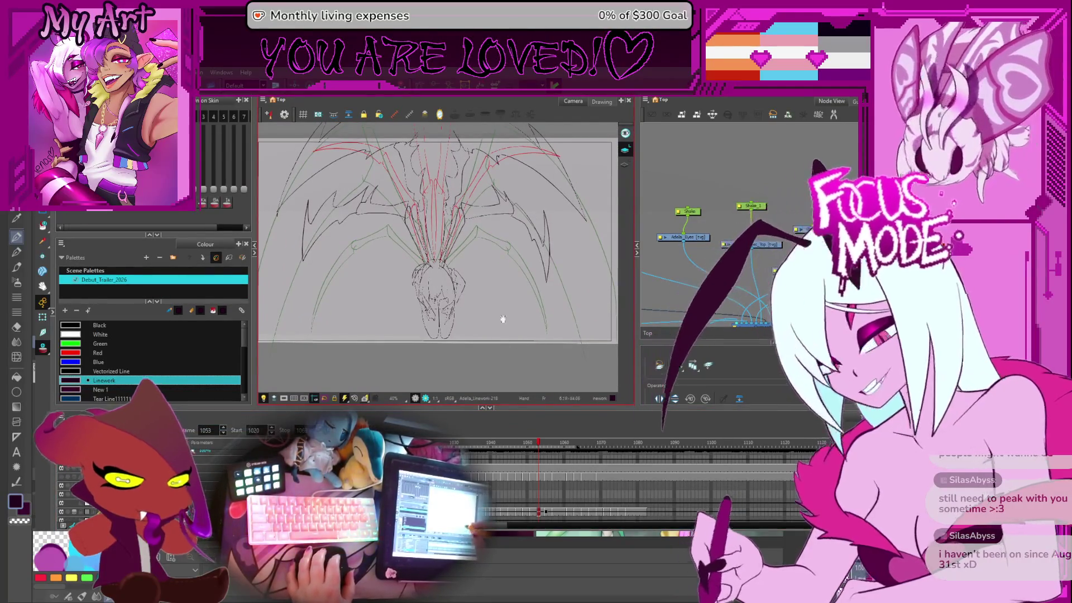
scroll(524, 319, up, 1)
scroll(531, 296, down, 1)
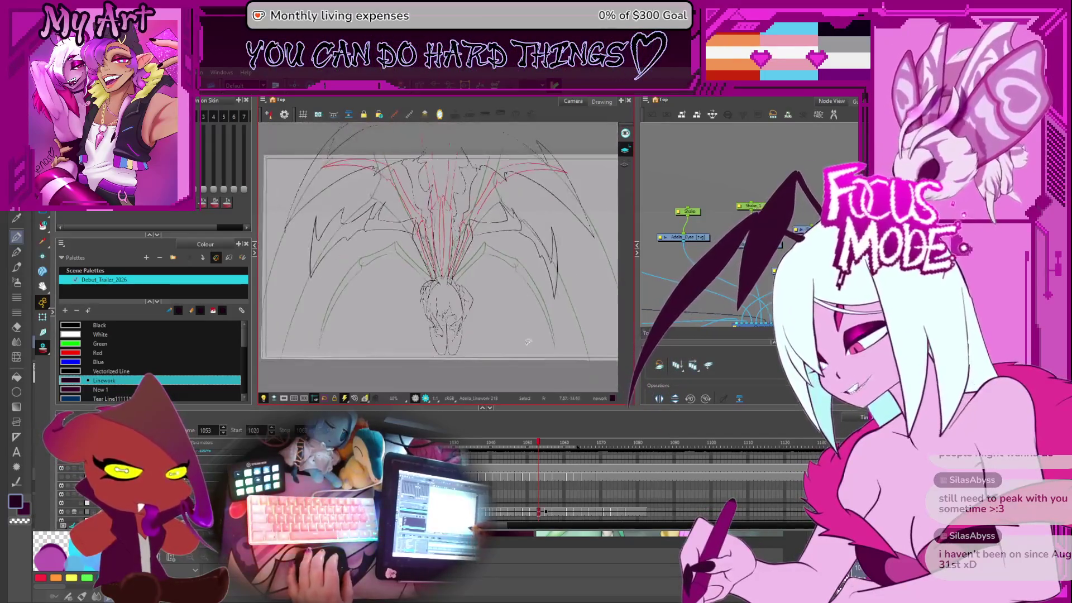
key(Return)
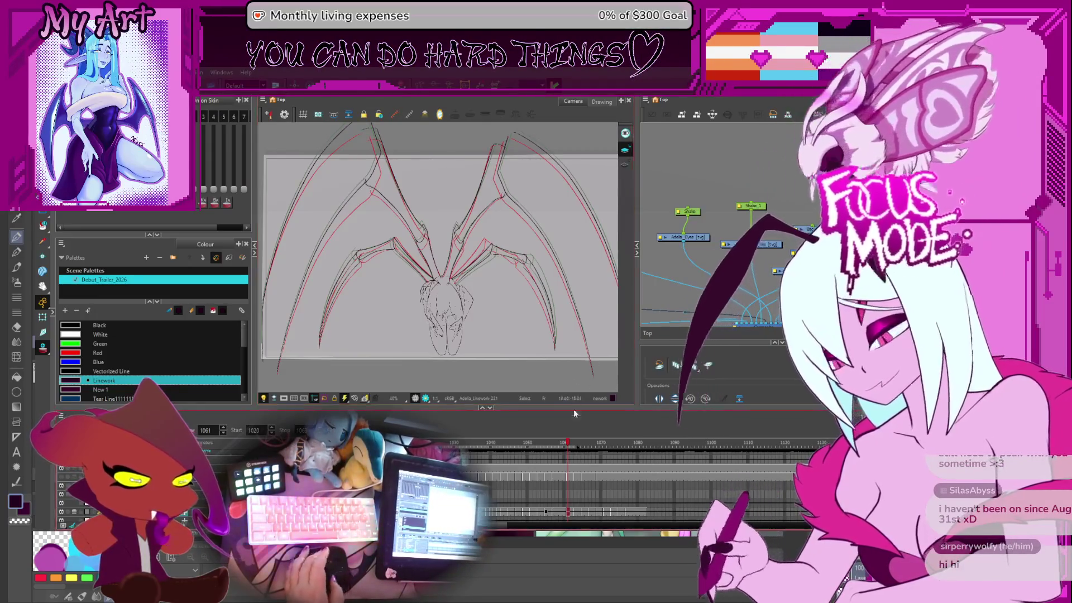
Step: Scrub ahead toward frame 1078, play and stop at frame 1071, and zoom onto the left wing strokes
mouse_move(591, 451)
mouse_down()
mouse_move(654, 449)
mouse_move(538, 450)
mouse_up()
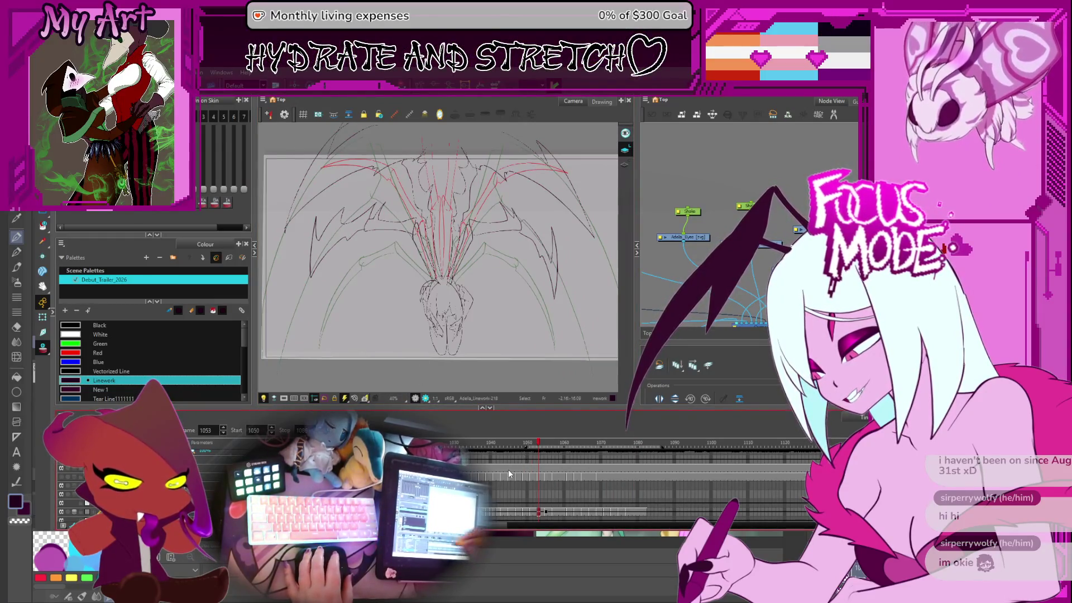
key(Return)
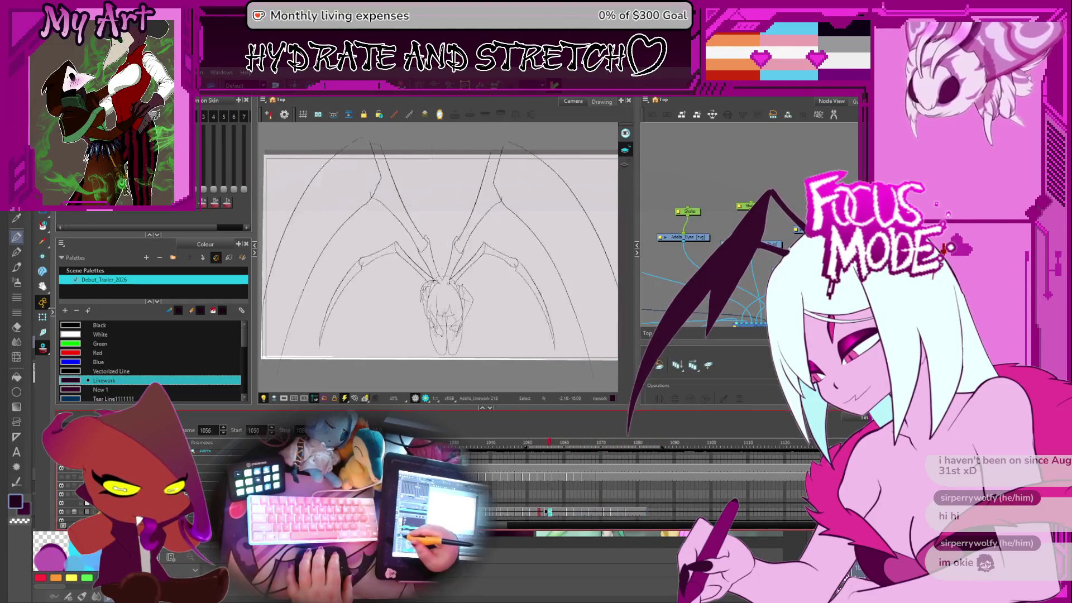
key(Return)
key(2)
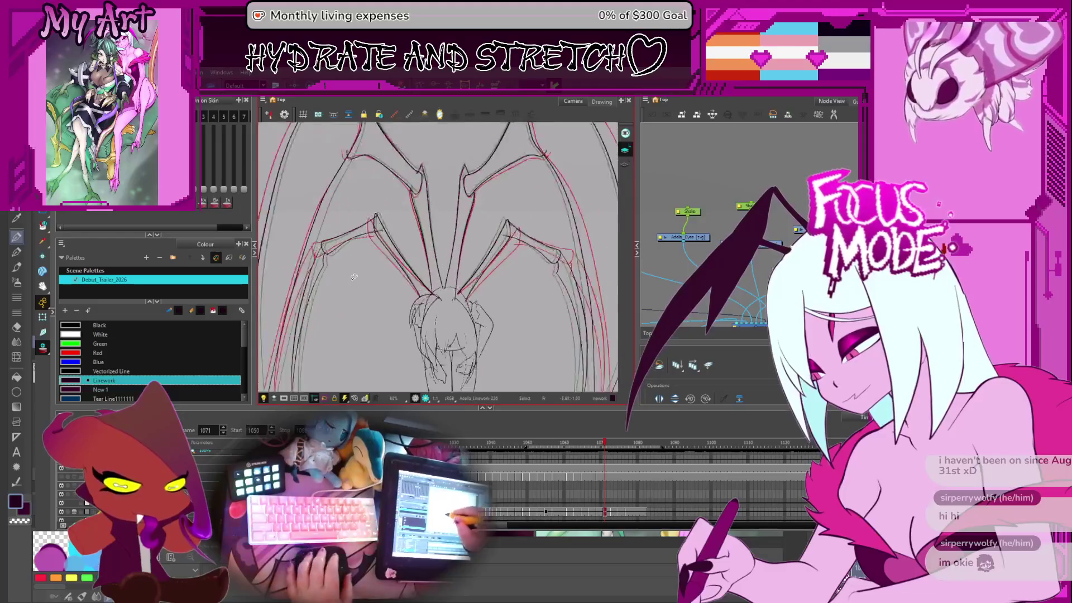
Step: Return to frame 1069 with the whole figure in view, comparing neighbouring wing poses
key(comma)
key(comma)
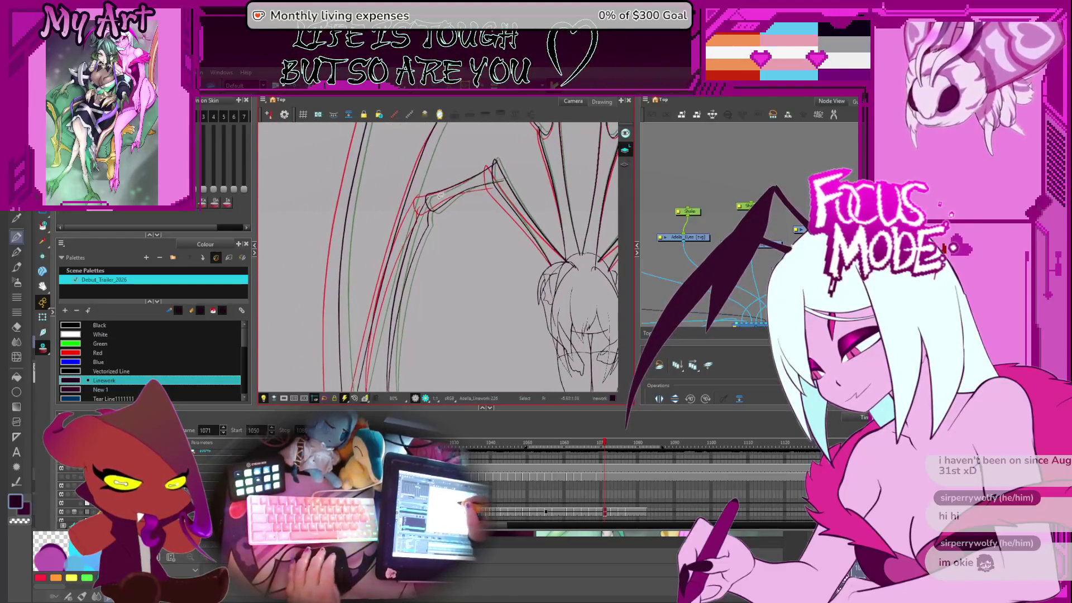
key(1)
key(1)
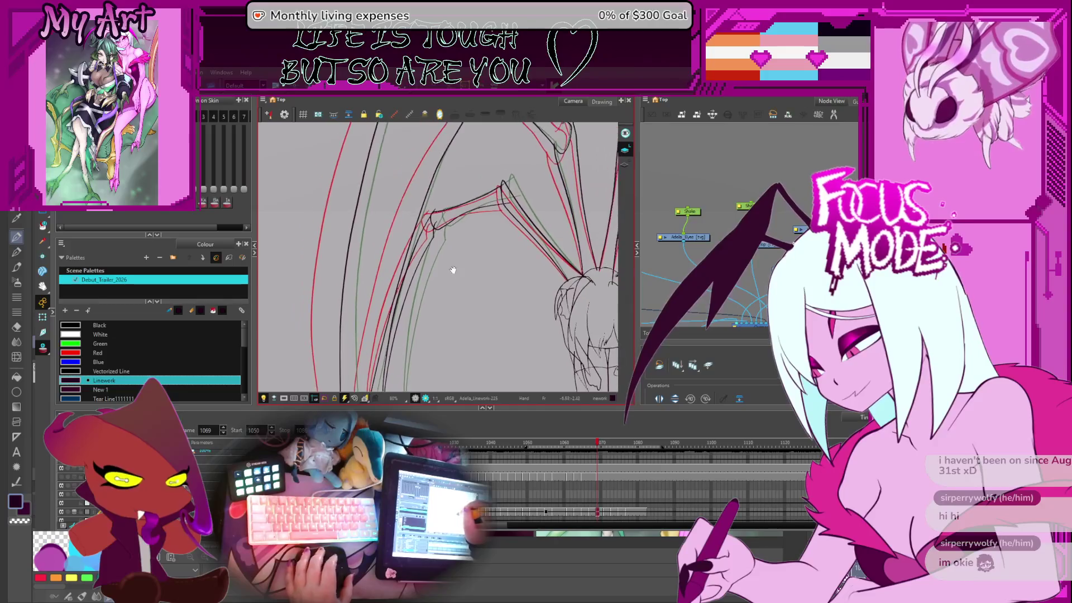
key(comma)
key(comma)
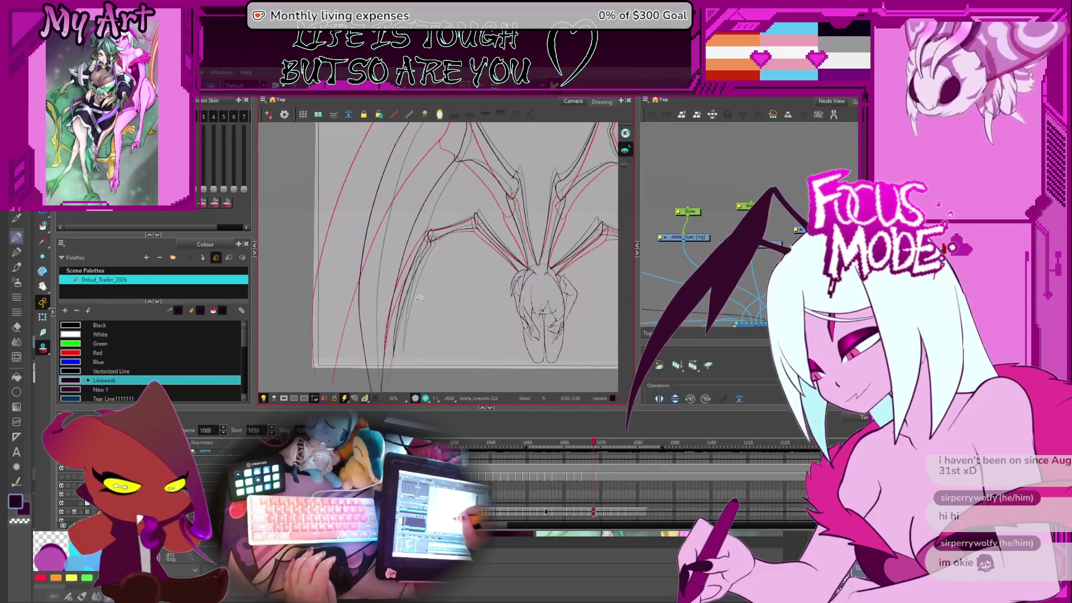
key(period)
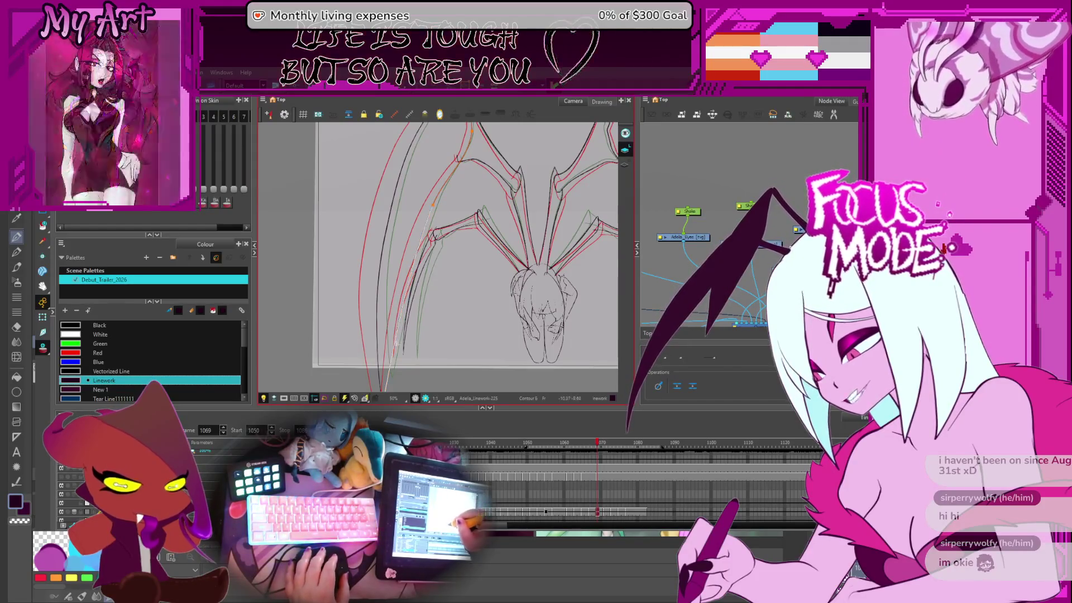
scroll(446, 184, up, 5)
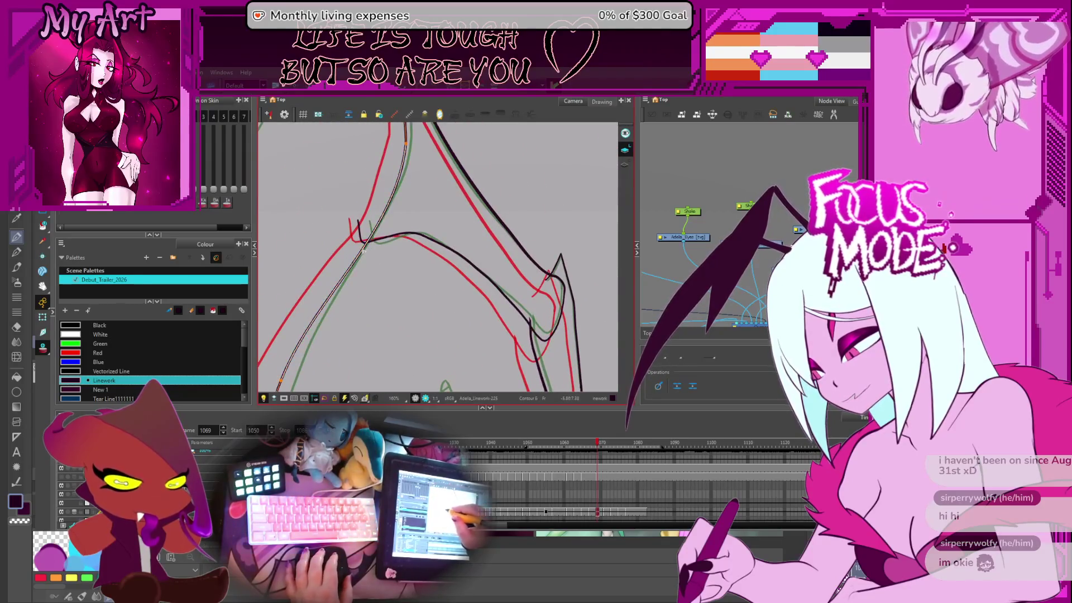
Step: Centre and zoom the view on the wing joint
drag(362, 250, 401, 232)
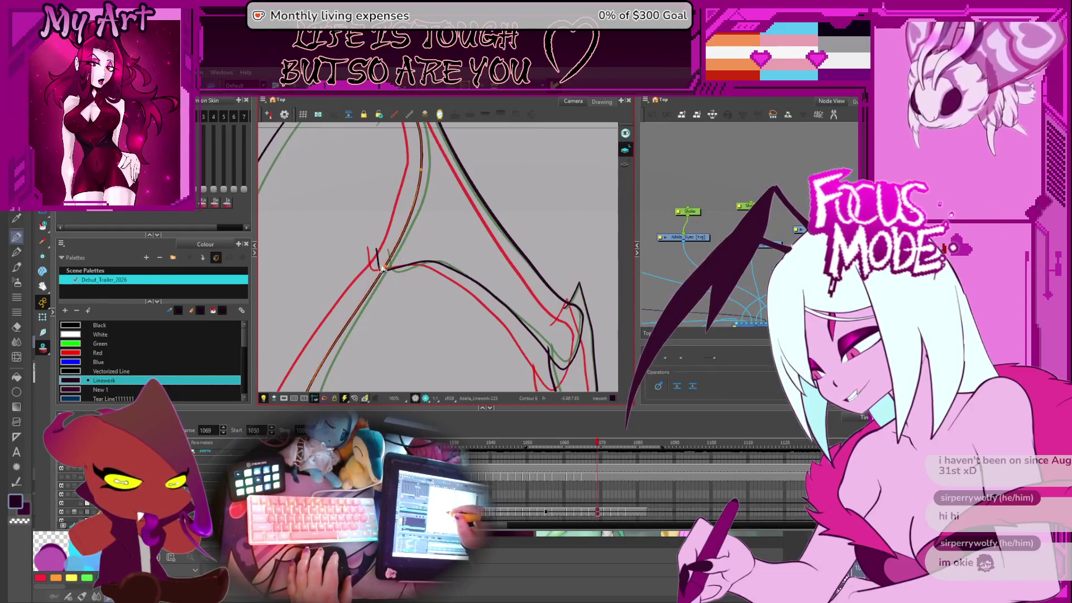
drag(383, 269, 425, 292)
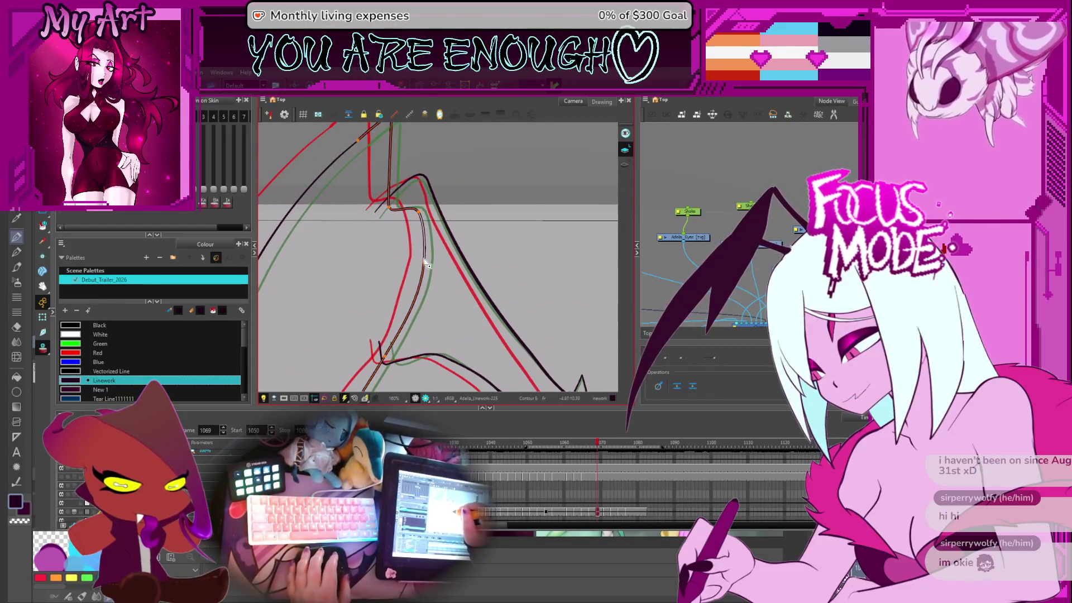
scroll(427, 265, down, 2)
Step: Step through frames 1071 and 1070, then move on to frame 1073's wing pose
key(period)
key(period)
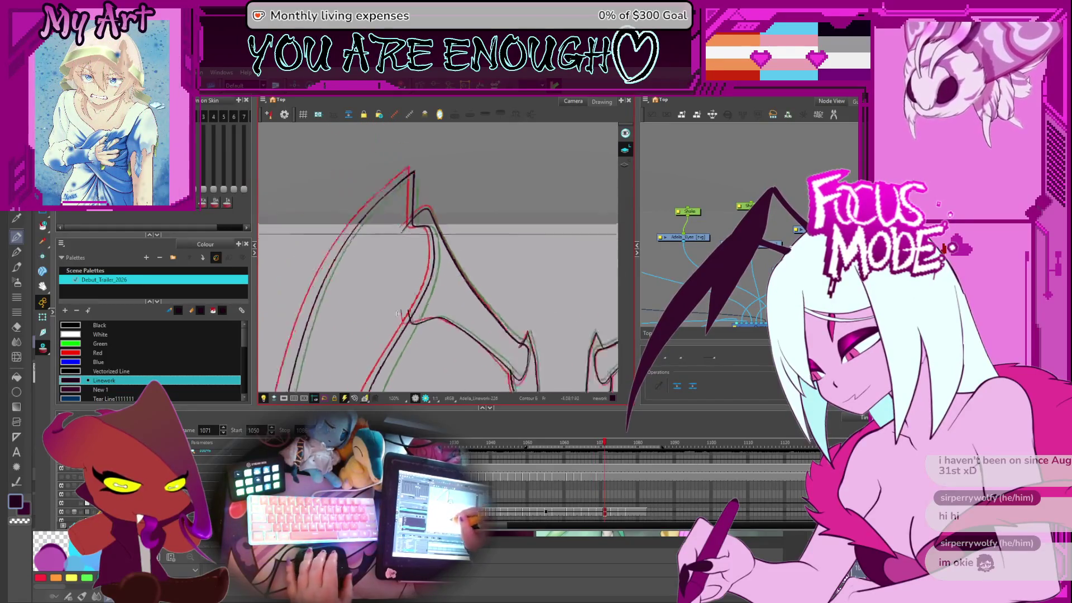
scroll(370, 221, down, 2)
scroll(394, 248, up, 2)
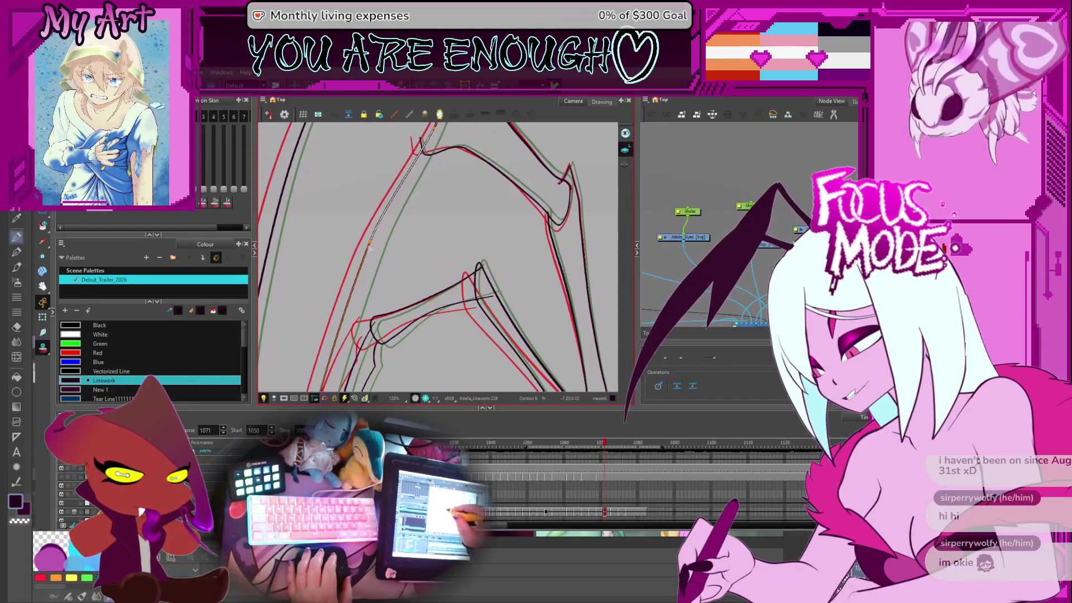
scroll(396, 246, up, 3)
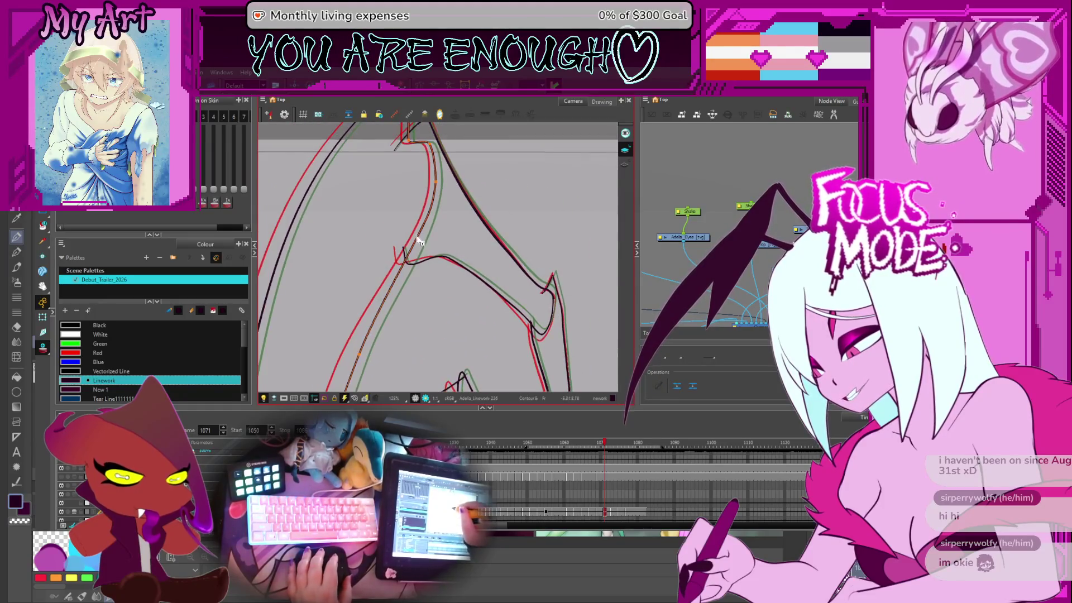
scroll(408, 288, down, 3)
key(comma)
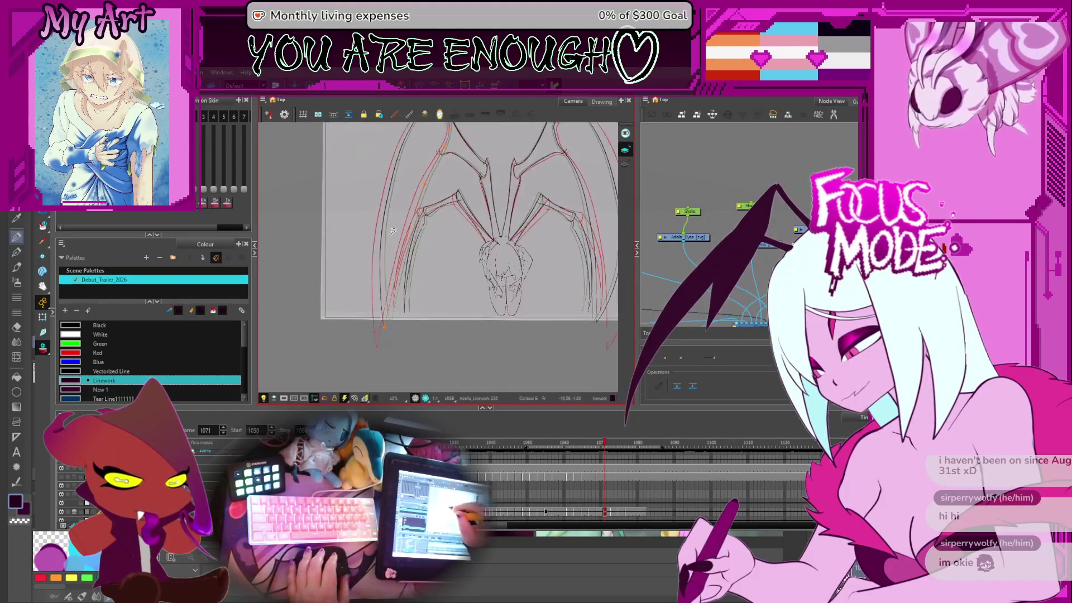
key(period)
key(period)
key(period)
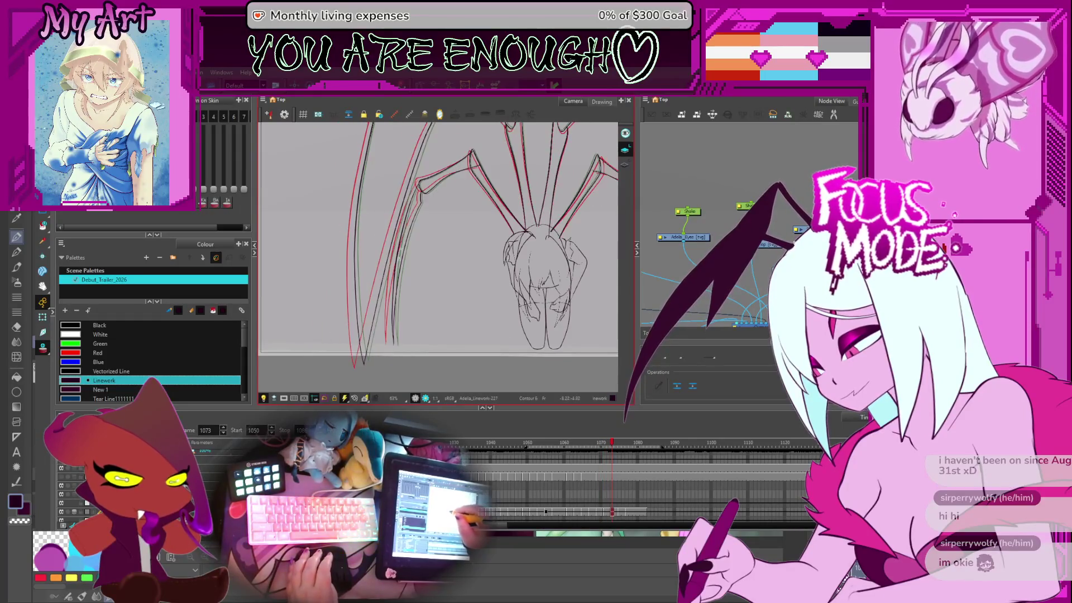
Step: Compare wing poses on frames 1077 and 1076, zooming in on the wing tip
scroll(424, 231, up, 3)
key(period)
key(period)
key(period)
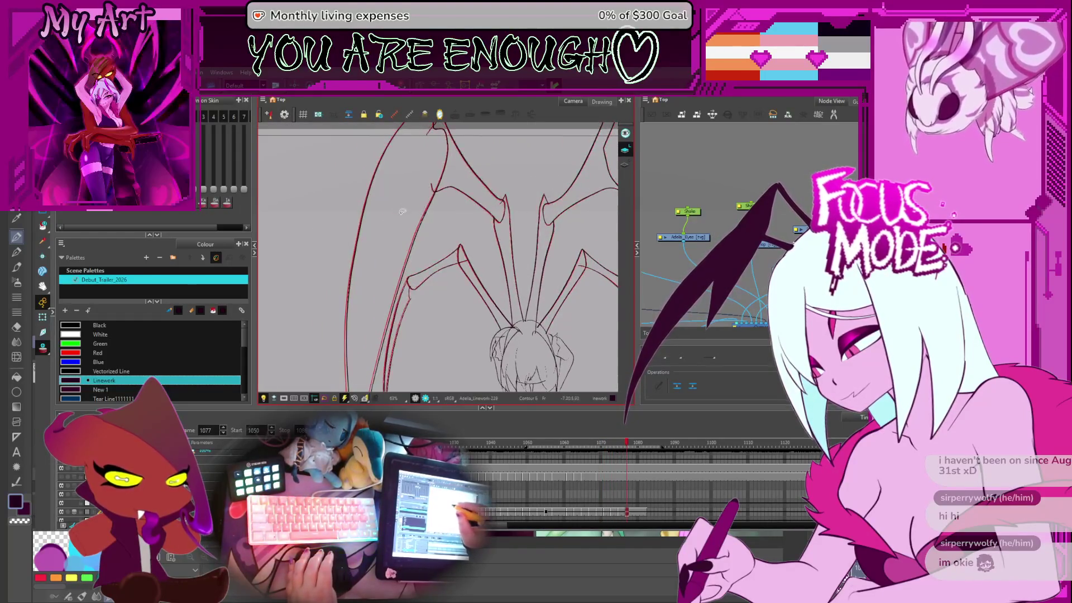
scroll(402, 223, down, 3)
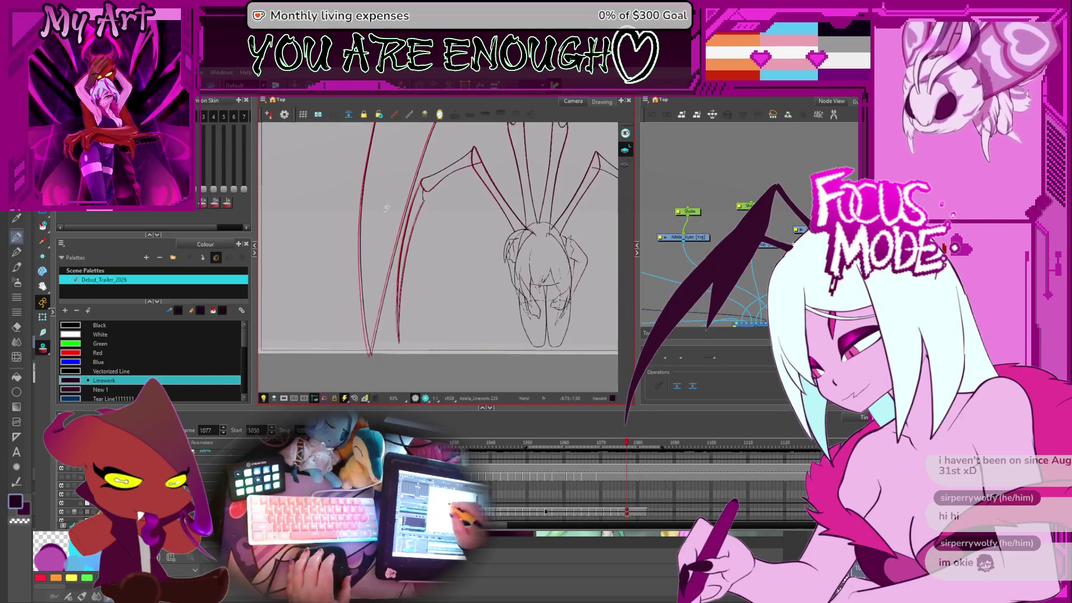
key(comma)
key(comma)
key(comma)
key(comma)
scroll(385, 210, up, 3)
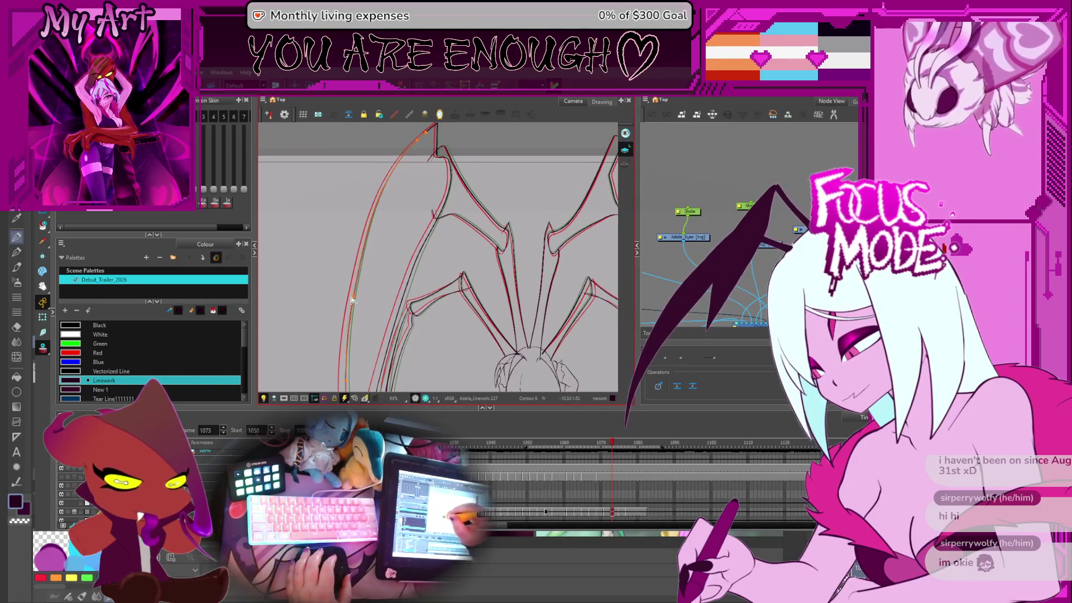
scroll(436, 125, up, 2)
scroll(415, 219, up, 3)
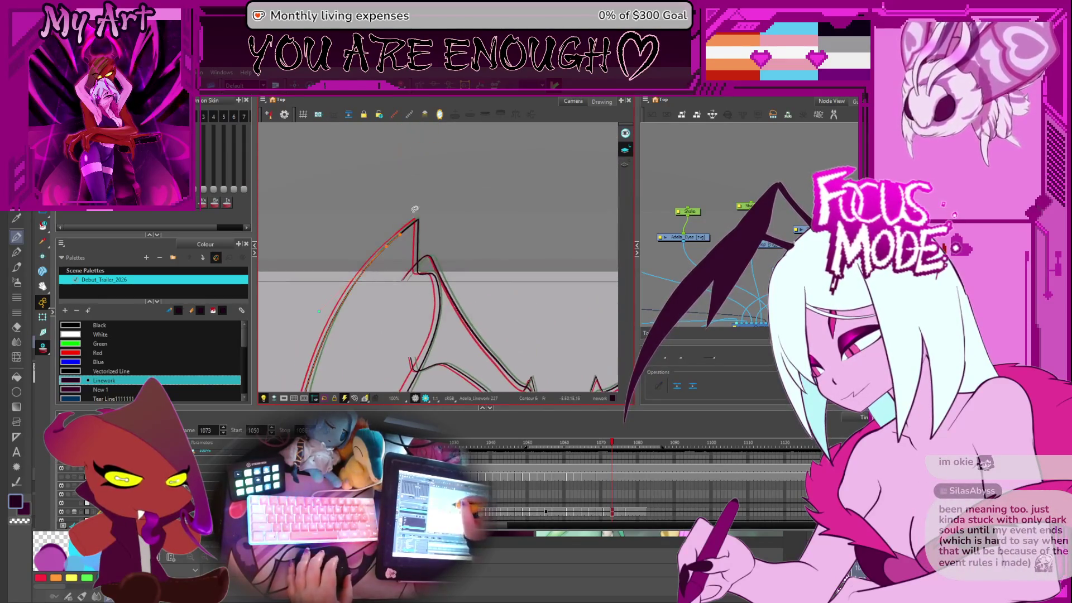
Step: With the Contour Editor, reshape the pointed wing tip and the red wing stroke
drag(422, 206, 369, 254)
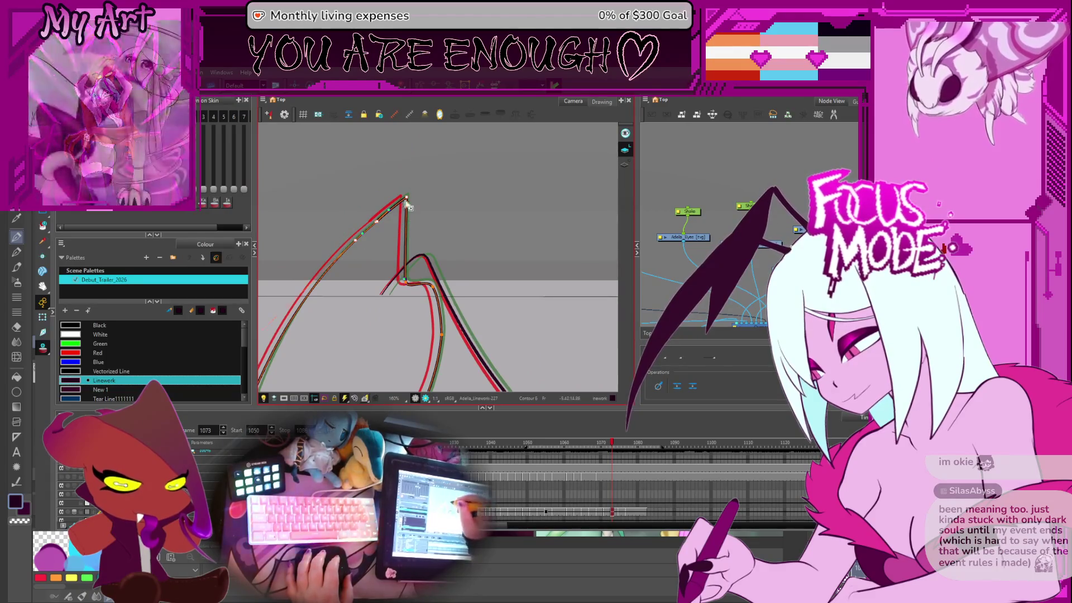
drag(403, 198, 405, 209)
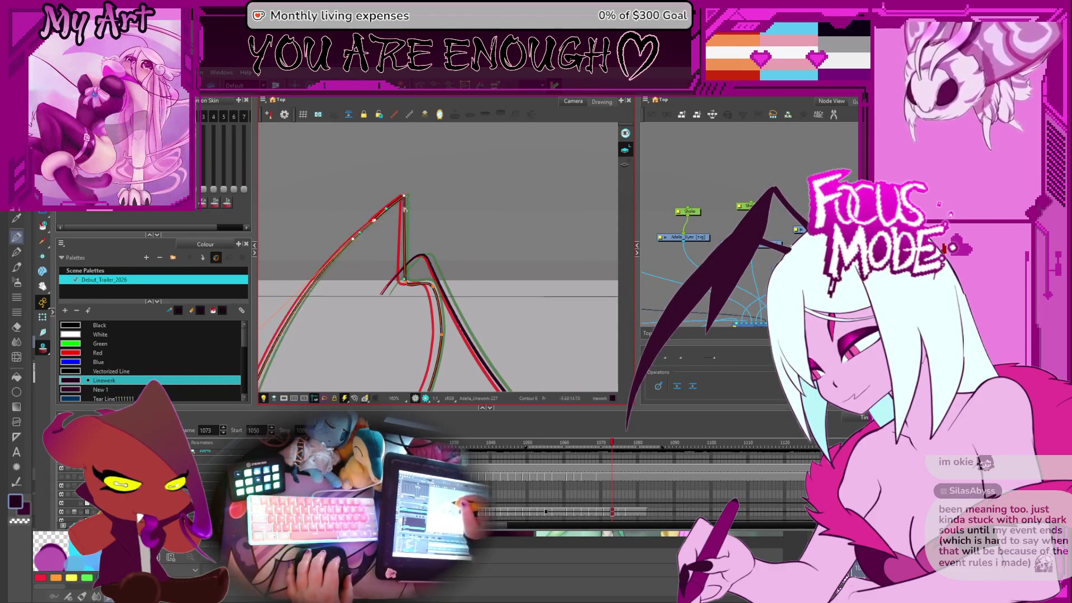
click(409, 285)
scroll(405, 290, down, 1)
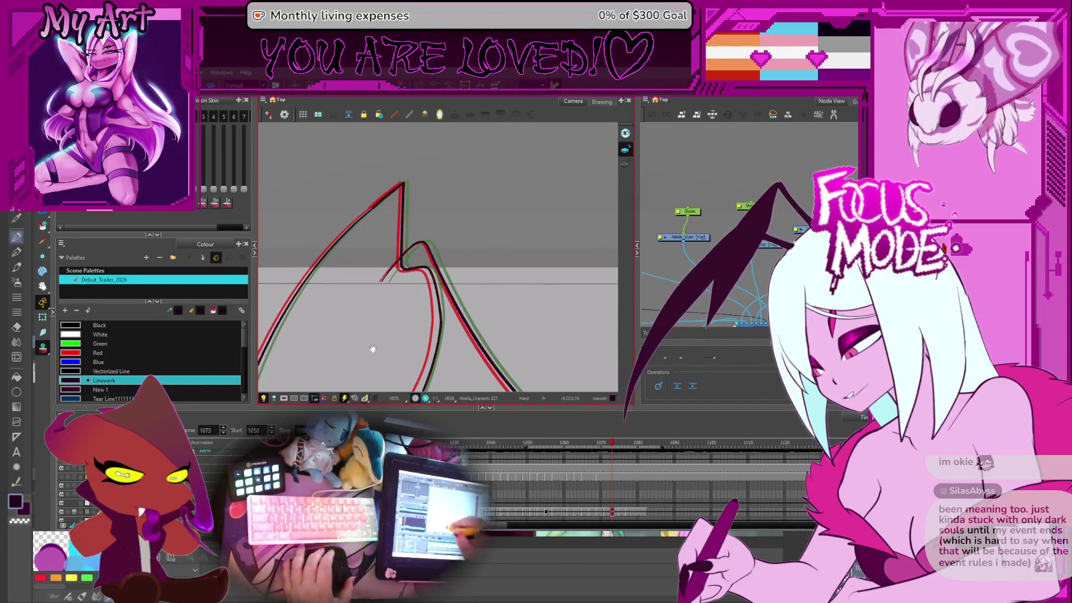
Step: Pan along the wing toward its joint and step back to frame 1072
drag(368, 357, 375, 293)
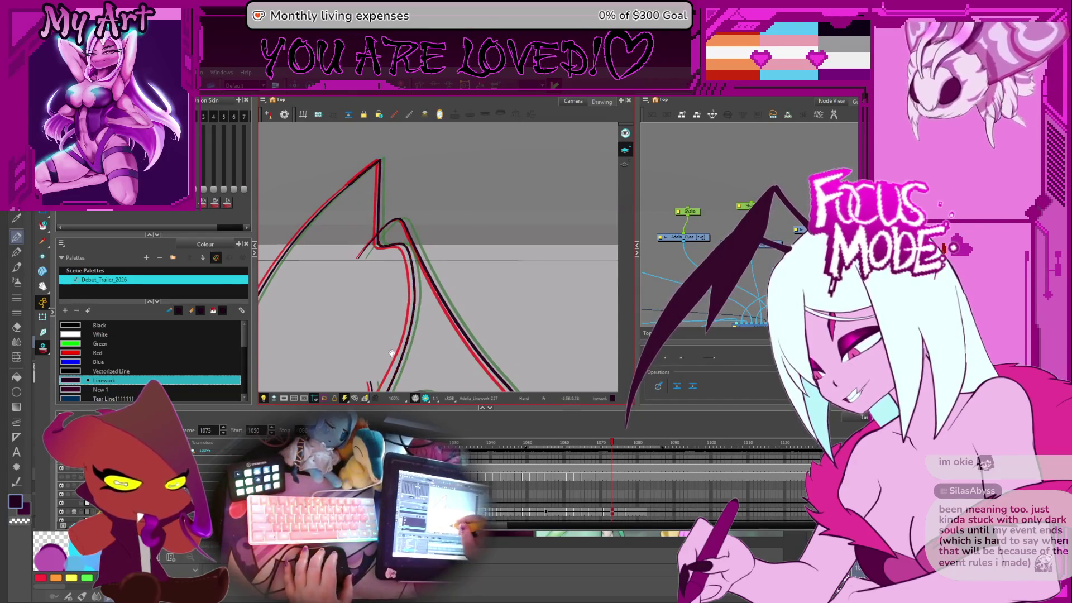
scroll(391, 353, down, 5)
scroll(425, 264, up, 4)
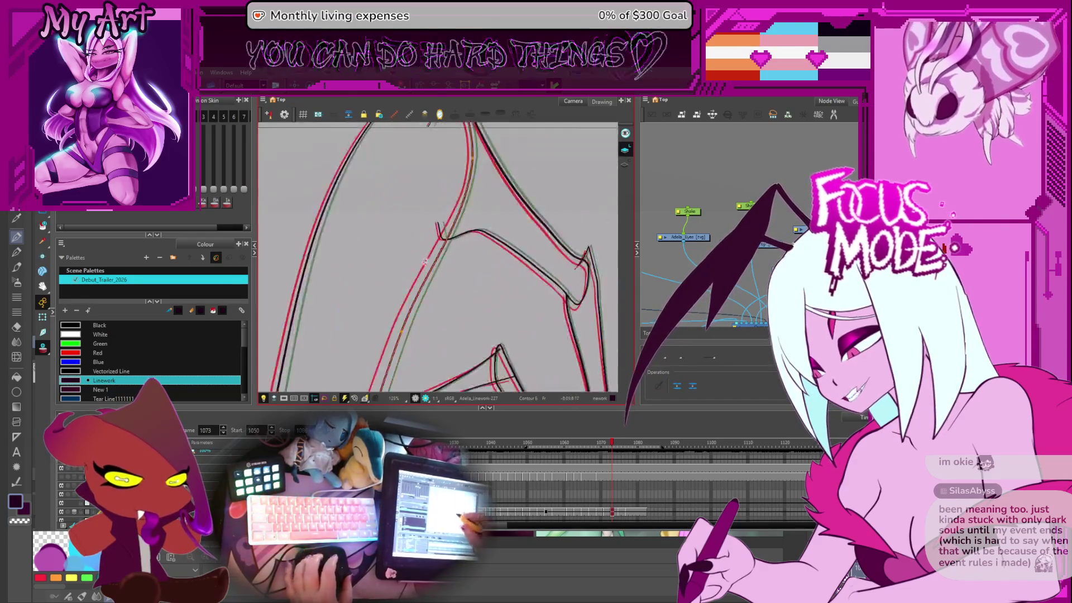
drag(454, 307, 472, 269)
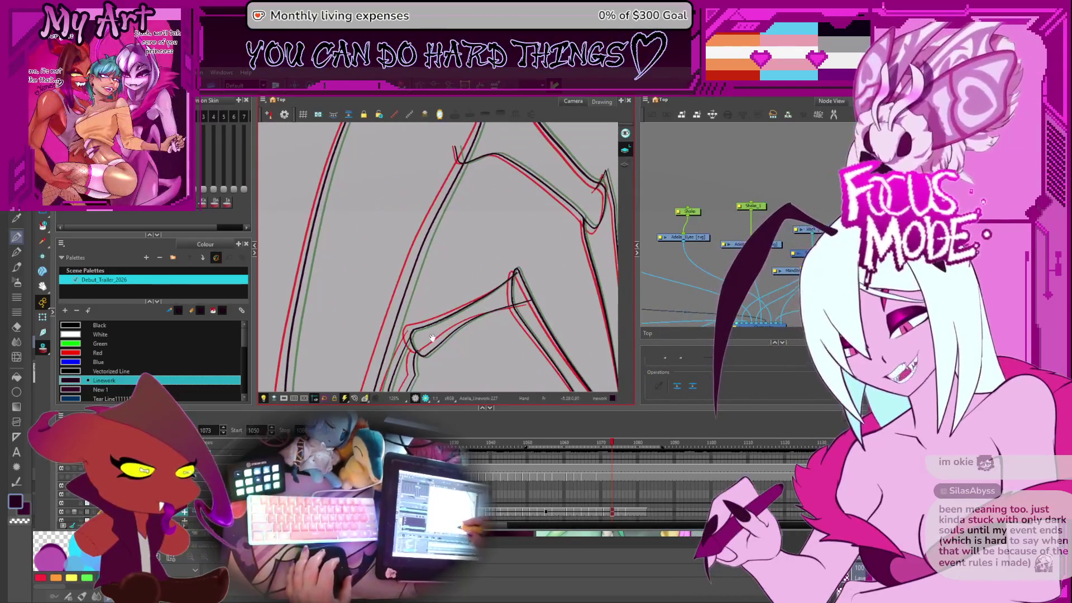
drag(450, 223, 472, 307)
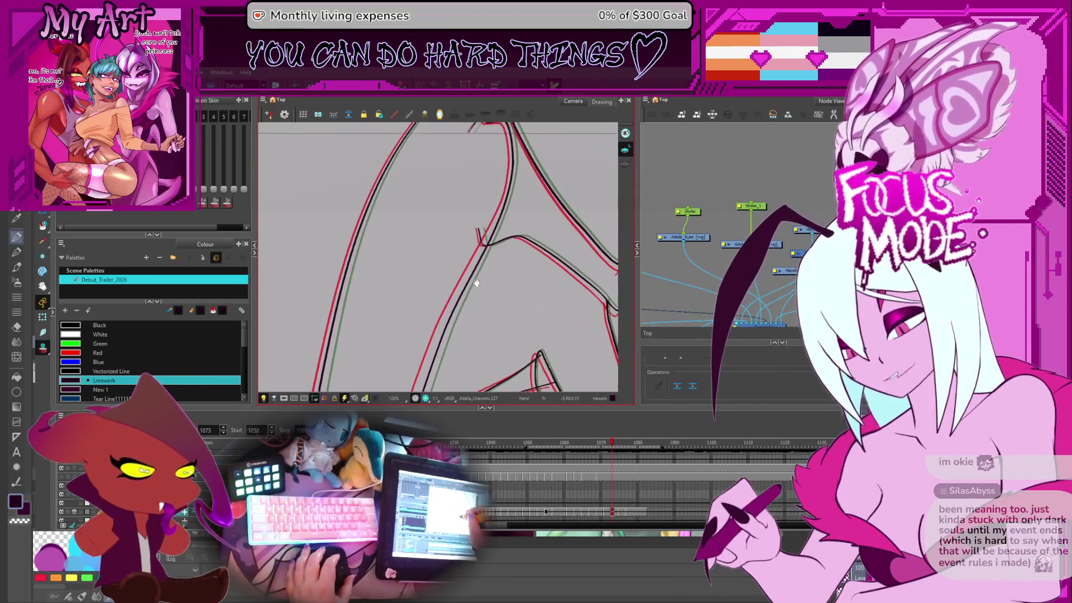
scroll(431, 216, down, 2)
key(comma)
Step: Lasso the points around the wing tip and select the outer wing contour for editing
scroll(421, 228, up, 2)
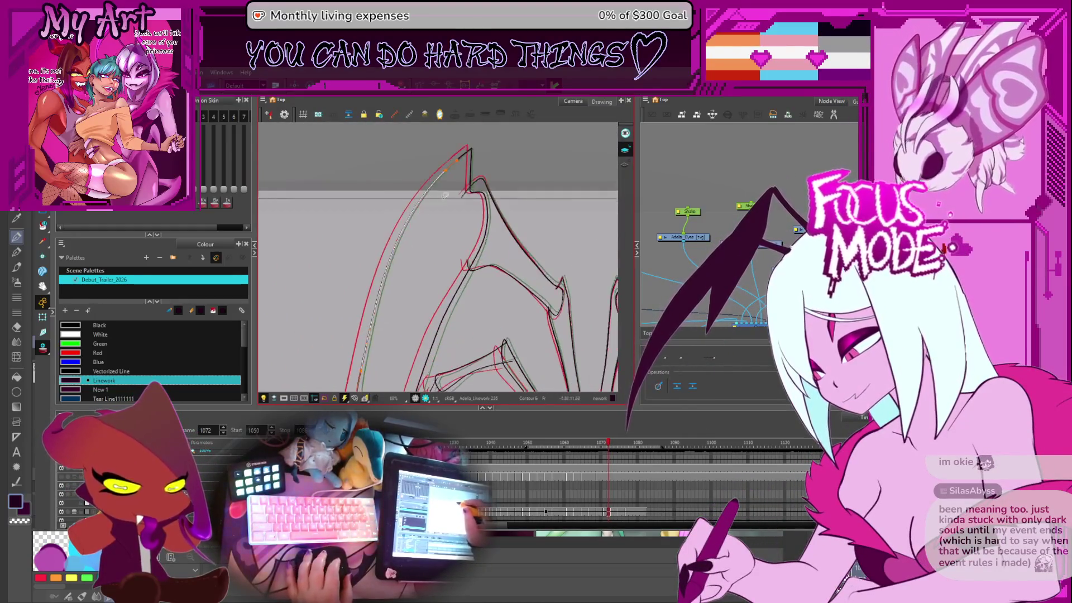
drag(438, 208, 441, 204)
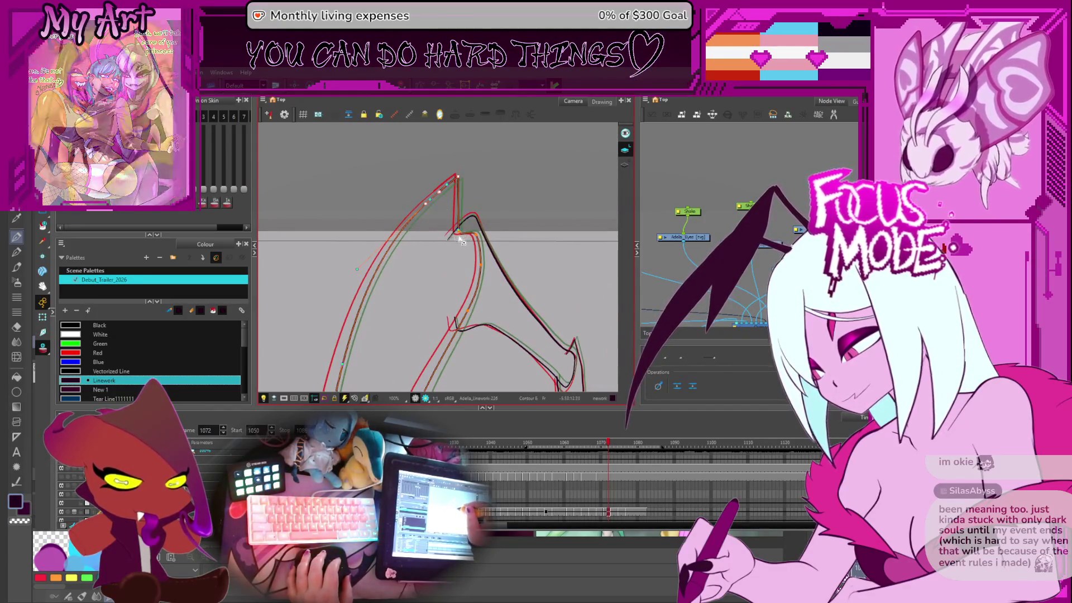
scroll(439, 192, up, 2)
scroll(429, 198, down, 3)
scroll(419, 209, up, 1)
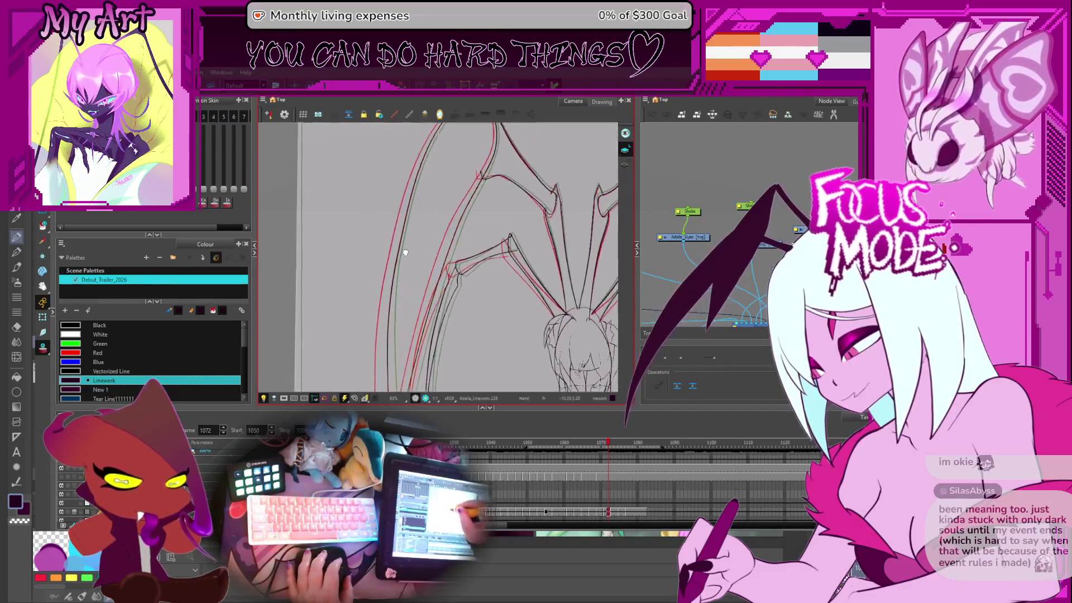
click(397, 262)
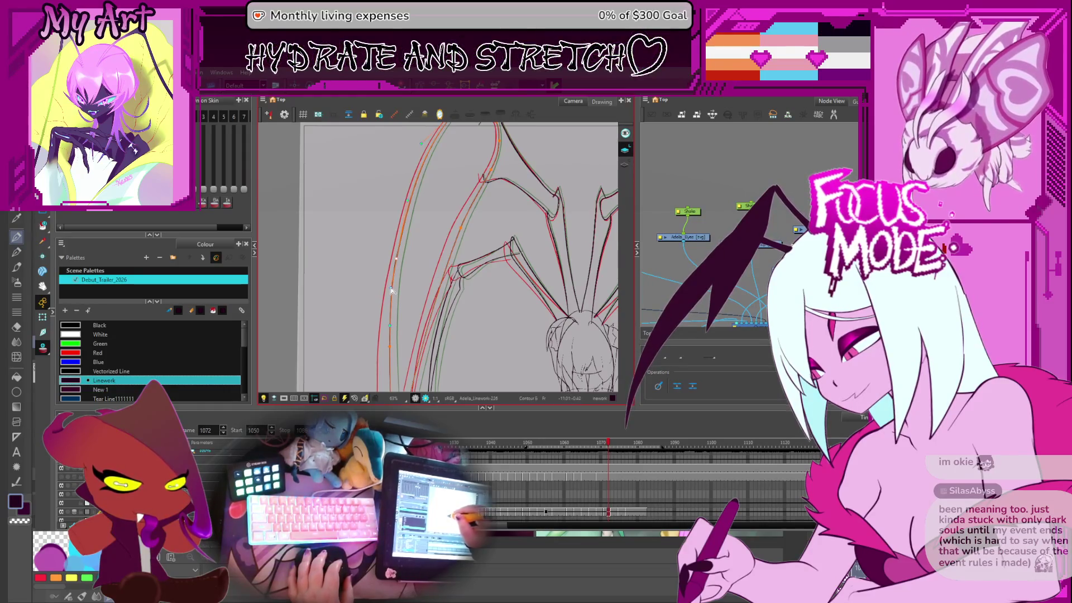
scroll(396, 263, up, 3)
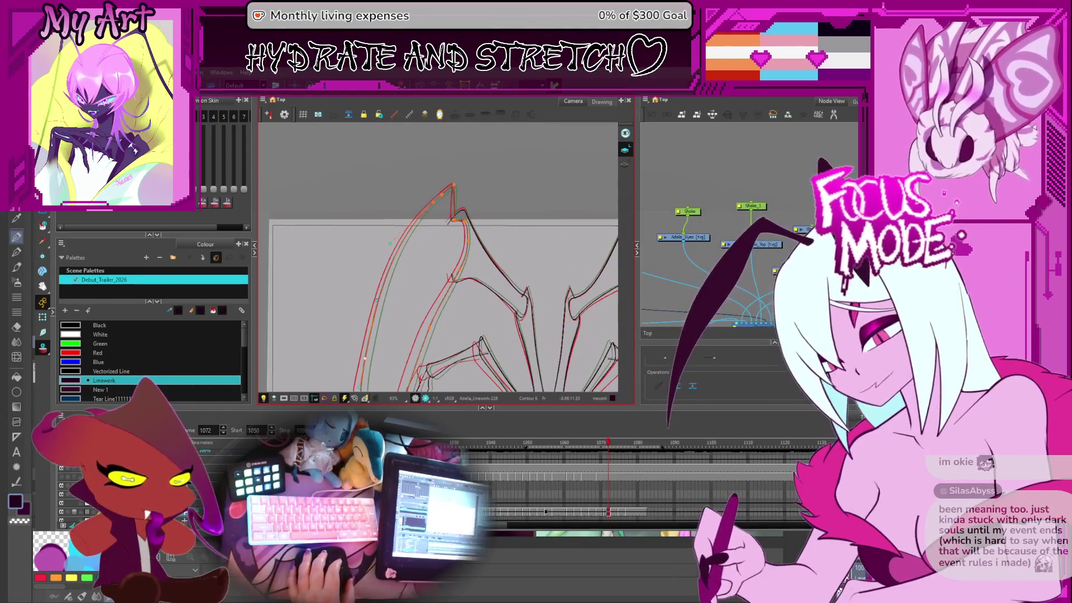
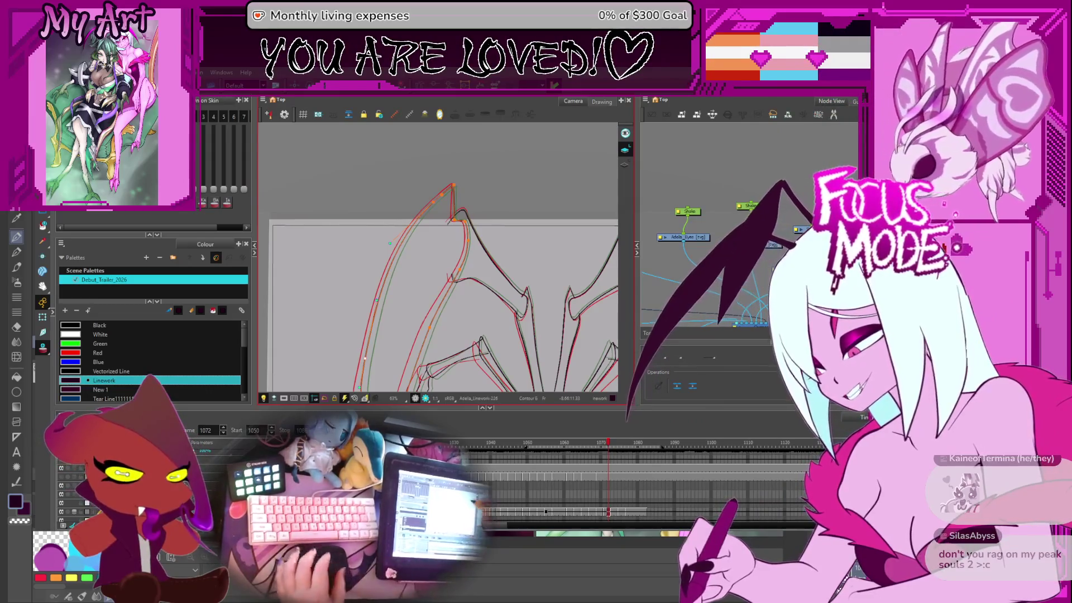
Step: On frame 1072, select the upper wing strokes and those around the inner wing joint
scroll(501, 216, down, 2)
scroll(502, 216, up, 4)
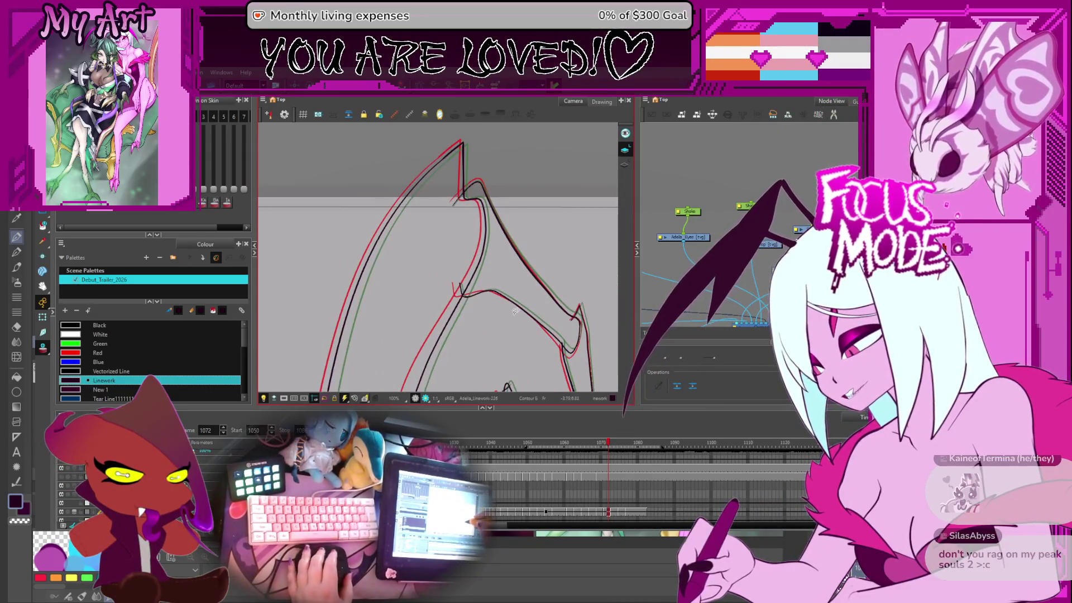
click(502, 179)
scroll(470, 197, up, 1)
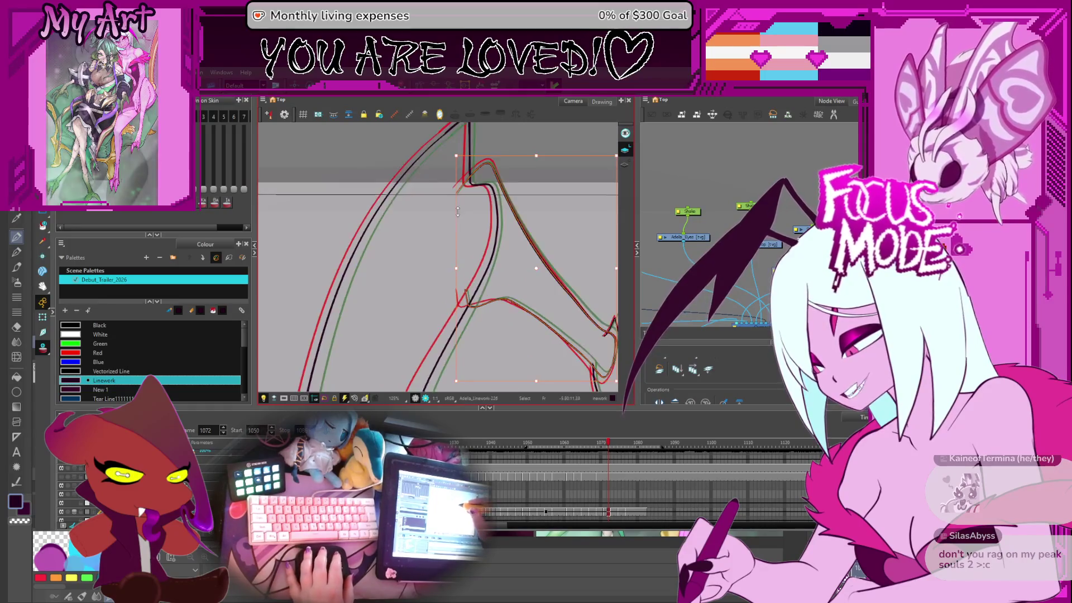
drag(455, 211, 490, 295)
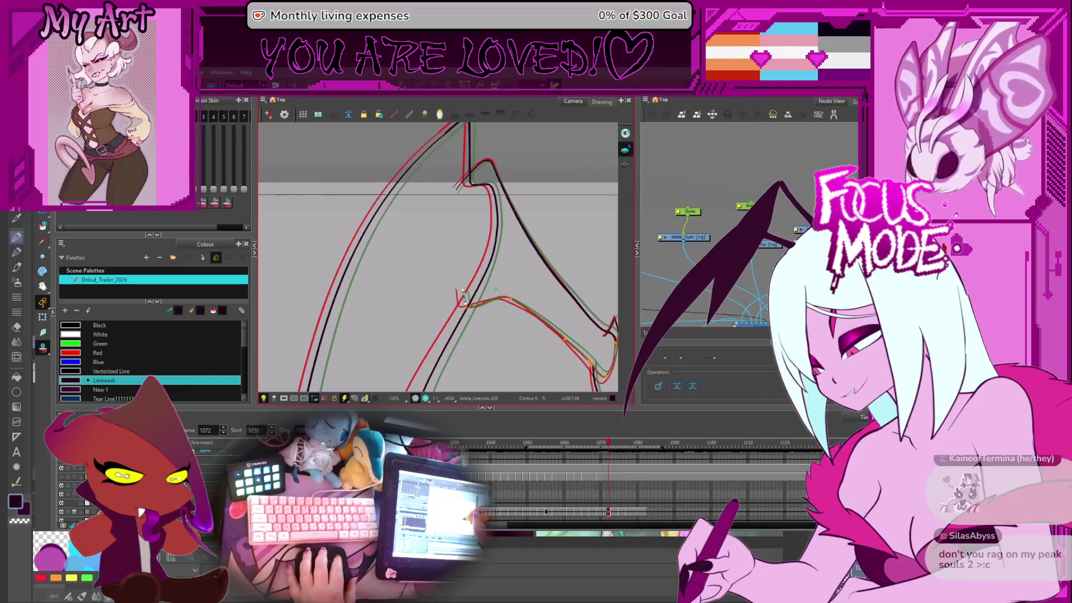
click(509, 303)
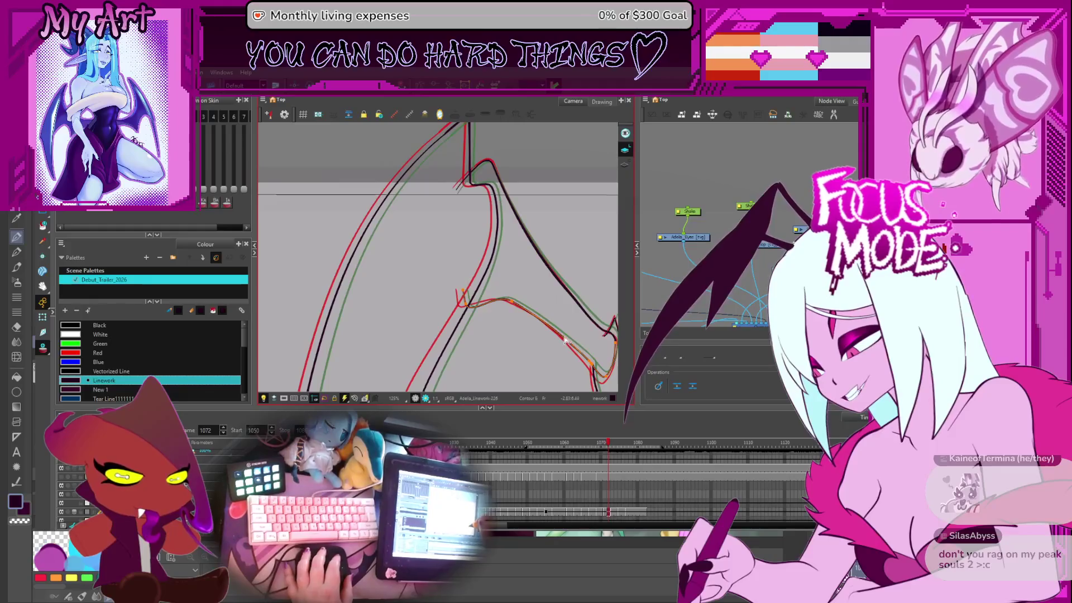
Step: Zoom in on the wing joint and select the lower black wing contour
drag(546, 268, 544, 307)
scroll(512, 264, up, 3)
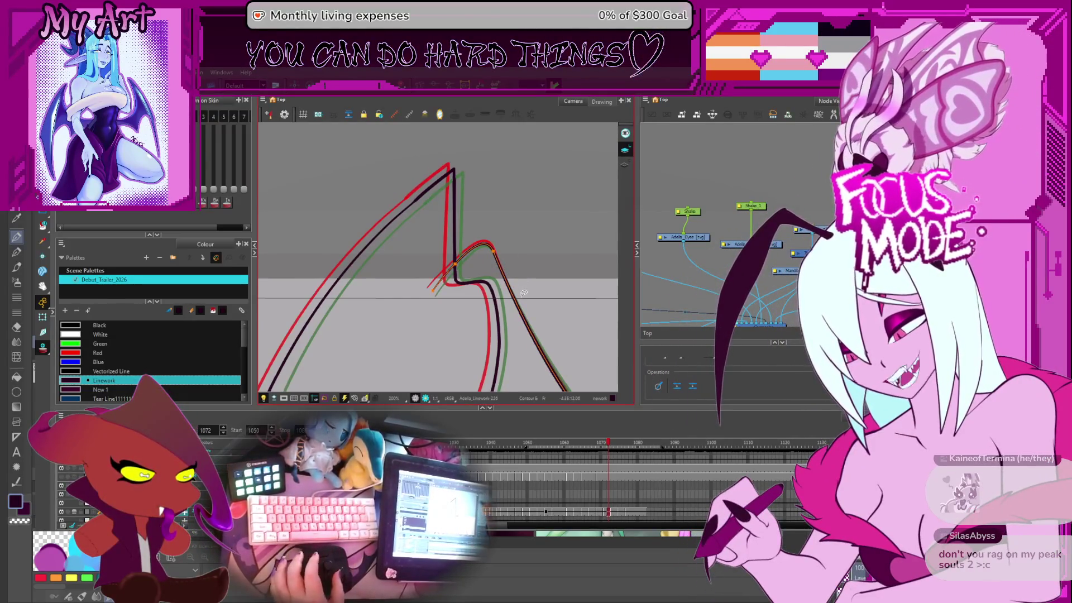
scroll(519, 292, down, 3)
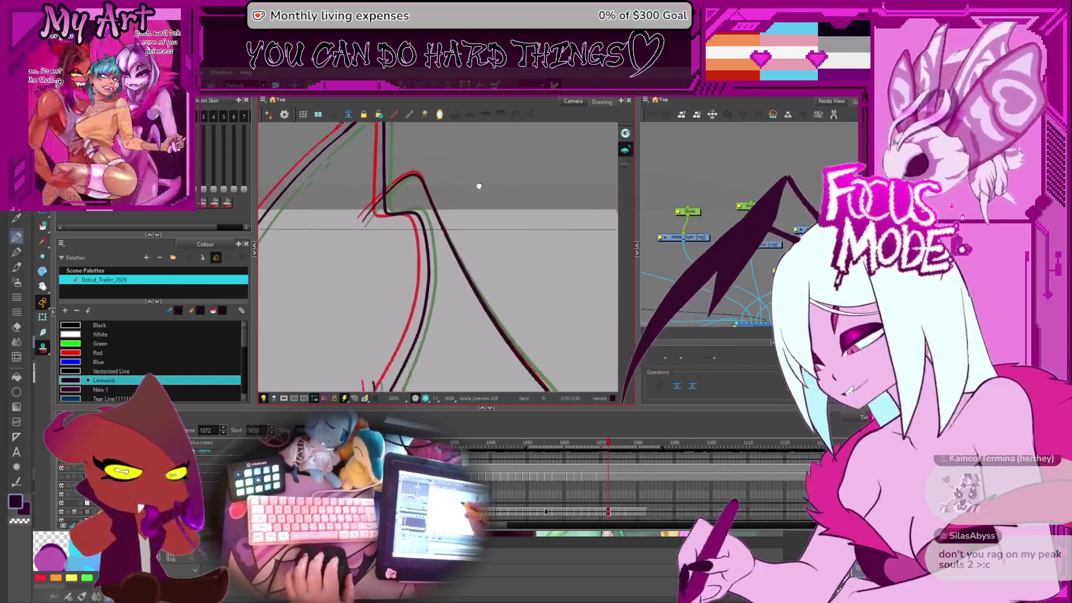
scroll(497, 252, up, 2)
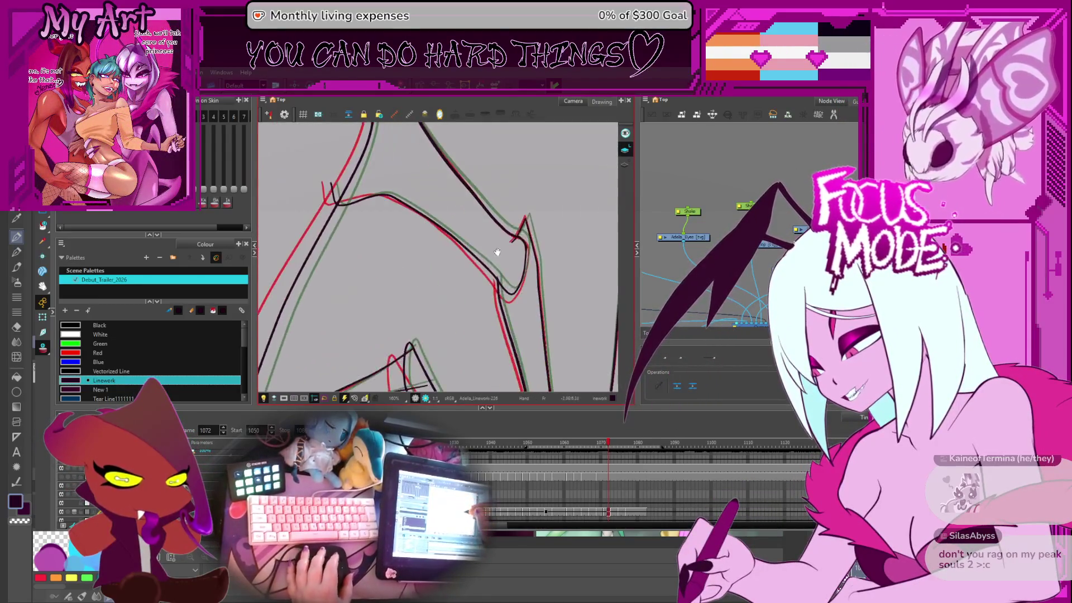
drag(504, 282, 512, 304)
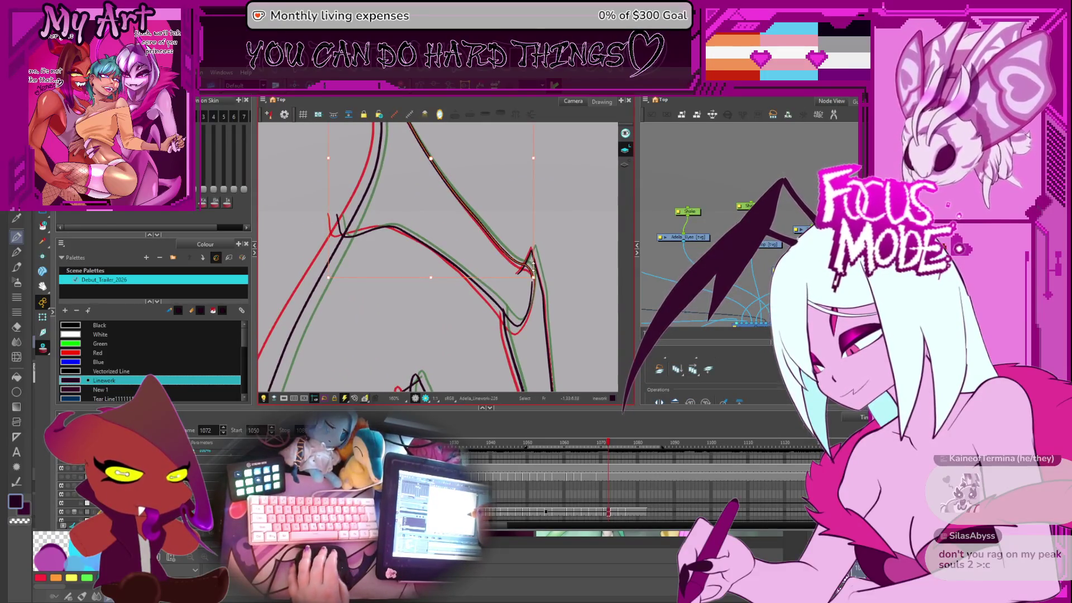
scroll(531, 250, up, 3)
click(476, 283)
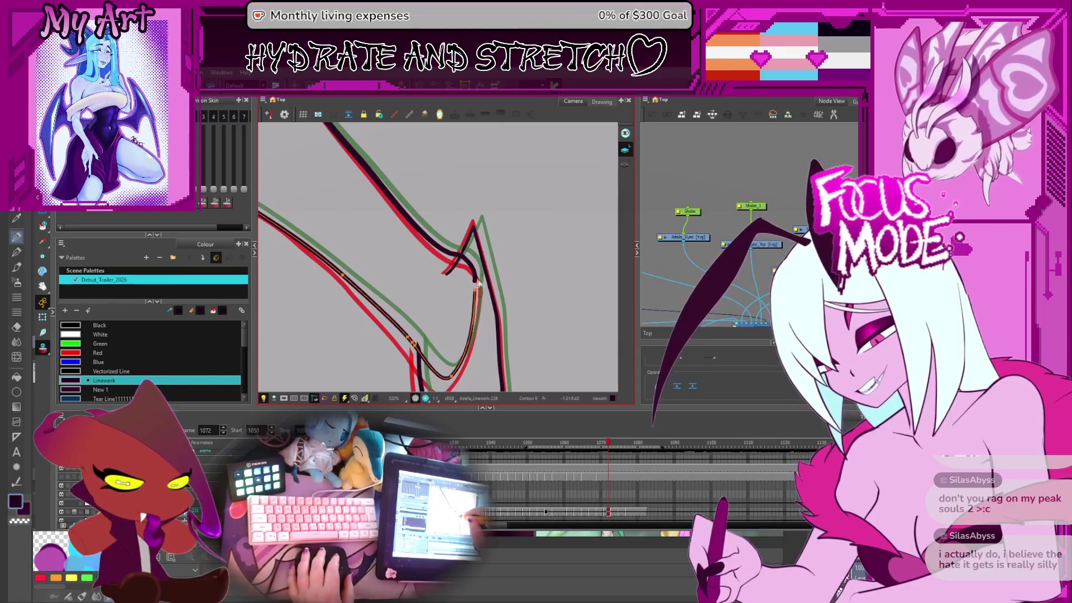
Step: Switch the selection to the upper black wing contour and view more of the wing
scroll(479, 283, down, 2)
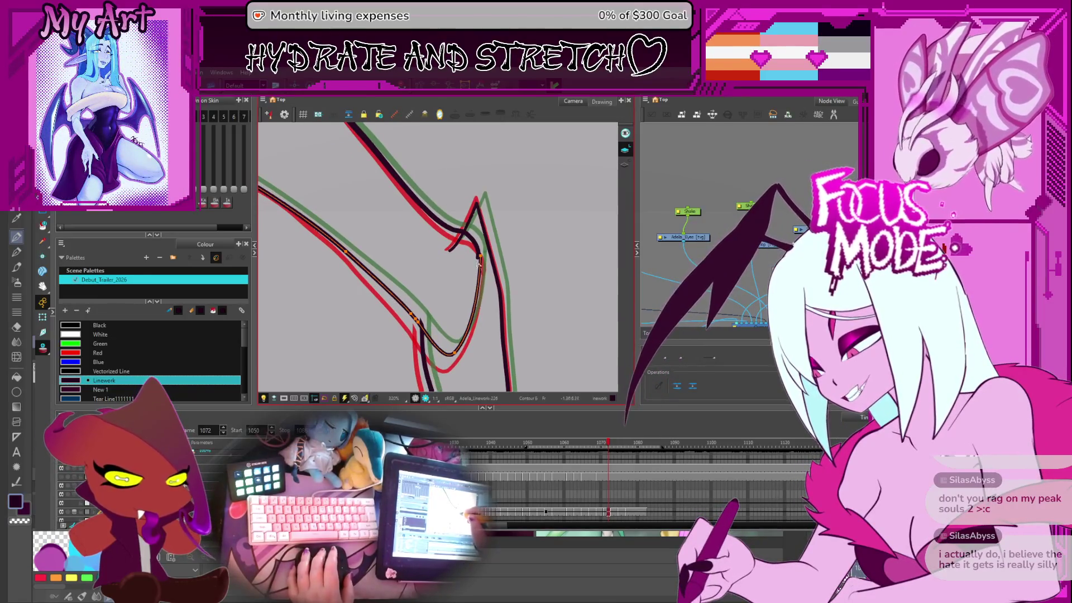
click(477, 255)
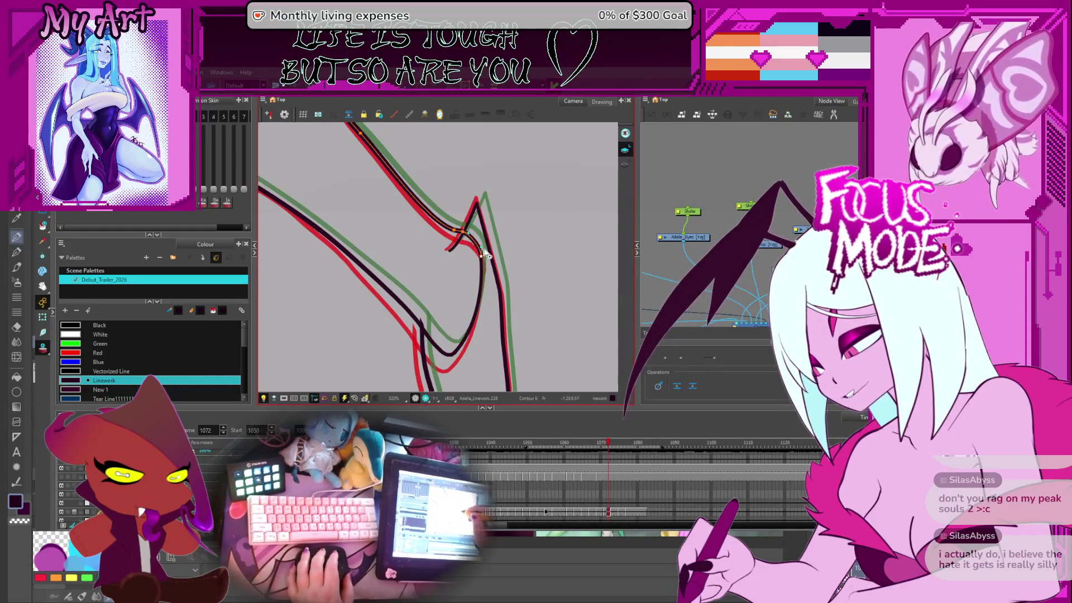
scroll(479, 254, down, 2)
mouse_move(479, 254)
mouse_down()
mouse_move(455, 242)
mouse_move(469, 296)
mouse_up()
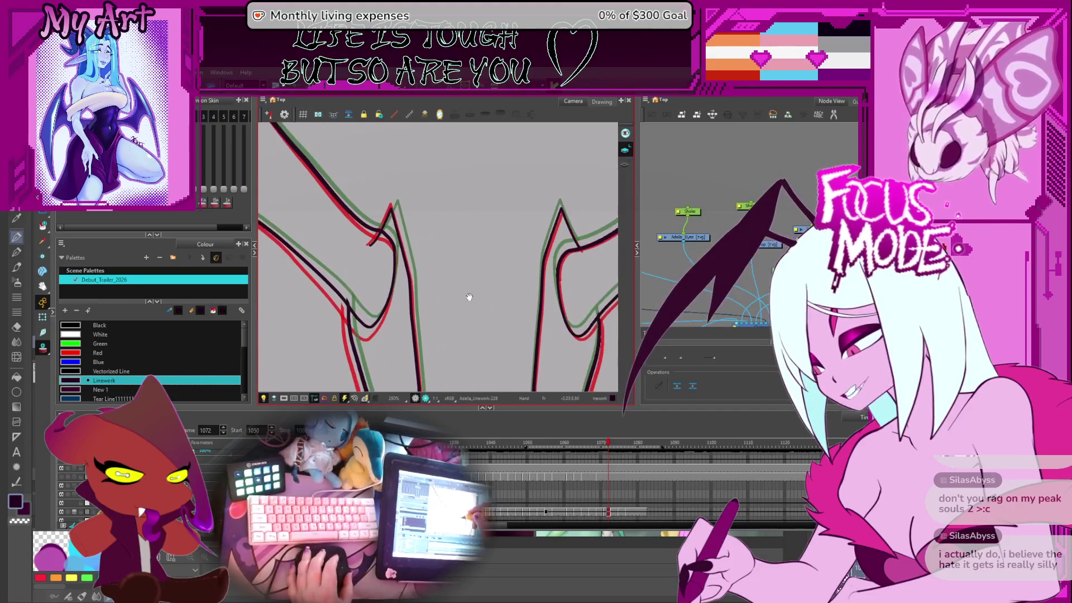
drag(426, 265, 468, 320)
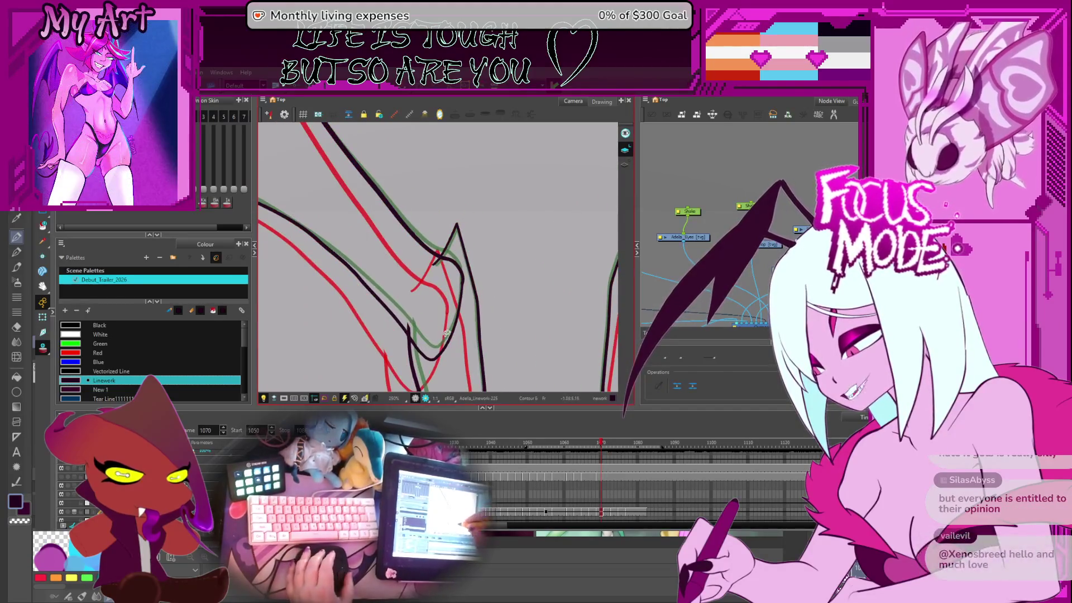
Step: Go to frame 1070 and display the black wing line's contour points for editing
key(comma)
key(comma)
click(500, 293)
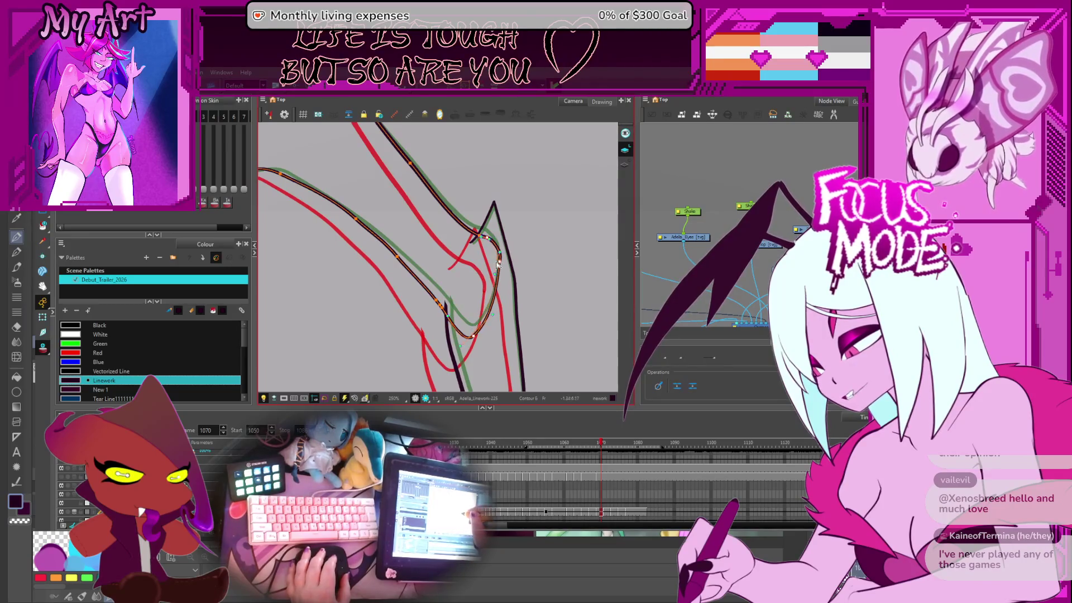
mouse_move(479, 238)
mouse_down()
mouse_move(494, 263)
mouse_move(556, 271)
mouse_up()
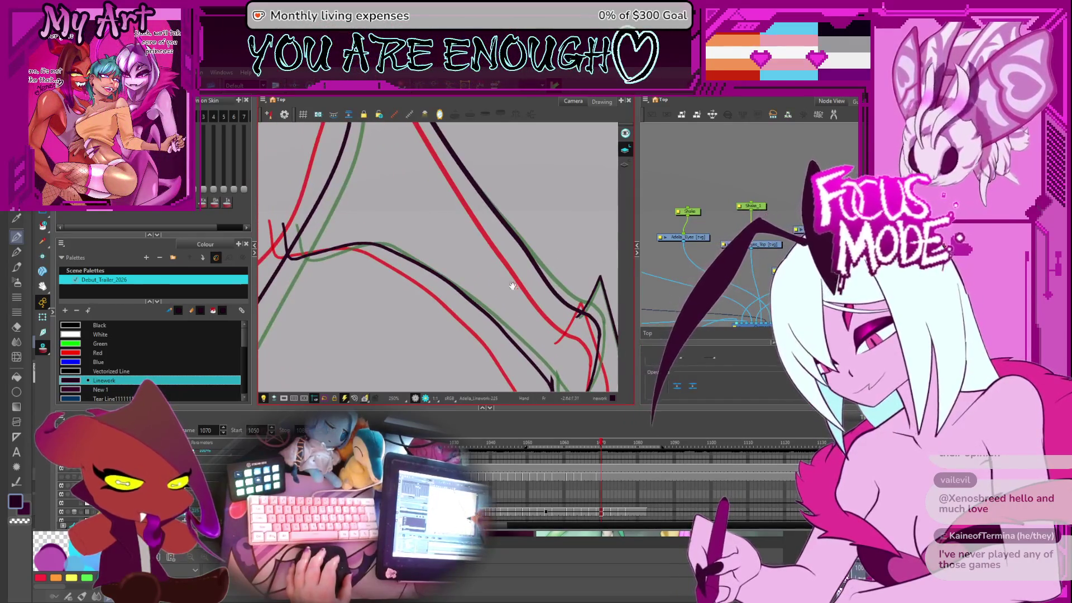
click(552, 287)
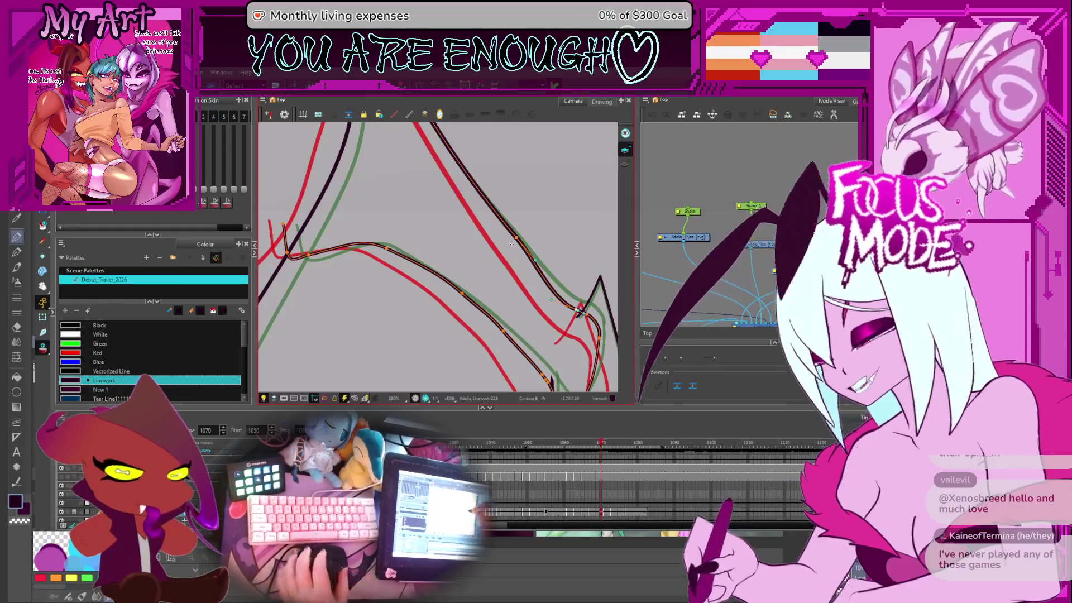
drag(508, 224, 523, 311)
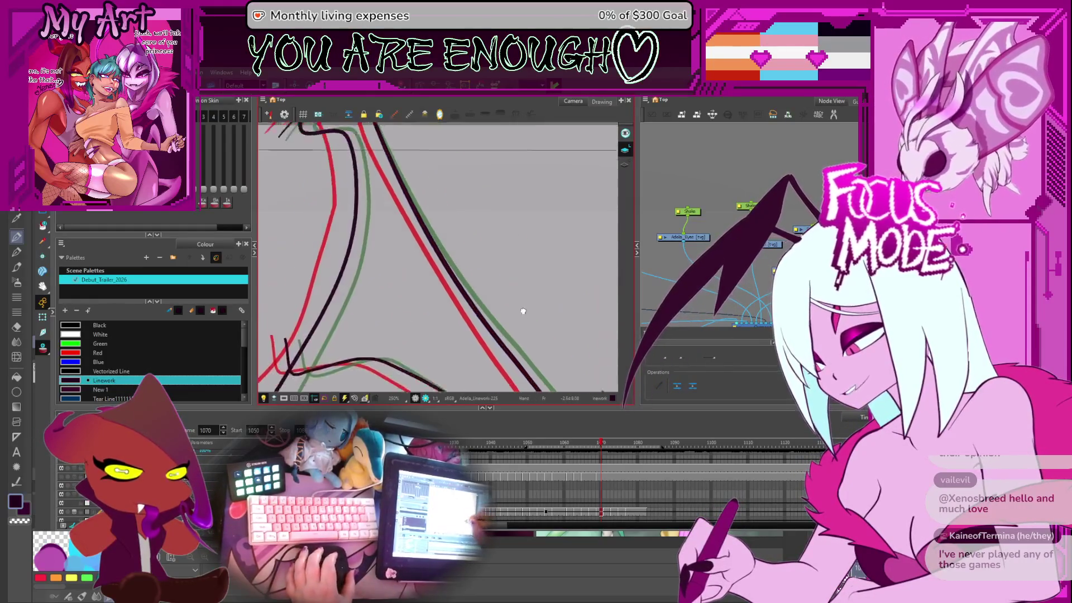
scroll(523, 311, down, 1)
drag(482, 162, 482, 243)
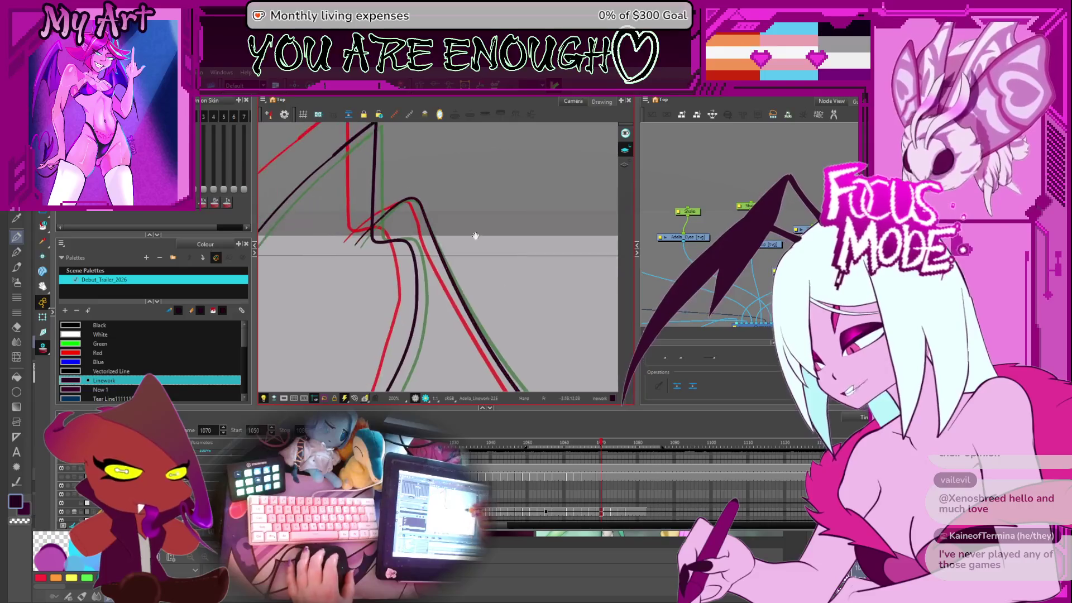
mouse_move(419, 212)
mouse_down()
mouse_move(479, 306)
mouse_move(555, 283)
mouse_move(520, 291)
mouse_move(506, 273)
mouse_up()
Step: Reshape the middle of the black wing contour, then step back to frame 1068
click(517, 317)
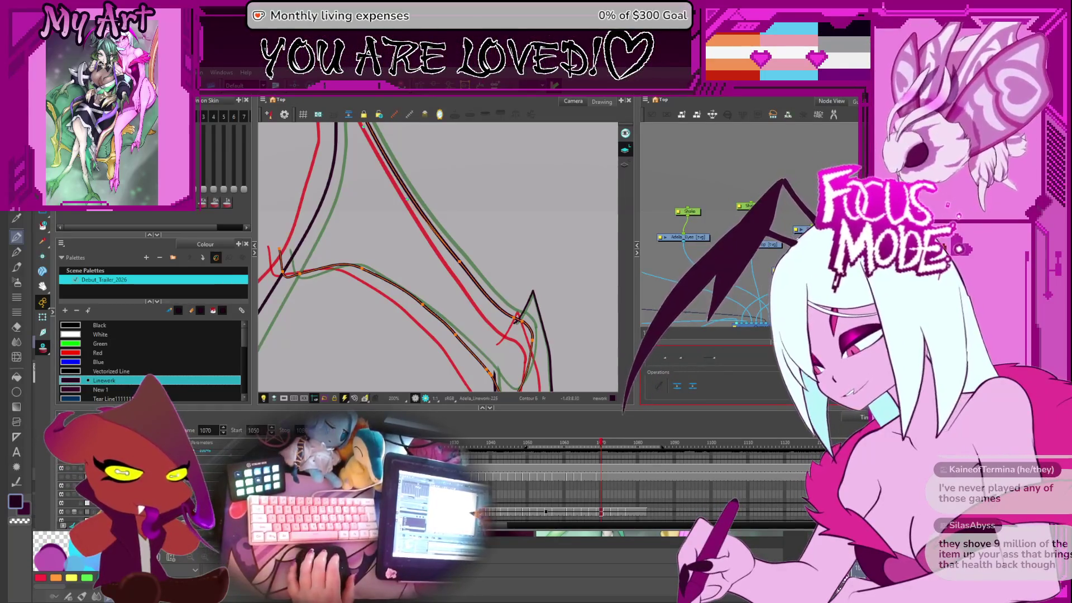
click(480, 261)
drag(434, 280, 484, 252)
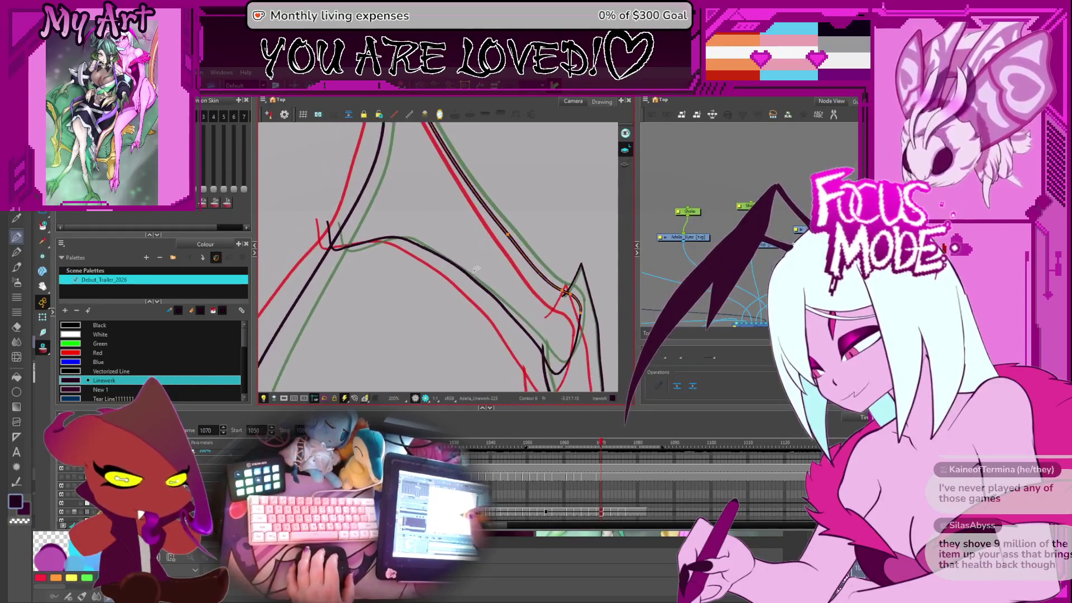
click(473, 282)
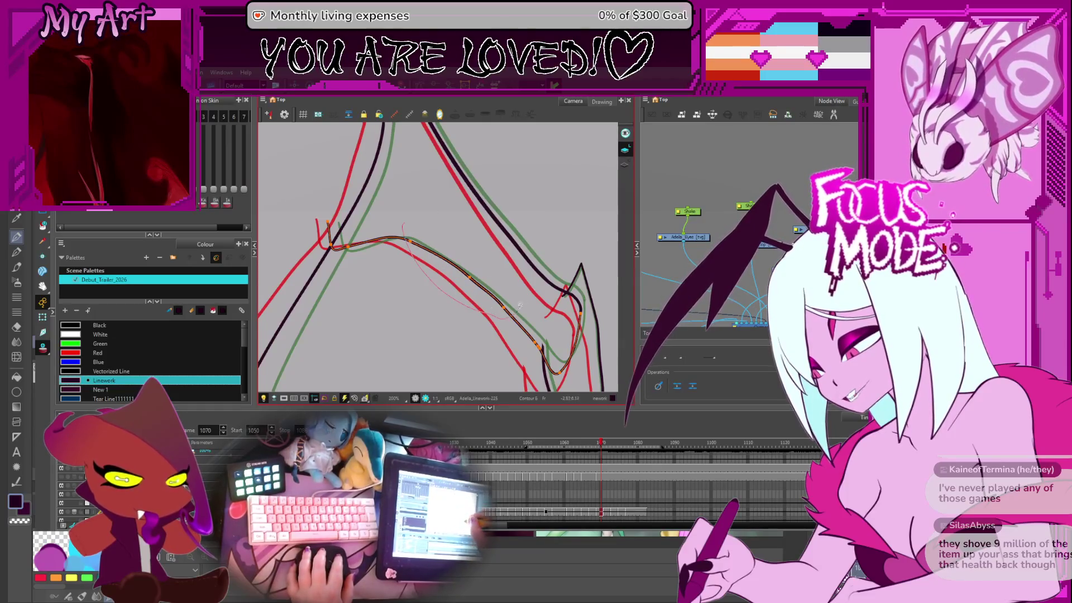
mouse_move(504, 296)
mouse_down()
mouse_move(472, 285)
mouse_move(494, 281)
mouse_move(484, 261)
mouse_up()
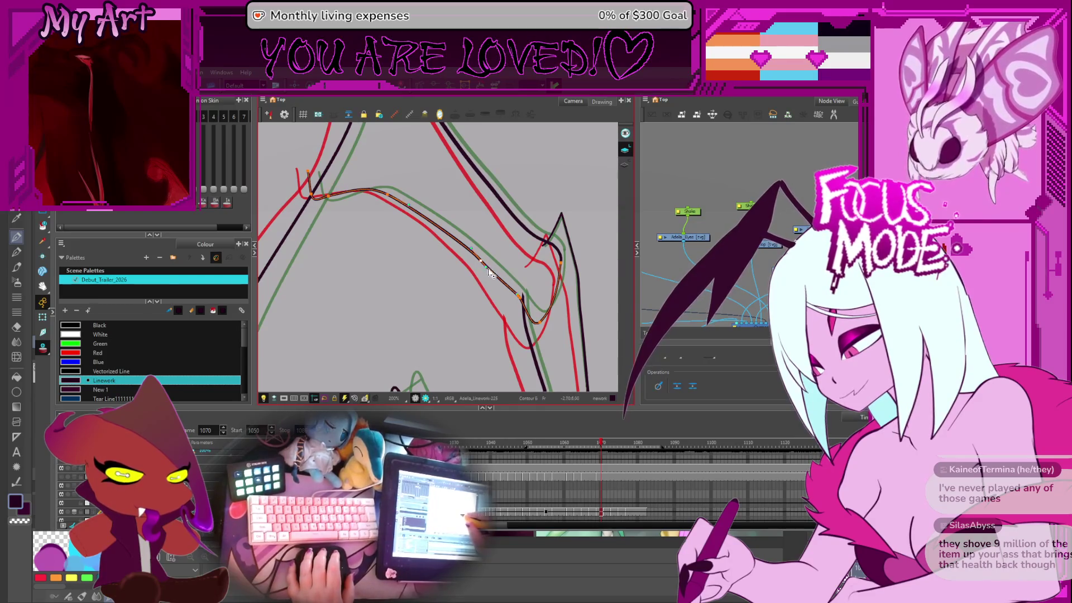
click(520, 275)
key(comma)
key(comma)
scroll(494, 356, down, 5)
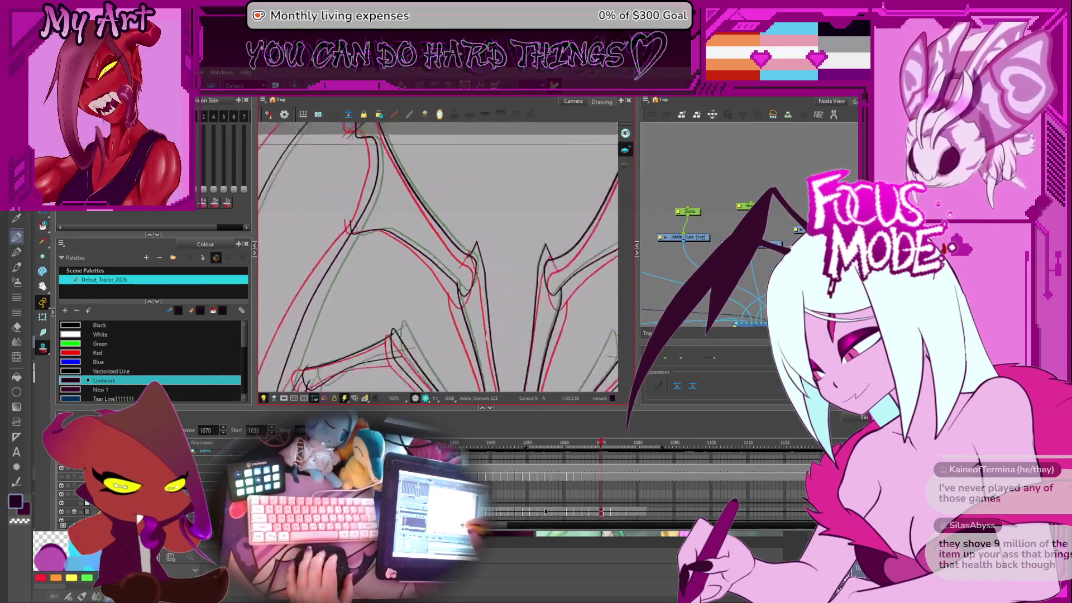
Step: Step forward to frame 1069 and lasso the inner wing contour
key(period)
scroll(480, 229, up, 3)
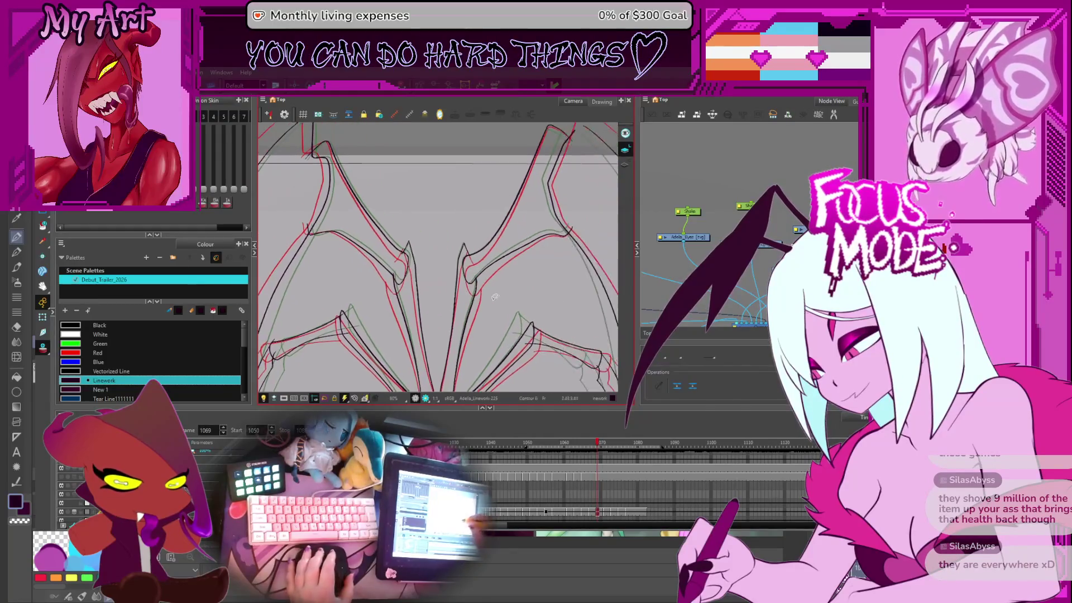
drag(459, 303, 461, 306)
scroll(487, 259, up, 1)
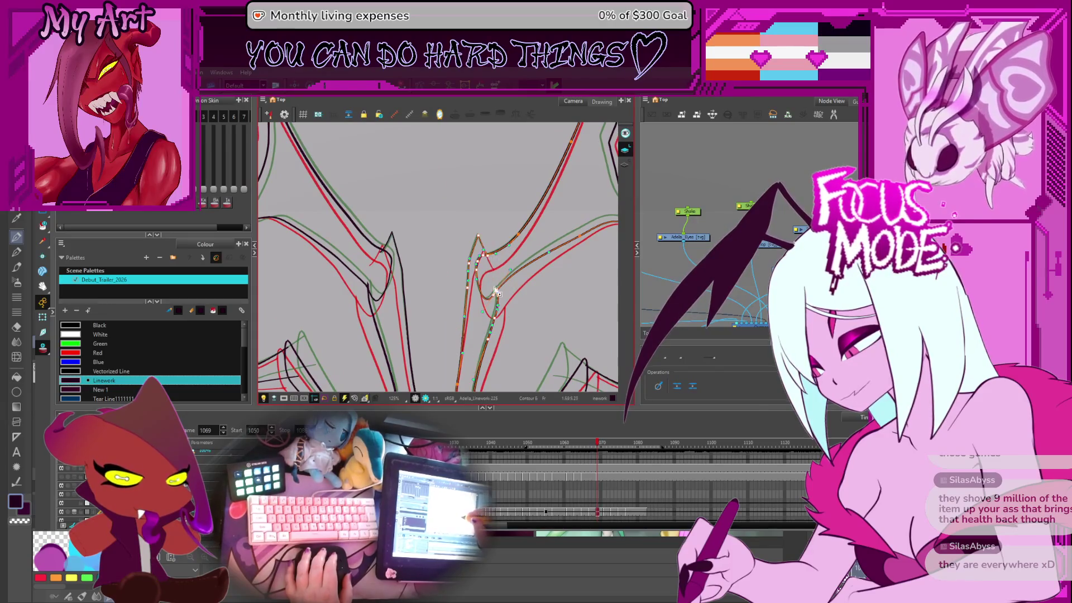
scroll(490, 264, down, 3)
scroll(493, 280, up, 3)
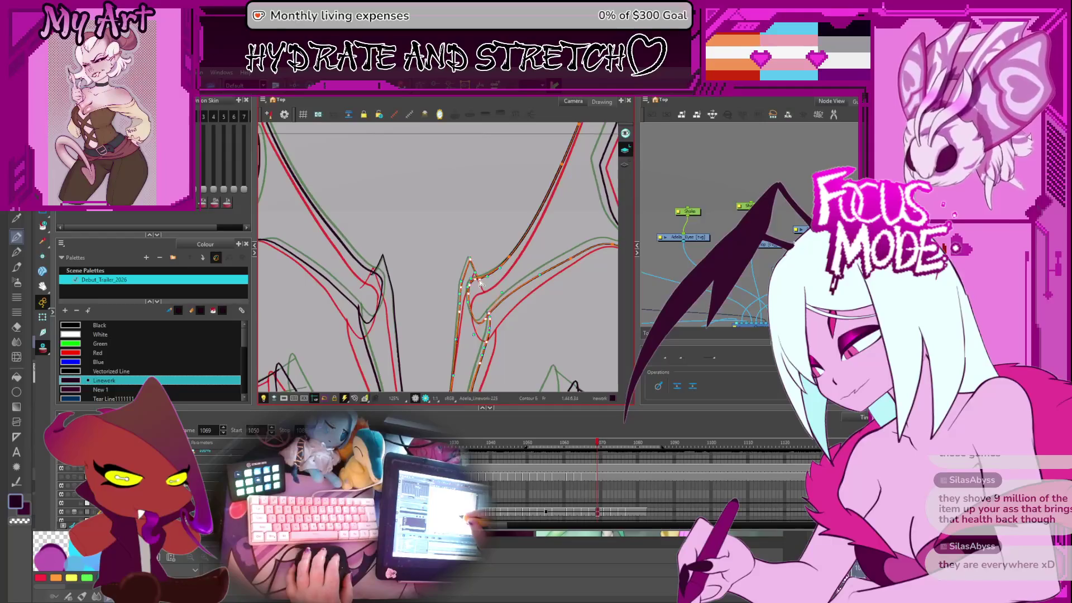
Step: Select the black wing stroke at the lower joint, then zoom out to both wing joints
key(space)
drag(513, 296, 499, 262)
mouse_move(499, 301)
mouse_down()
mouse_move(486, 273)
mouse_move(469, 280)
mouse_up()
scroll(478, 285, up, 2)
key(alt+s)
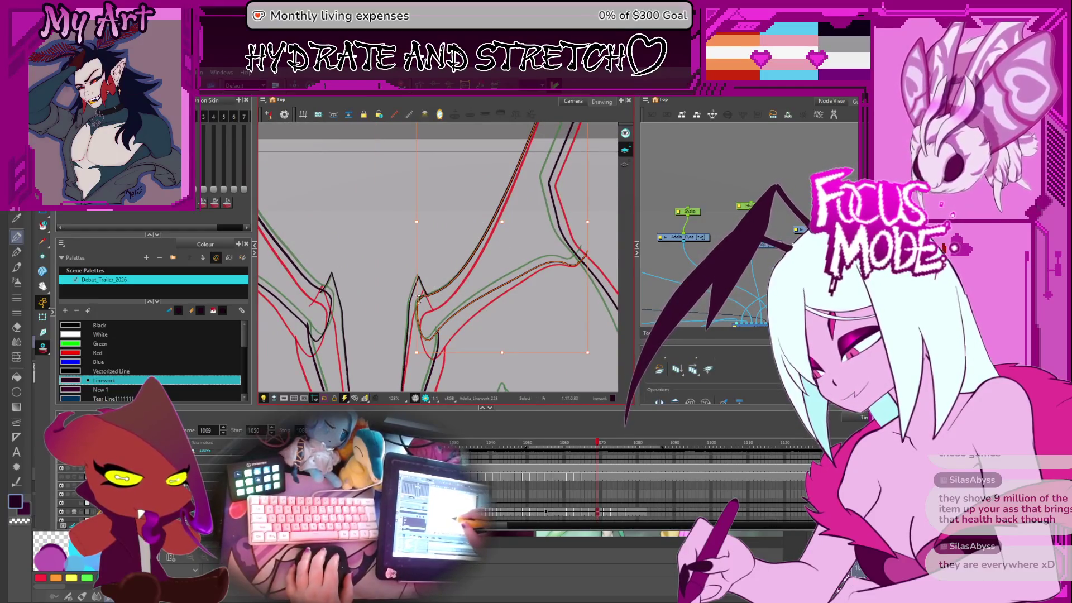
click(428, 326)
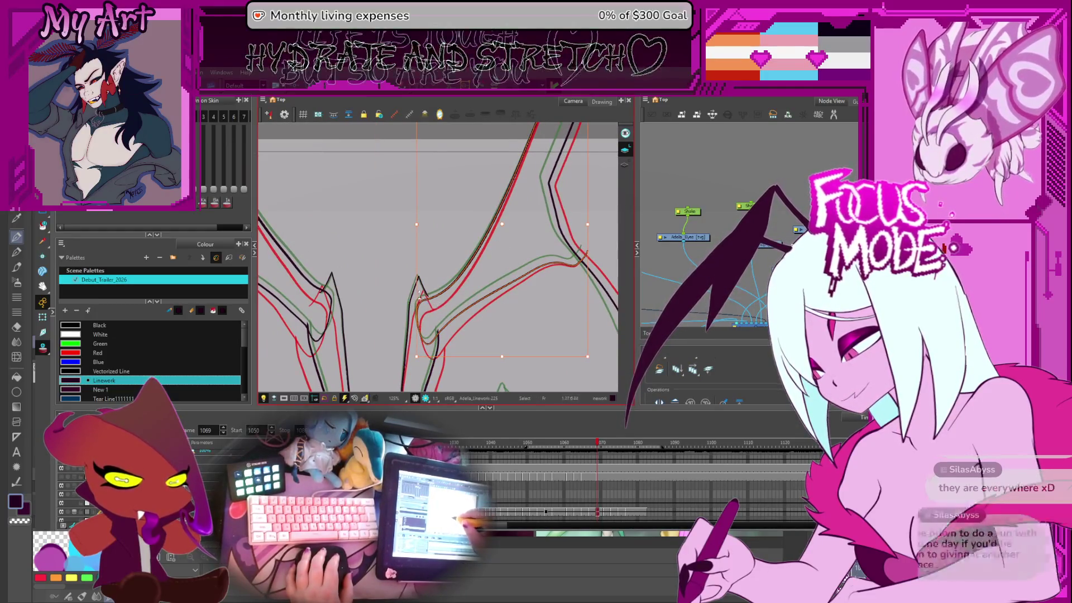
drag(421, 288, 491, 220)
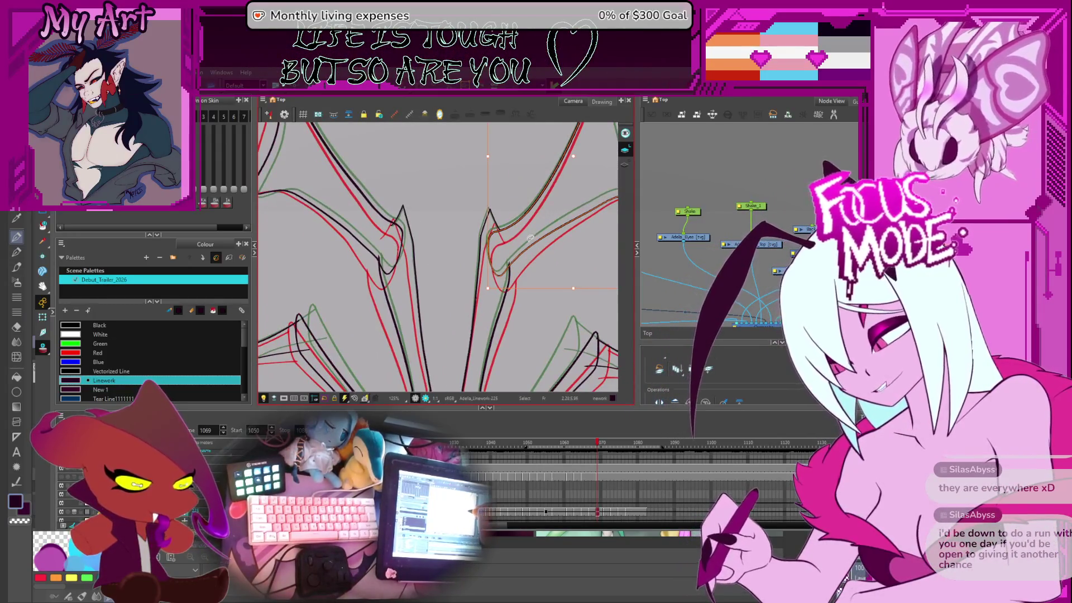
mouse_move(541, 204)
mouse_down()
mouse_move(511, 246)
mouse_move(528, 271)
mouse_move(449, 294)
mouse_move(539, 293)
mouse_up()
key(1)
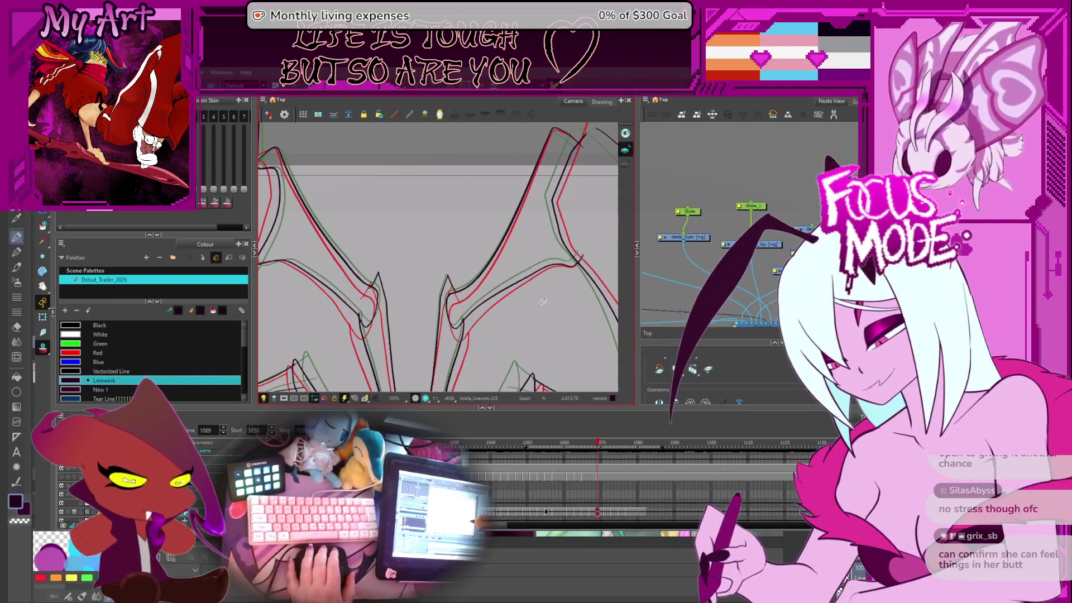
Step: Select the right wing's inner stroke and edit its contour points at the bend near the joint
scroll(541, 302, down, 2)
scroll(541, 290, up, 1)
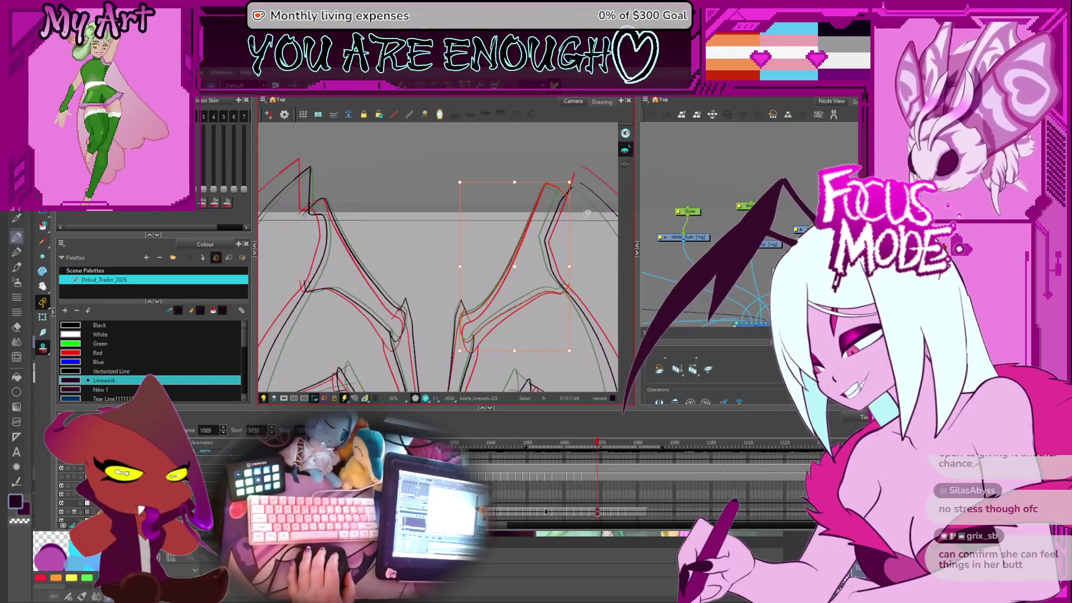
click(561, 220)
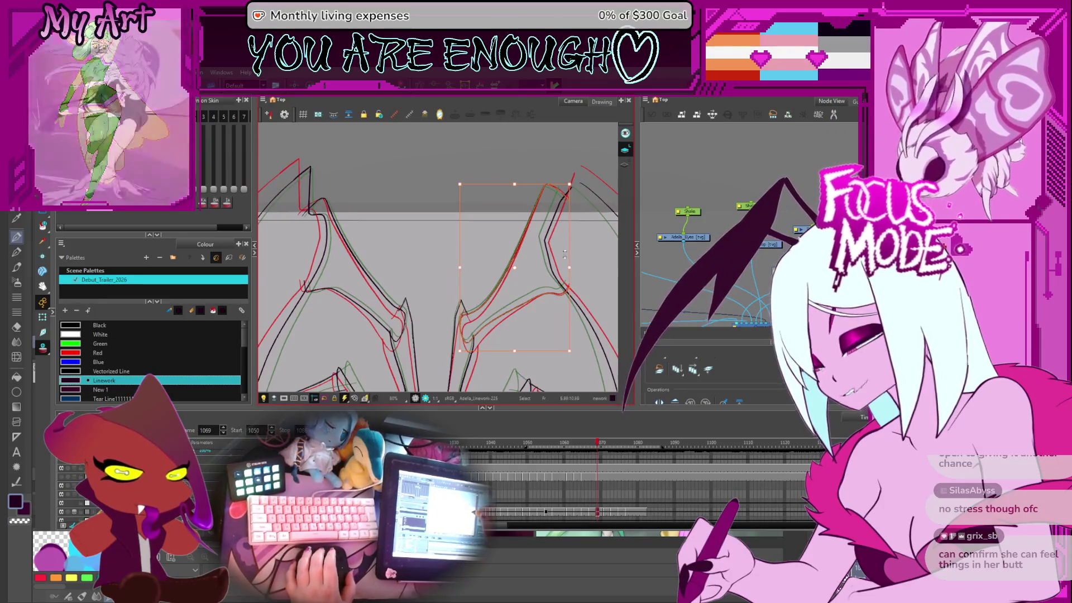
scroll(517, 295, right, 2)
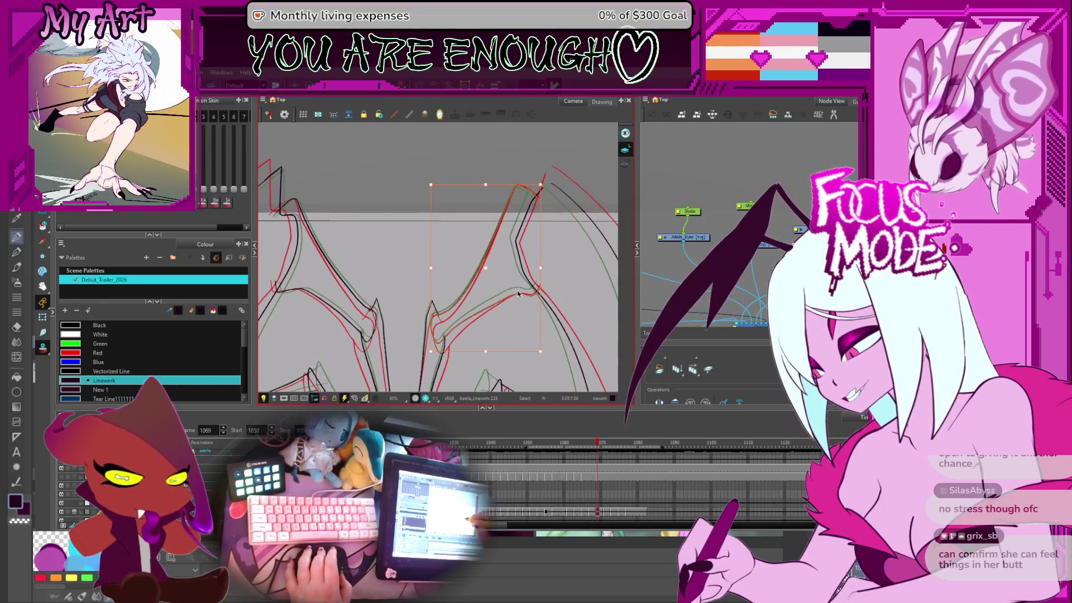
key(alt+q)
key(2)
key(2)
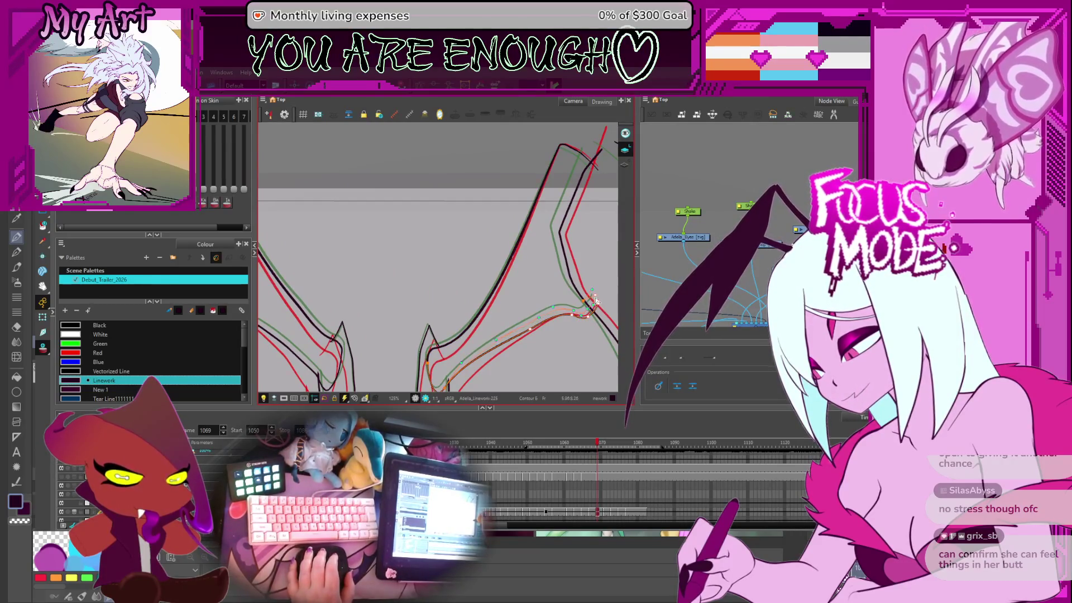
click(597, 297)
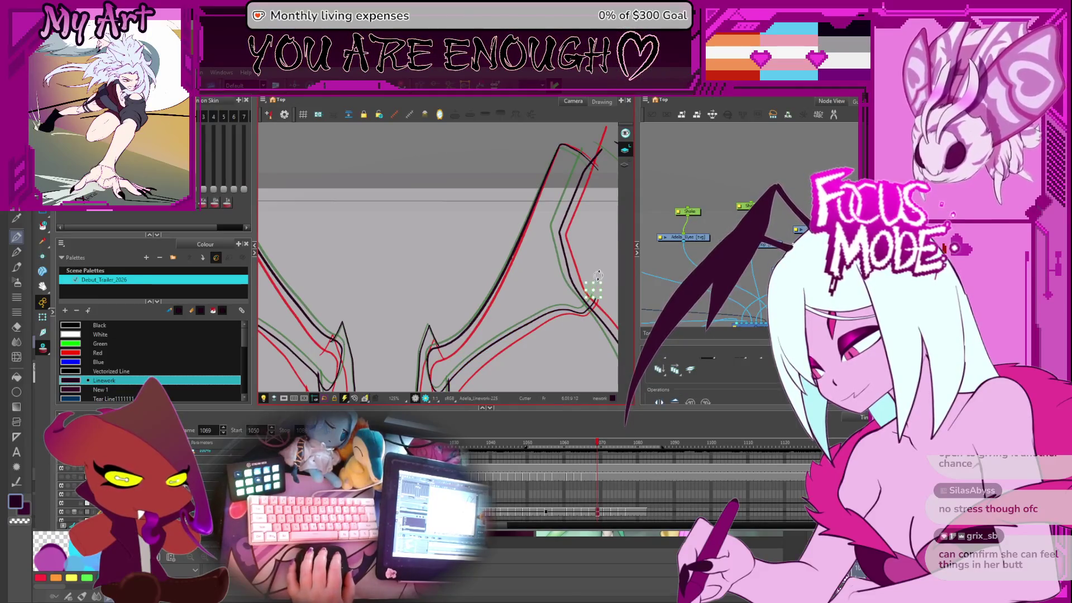
mouse_move(597, 276)
mouse_down()
mouse_move(548, 283)
mouse_move(548, 303)
mouse_up()
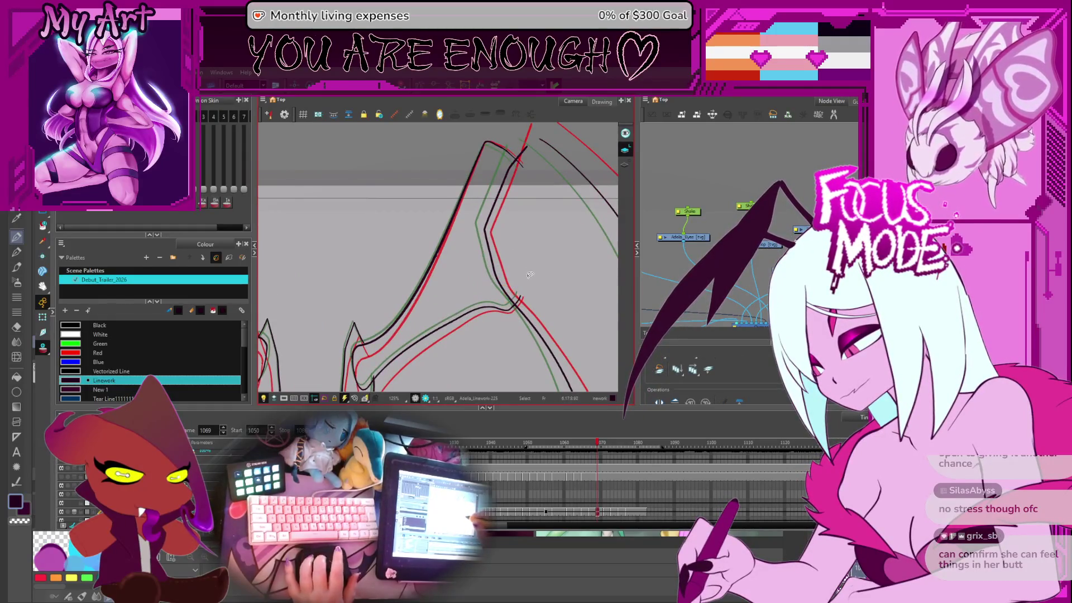
scroll(529, 275, down, 2)
scroll(518, 308, down, 1)
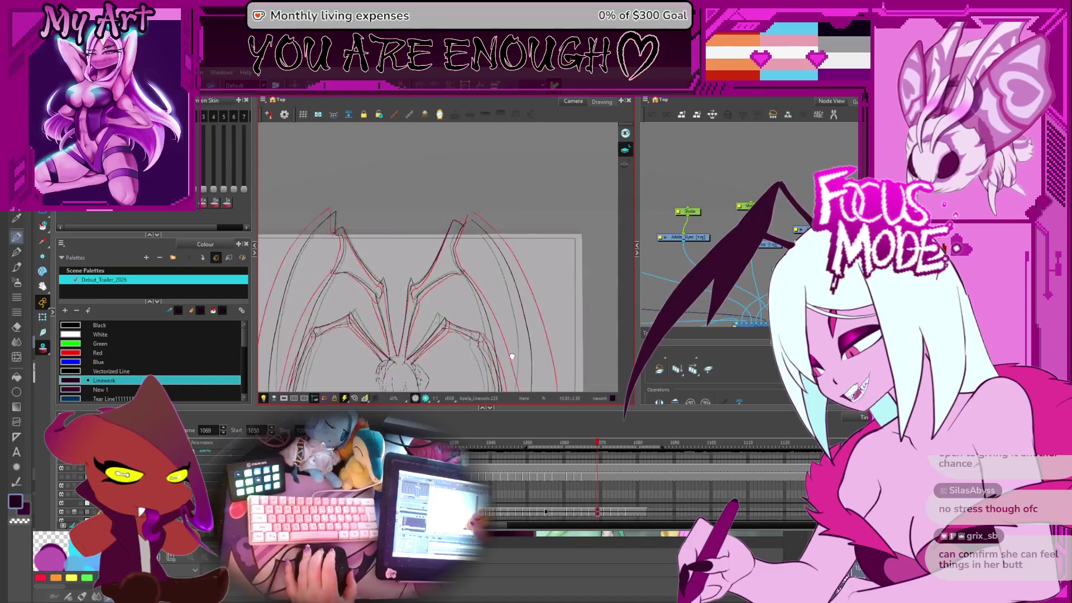
Step: Pan across the wings and centre the whole winged figure in view
scroll(502, 268, up, 2)
scroll(488, 224, up, 1)
scroll(488, 225, down, 1)
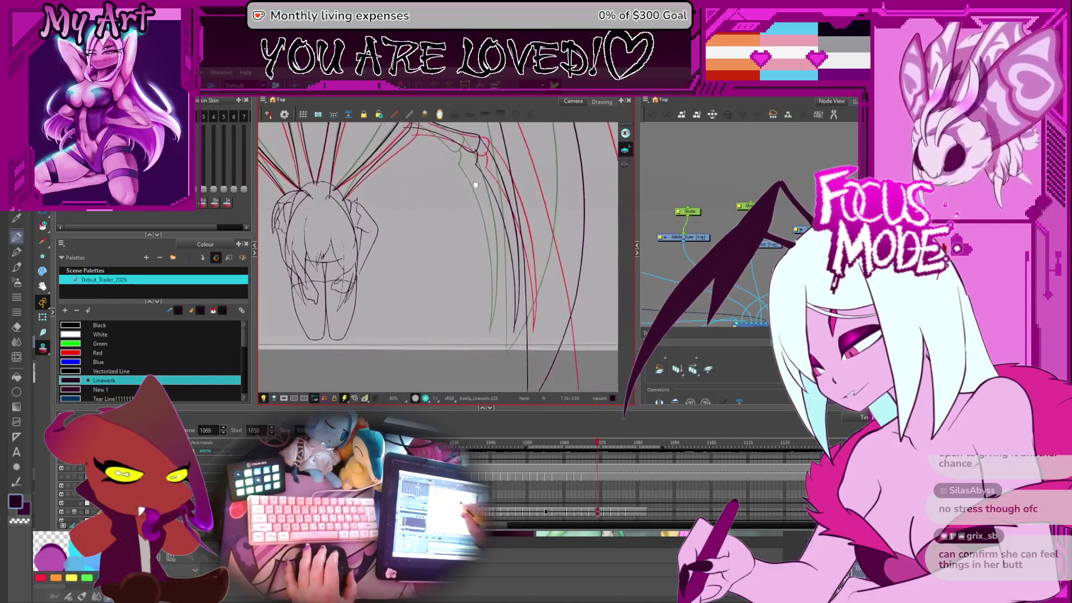
drag(457, 291, 472, 303)
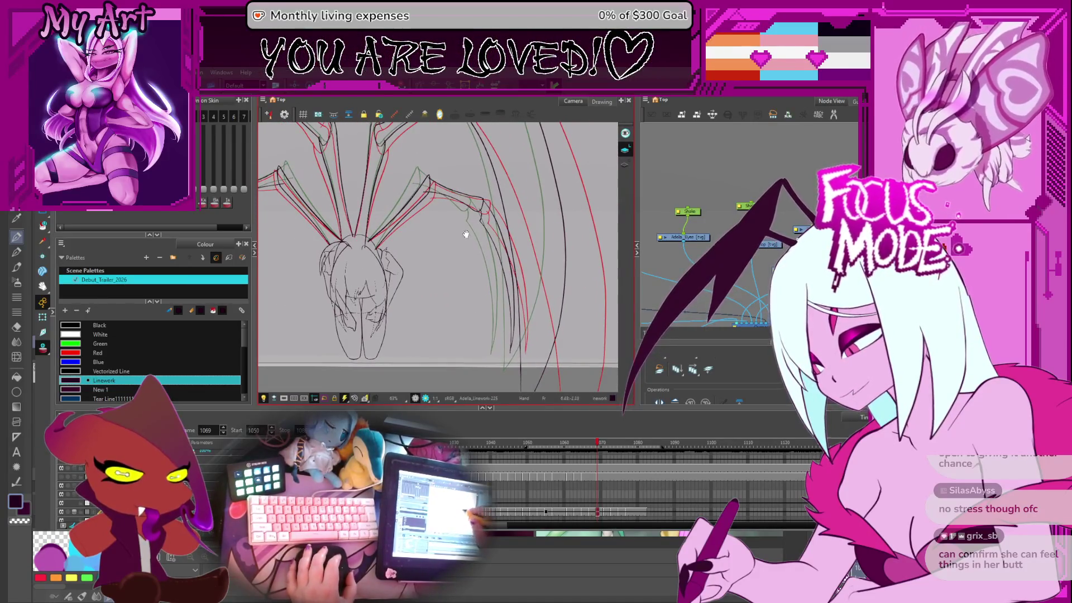
drag(466, 236, 540, 247)
scroll(502, 233, down, 1)
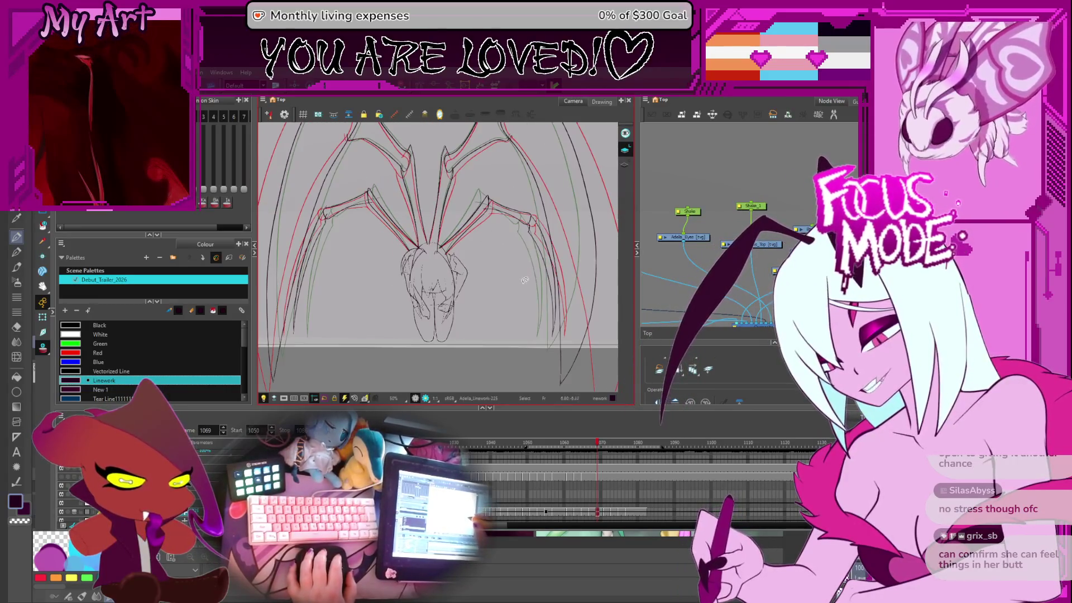
drag(454, 272, 543, 269)
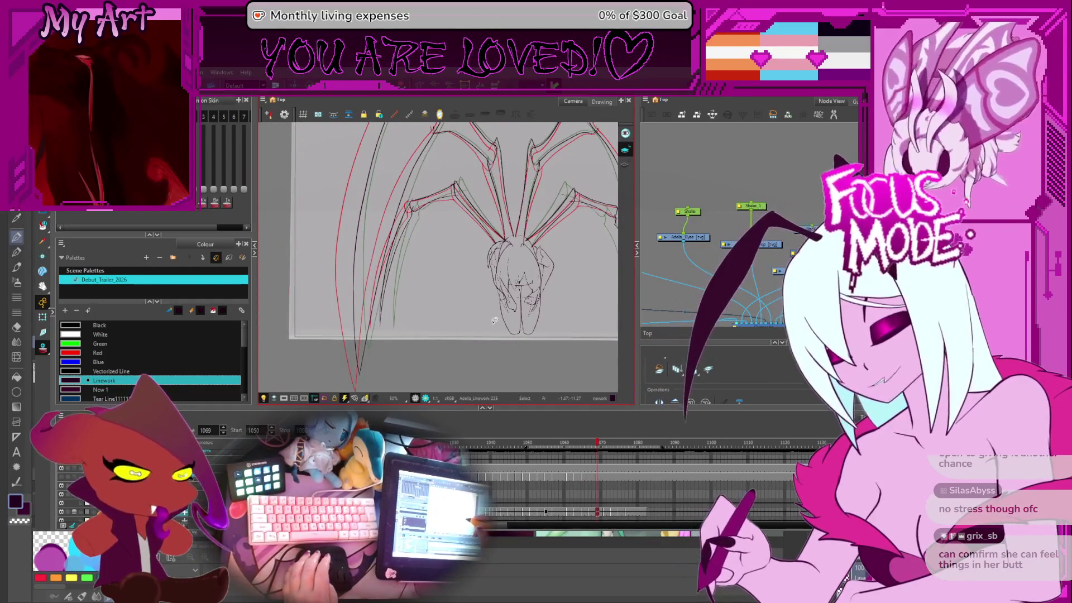
Step: Return to frame 1072, select the long red leg stroke, and mirror the view horizontally
key(comma)
key(comma)
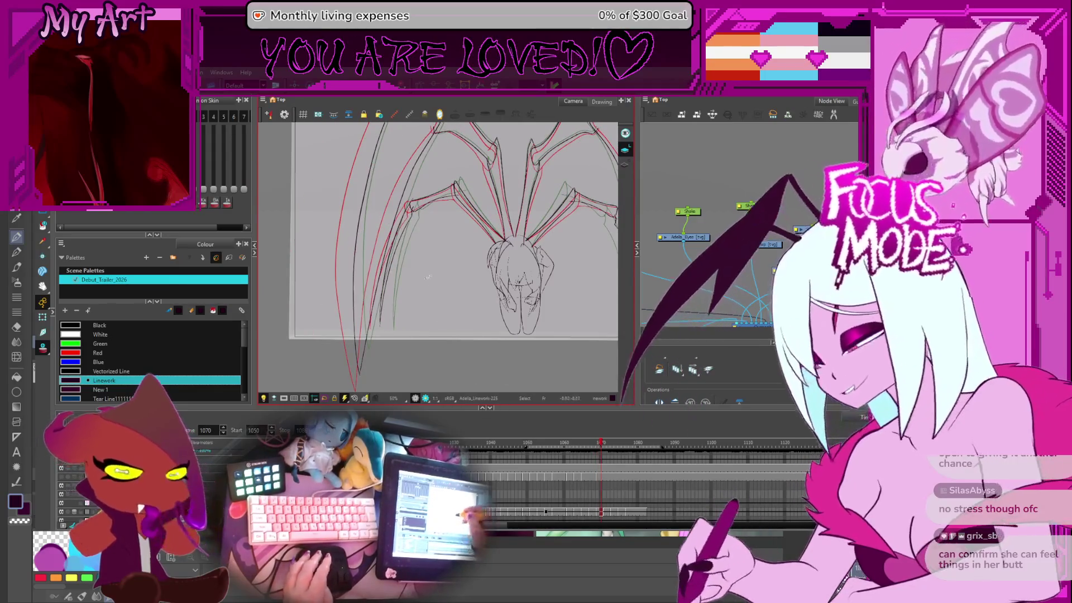
key(period)
key(period)
key(period)
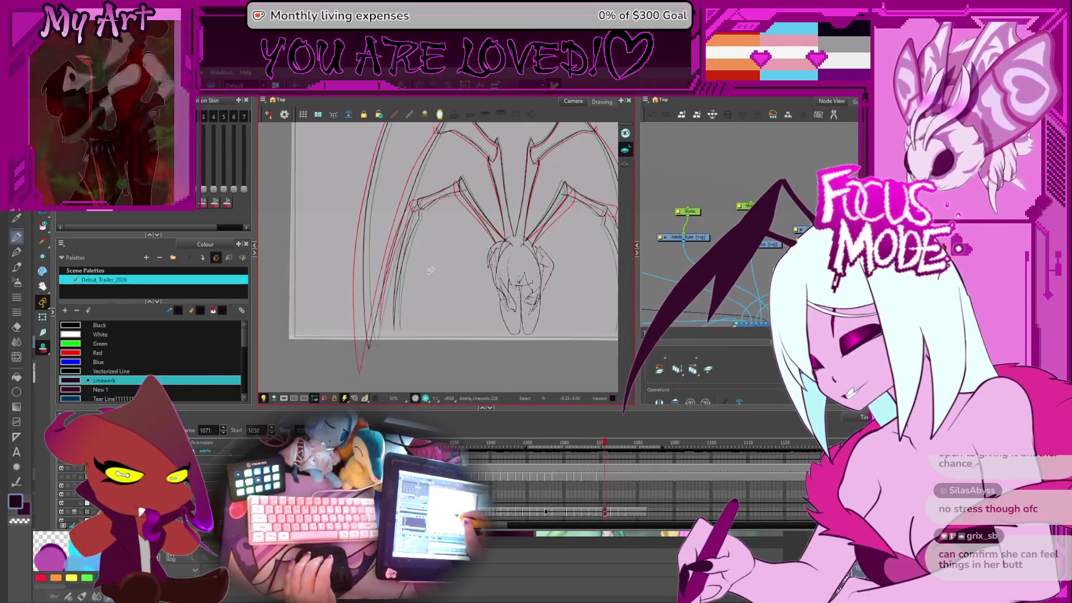
key(comma)
key(comma)
key(comma)
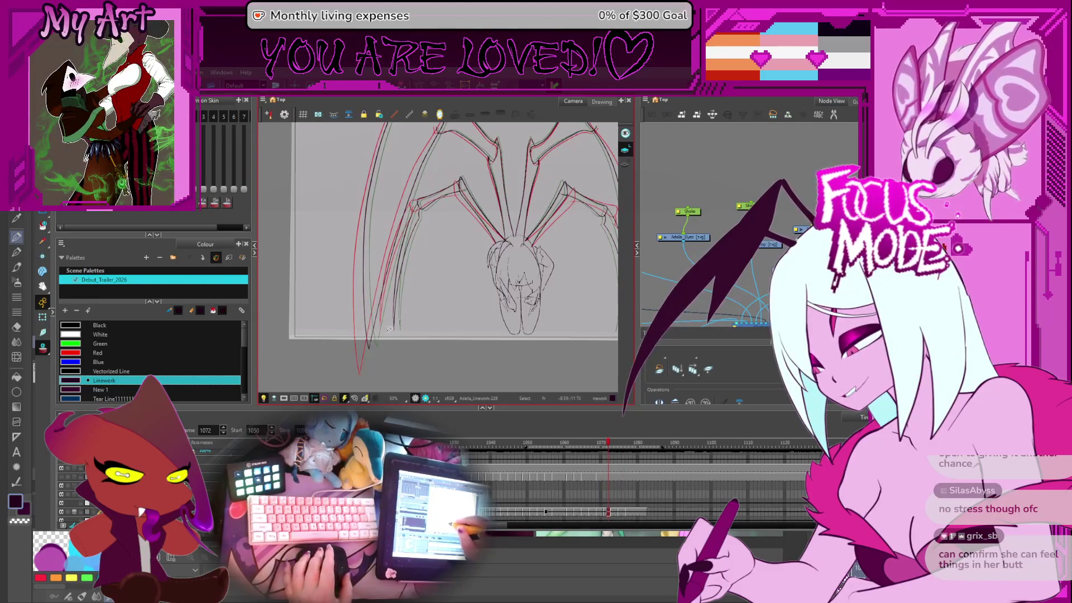
click(385, 335)
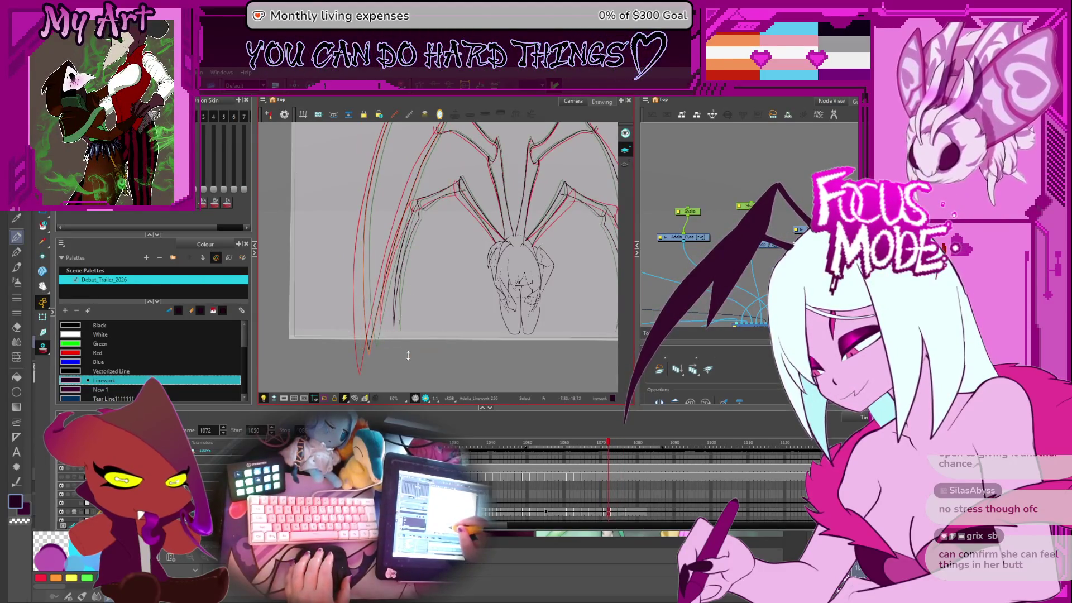
key(4)
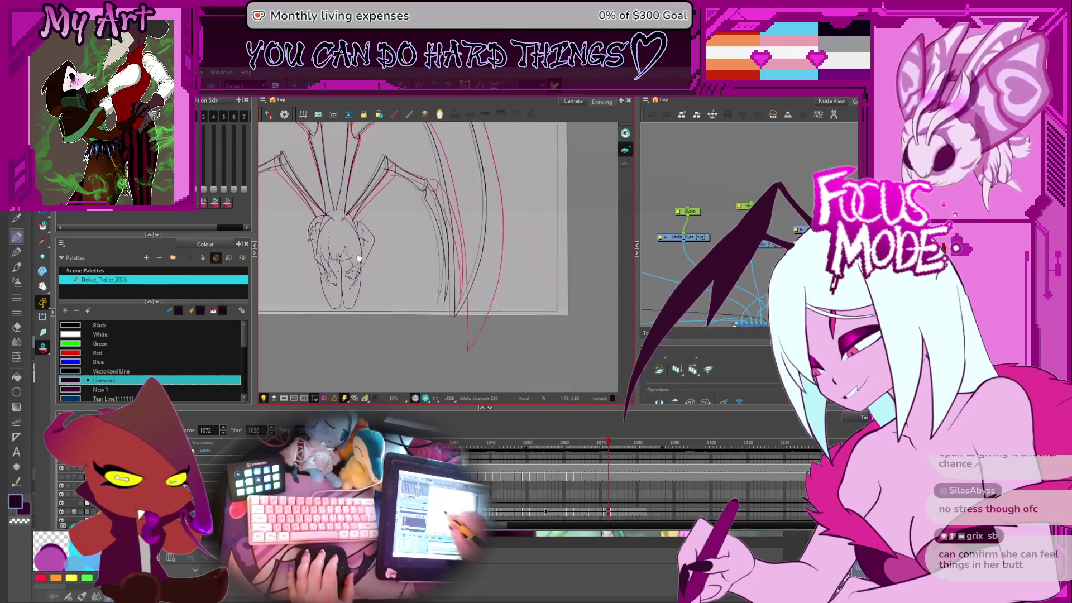
Step: Edit the contour points near the lower end of the leg stroke
click(544, 285)
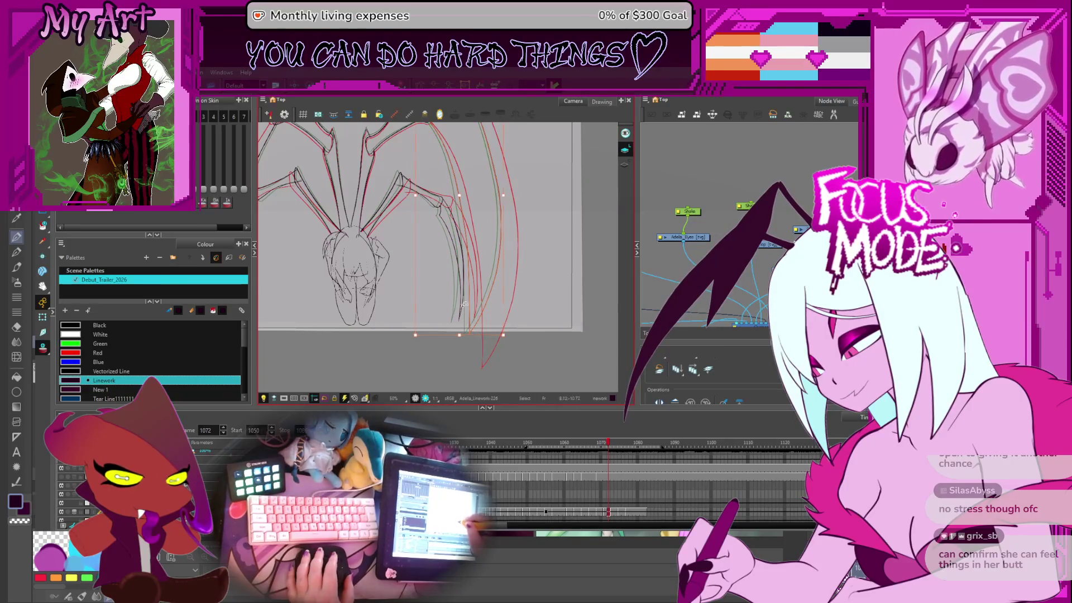
key(alt+q)
click(496, 321)
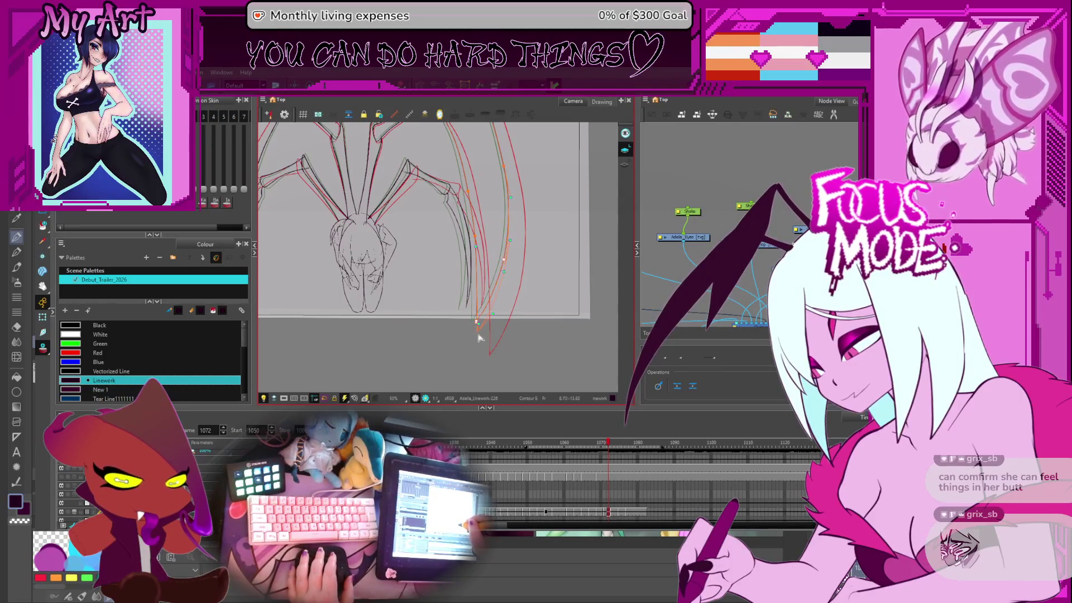
scroll(478, 338, up, 2)
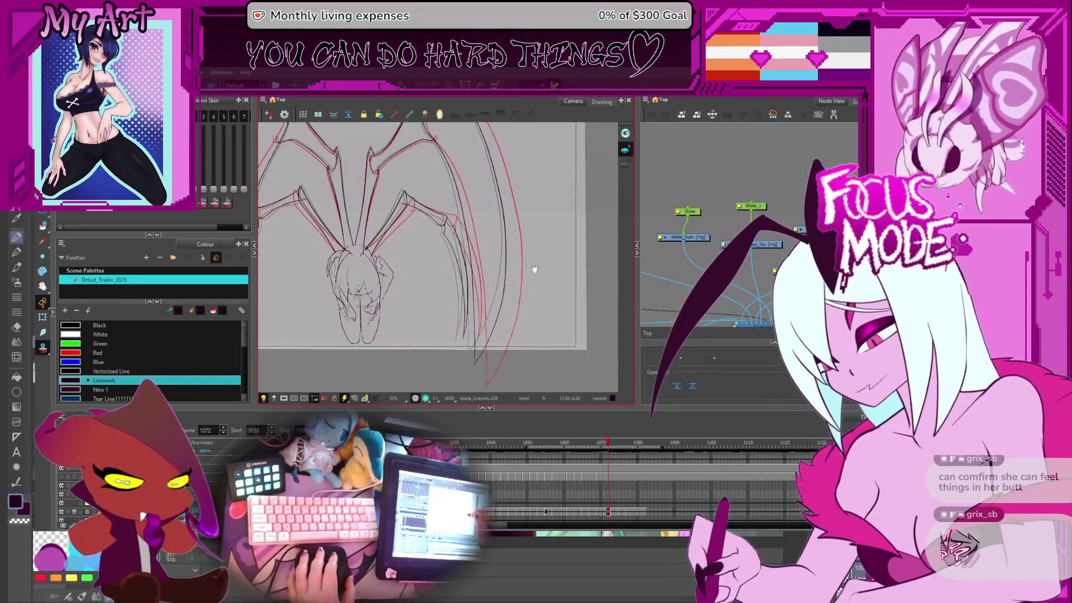
click(506, 311)
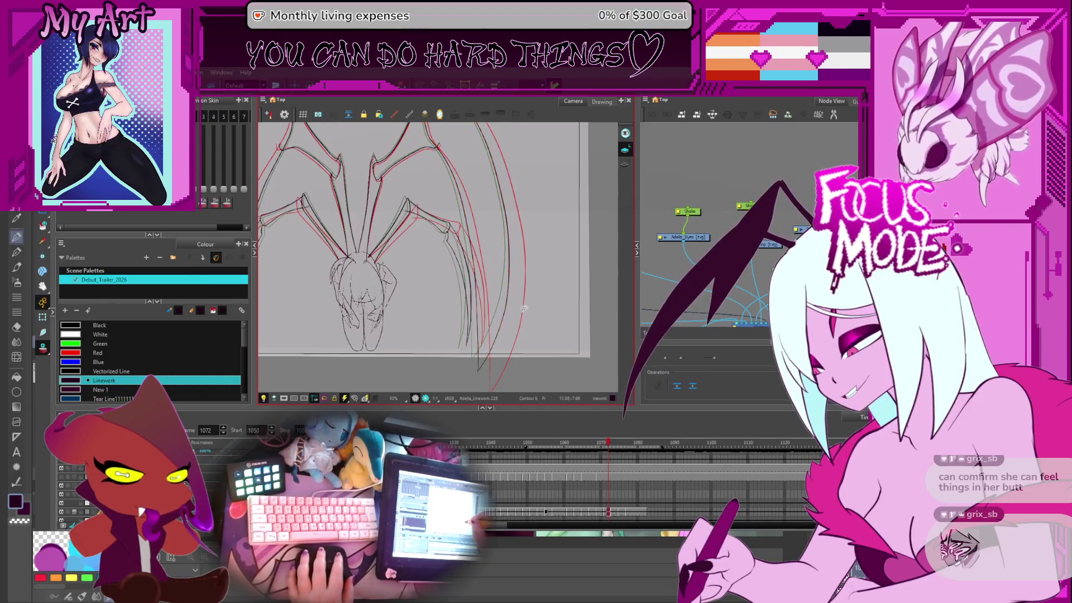
Step: Select the outer right wing stroke, then fit the whole camera frame in view
mouse_move(507, 241)
mouse_down()
mouse_move(521, 316)
mouse_move(527, 275)
mouse_up()
click(541, 347)
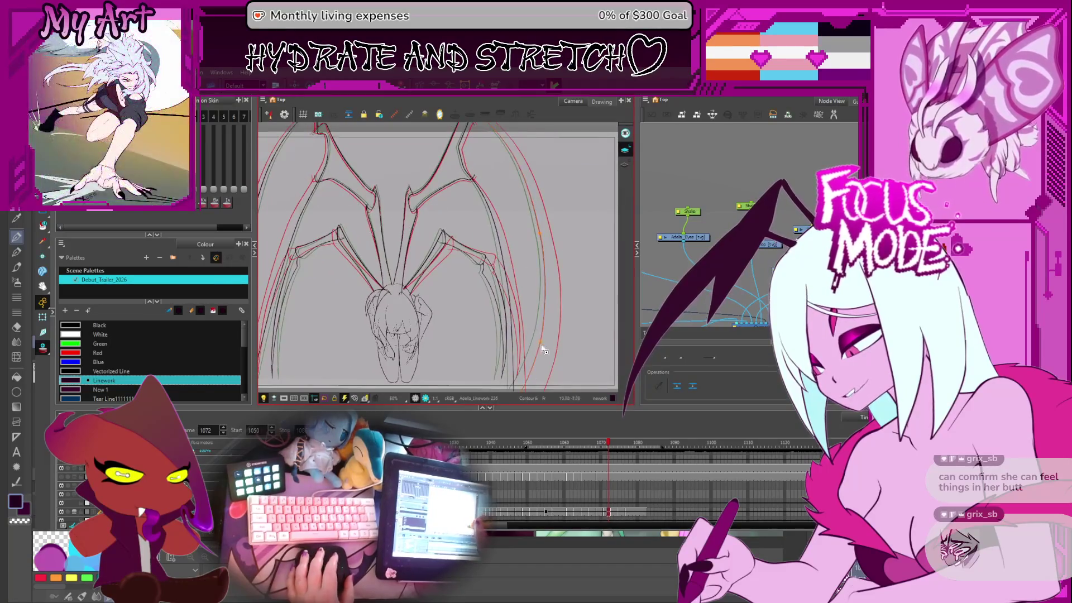
drag(537, 364, 506, 316)
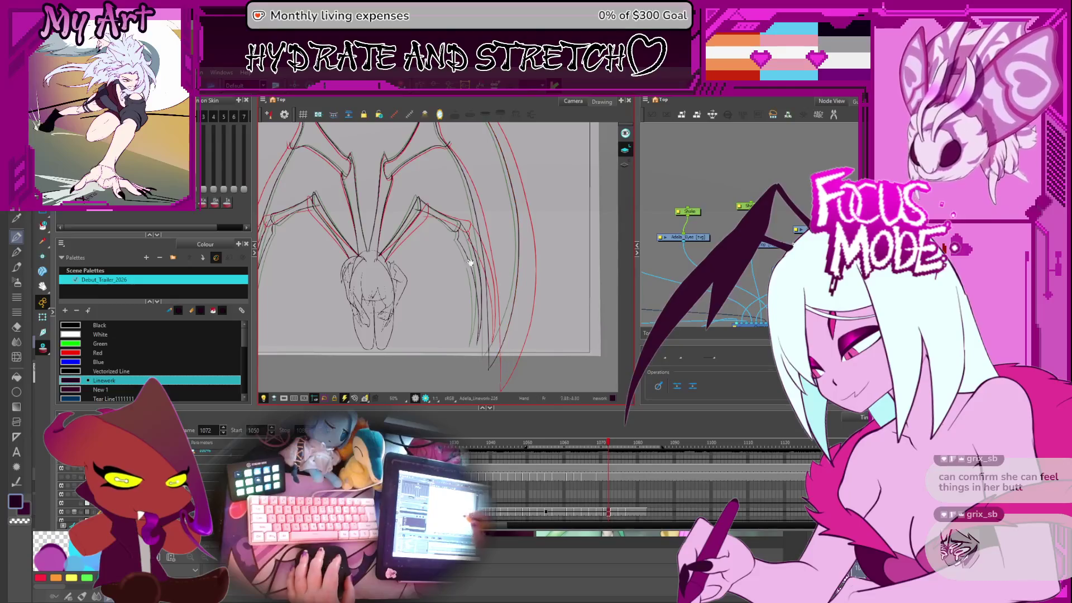
drag(471, 262, 589, 190)
drag(430, 285, 446, 339)
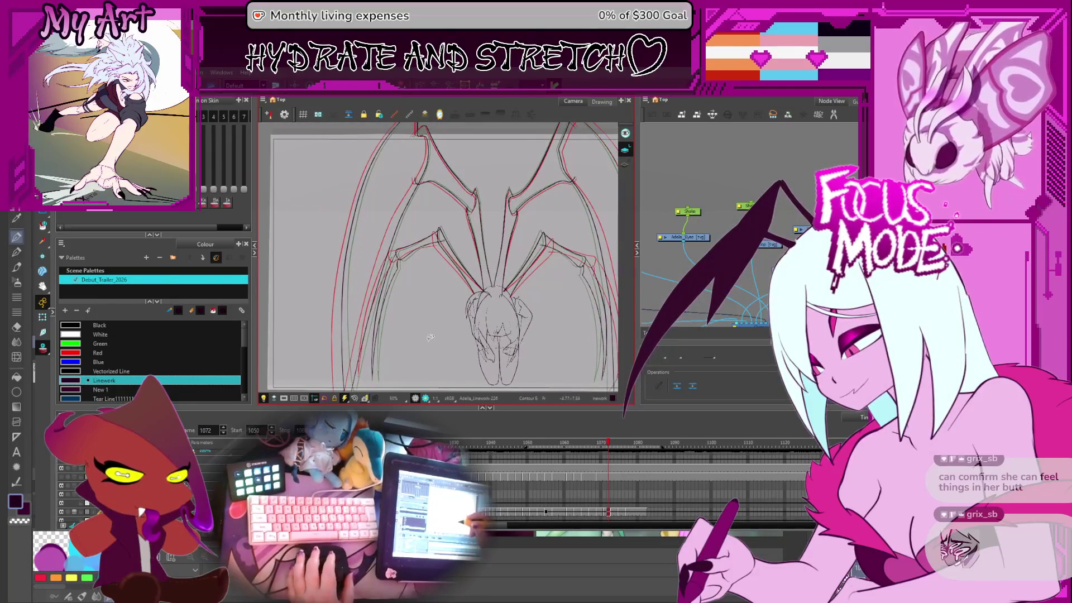
key(shift+m)
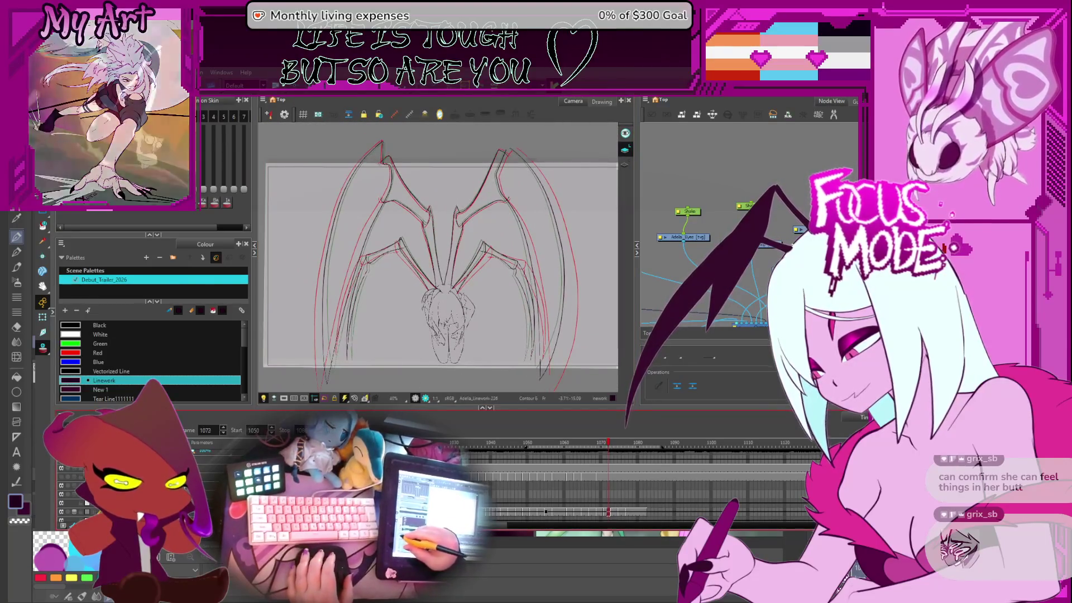
Step: Play the animation, stop at frame 1067, and step through frames 1063 to 1069
key(Return)
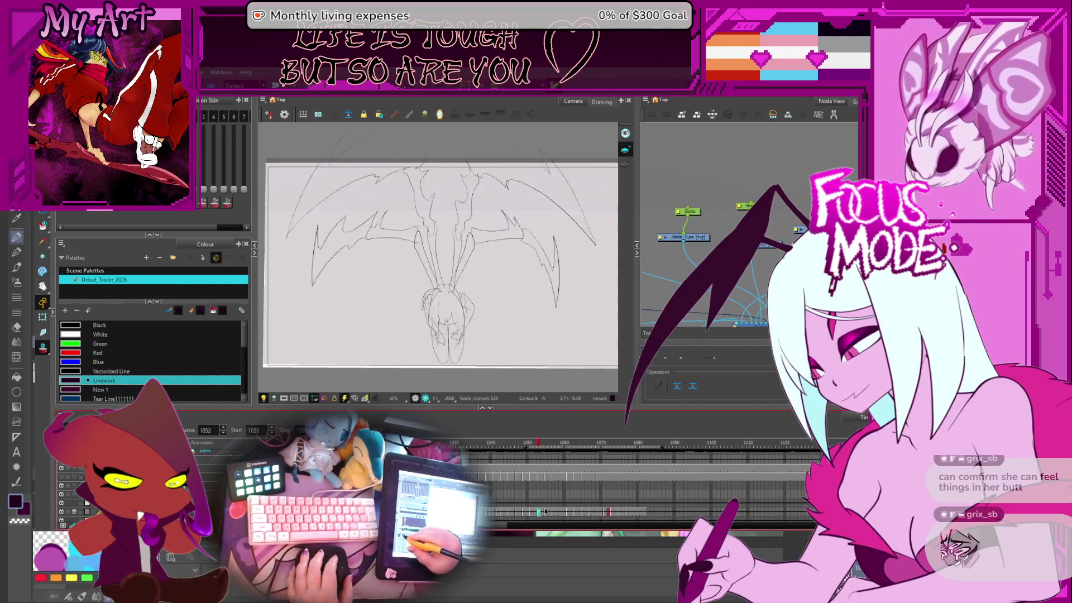
key(Return)
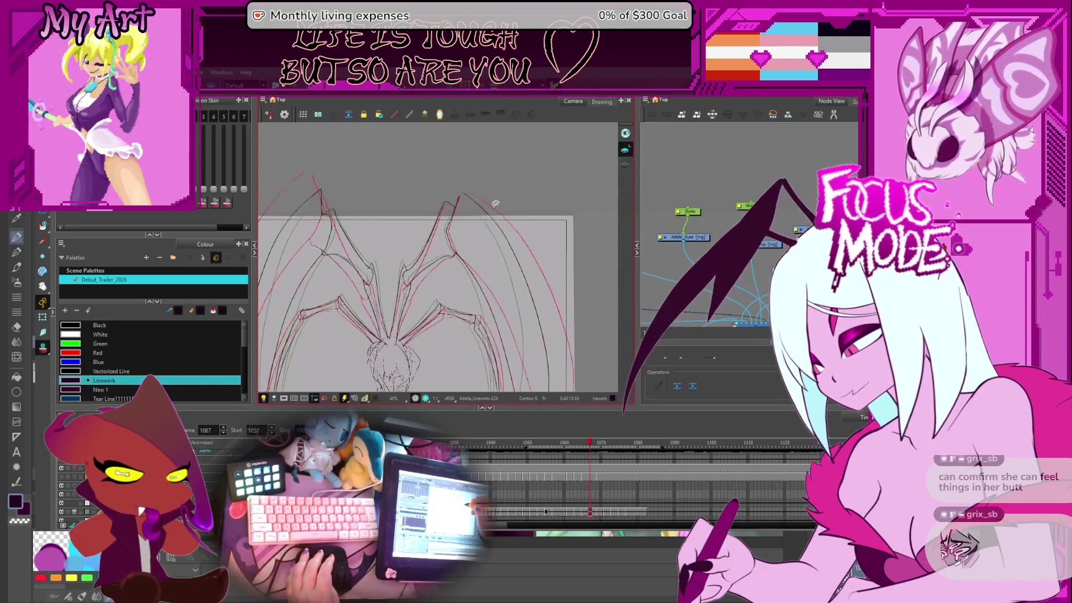
key(comma)
key(comma)
key(comma)
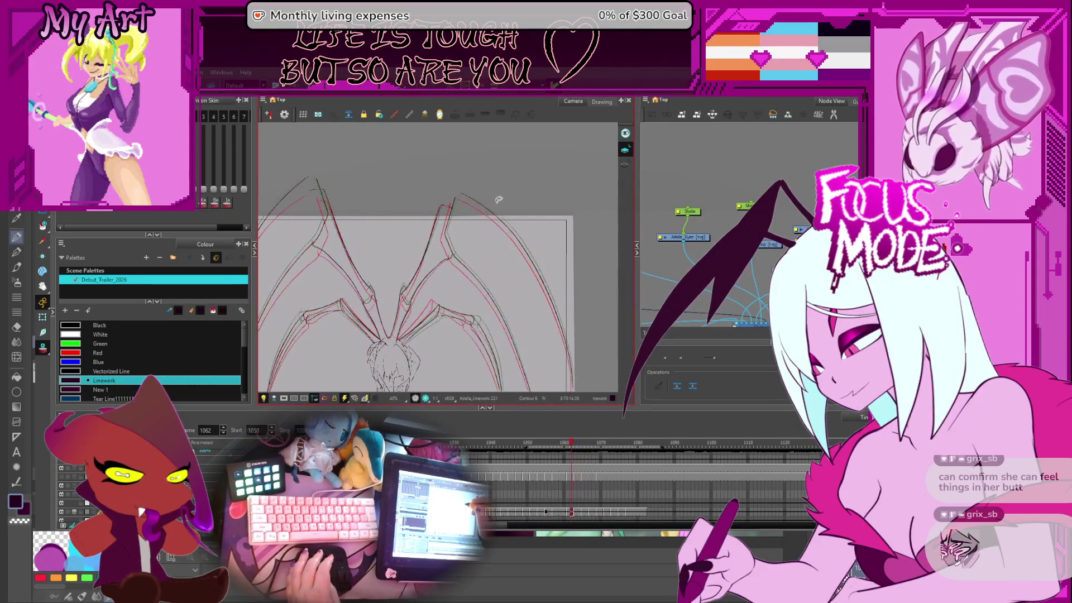
key(period)
key(period)
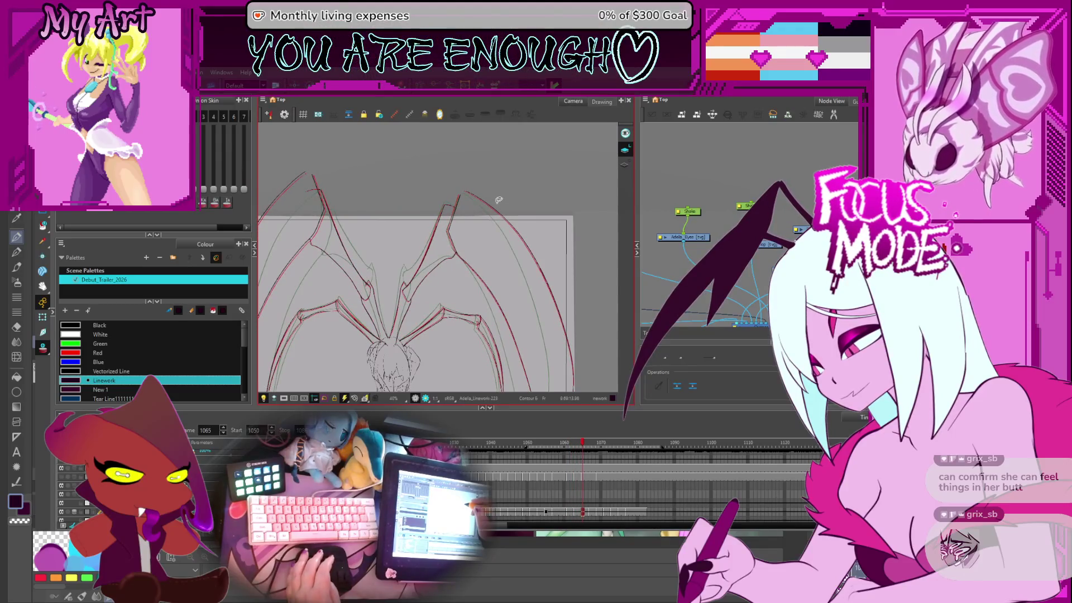
key(period)
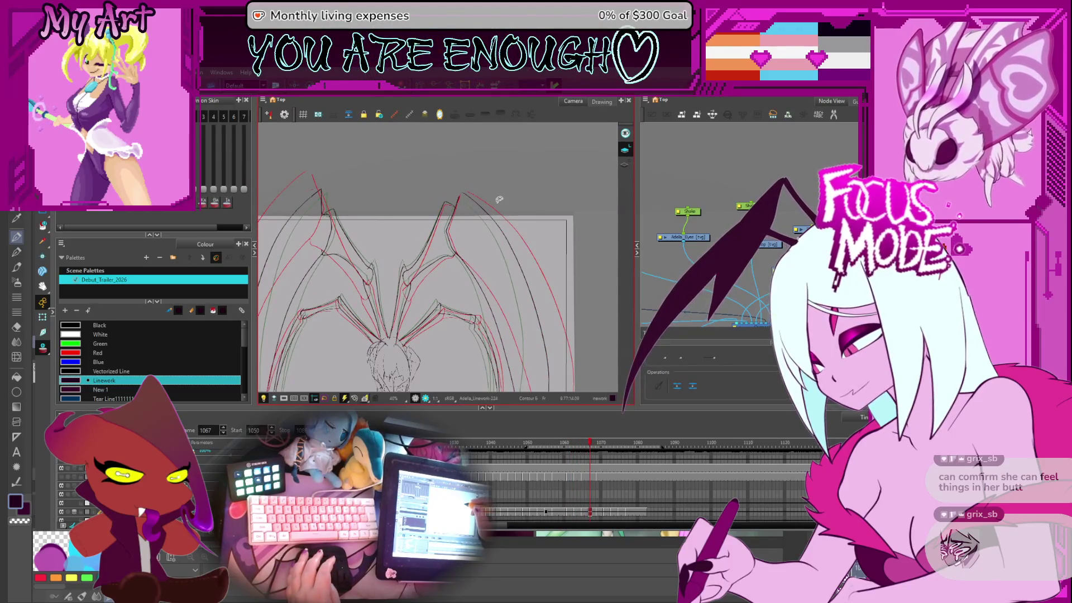
key(period)
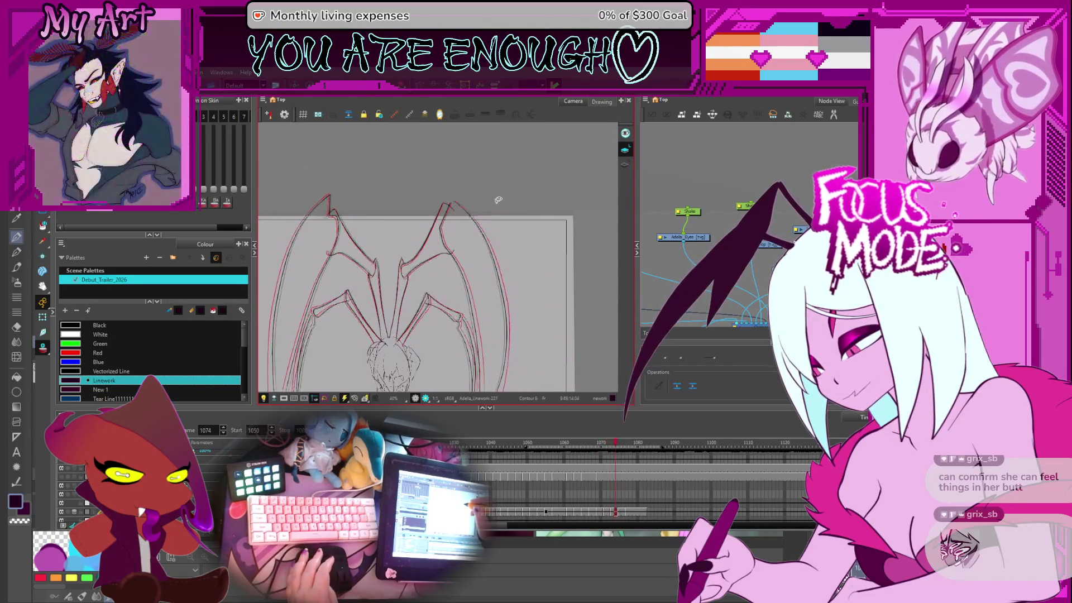
Step: Step back to frames 1061–1063 and forward again to compare wing poses, then hide onion skin
key(comma)
key(comma)
key(comma)
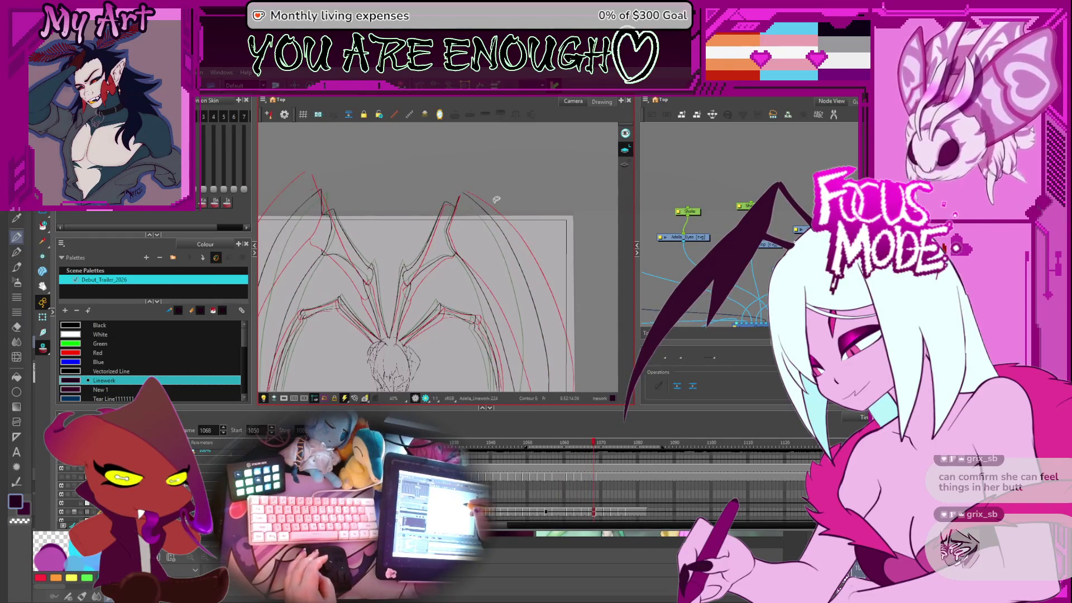
key(comma)
key(comma)
key(comma)
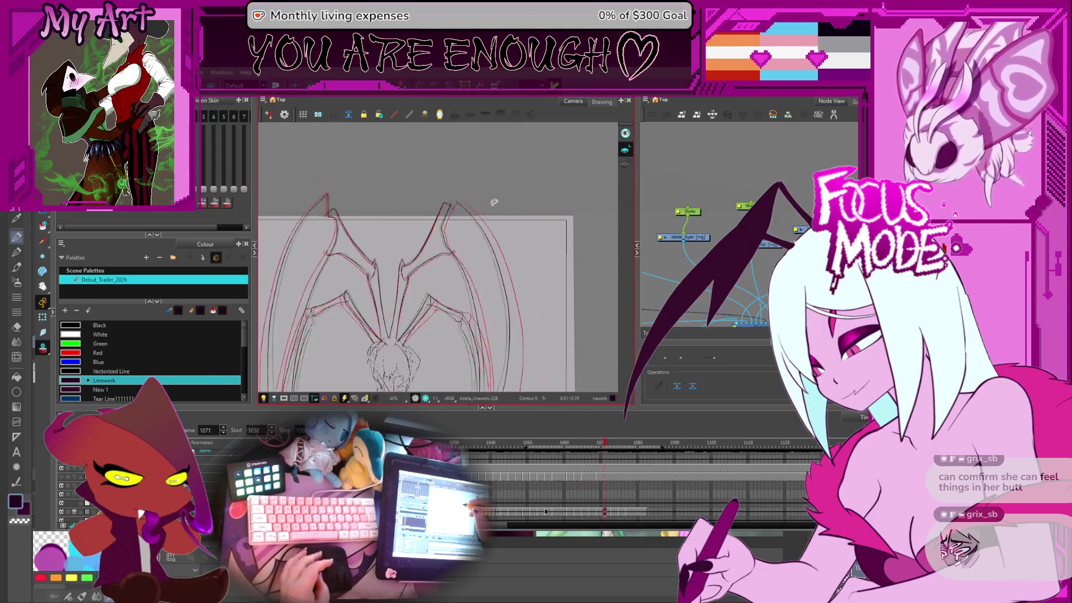
key(comma)
key(comma)
key(comma)
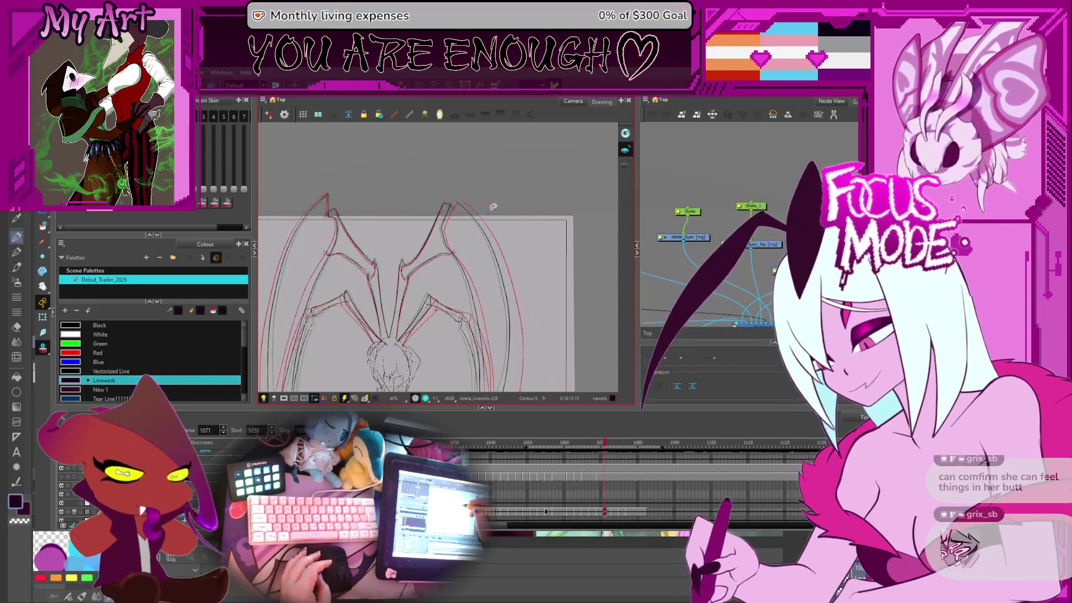
key(period)
key(period)
key(period)
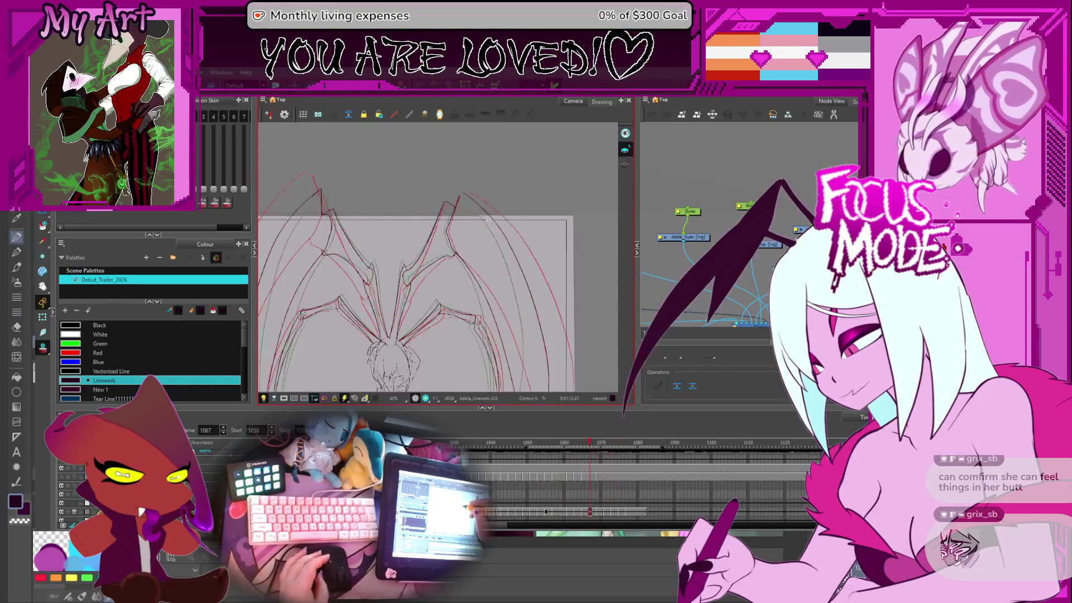
key(period)
key(period)
key(period)
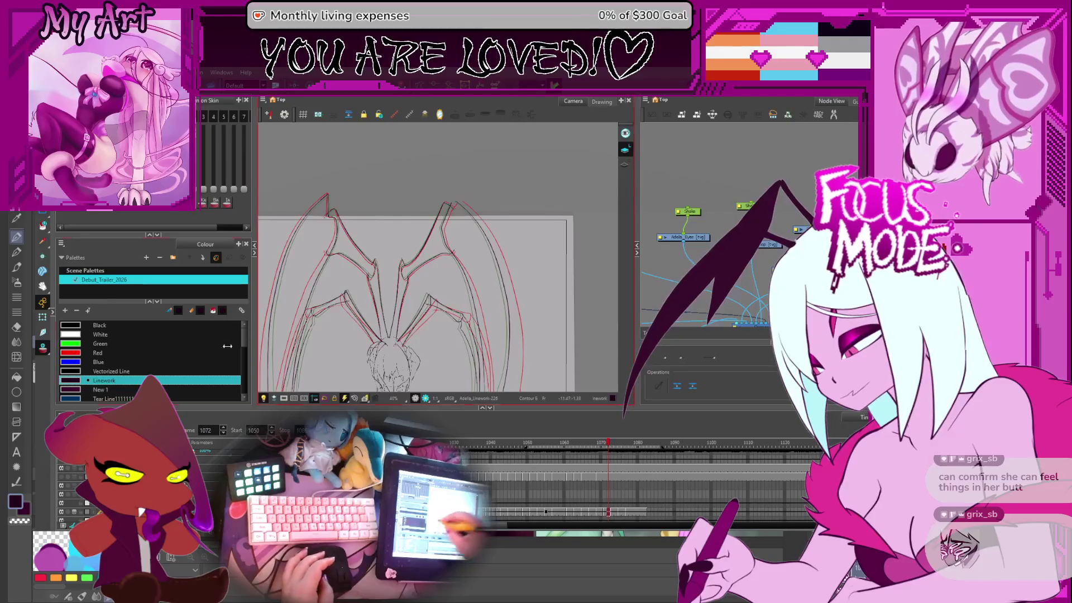
click(533, 267)
key(comma)
key(comma)
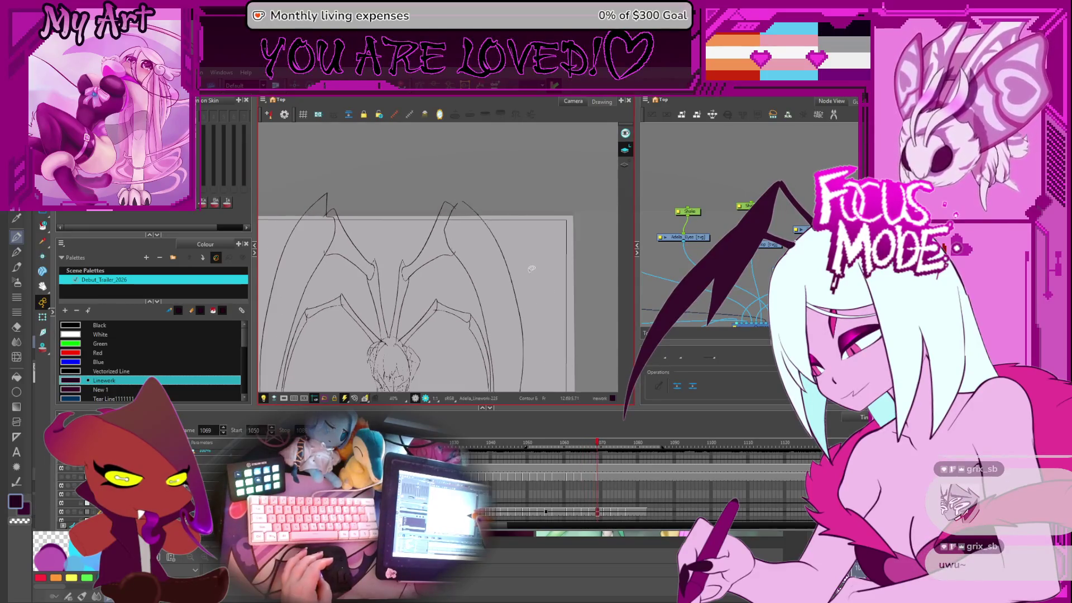
Step: Zoom in and shift the view down onto the wings on frame 1066
scroll(513, 293, up, 3)
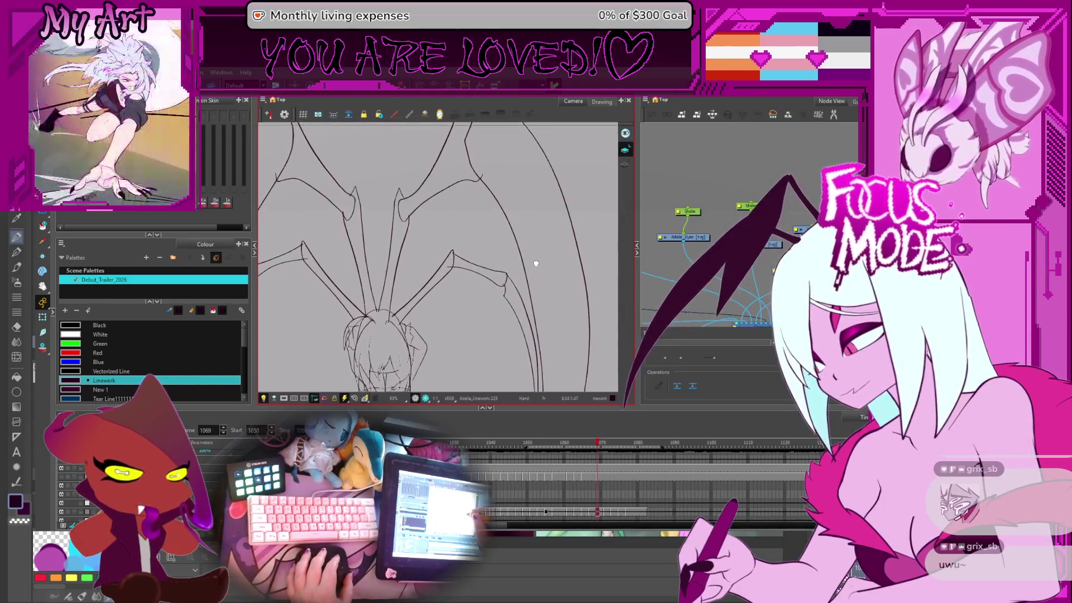
drag(533, 244, 535, 257)
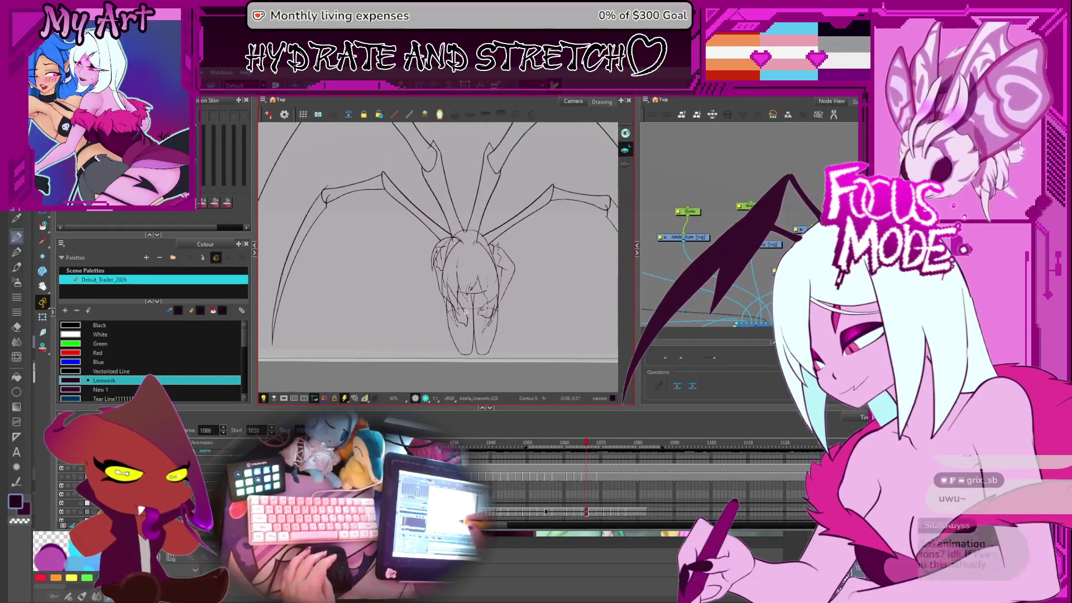
Step: Go back to the kneeling pose before the wings, then jump ahead to the winged pose
scroll(472, 324, down, 2)
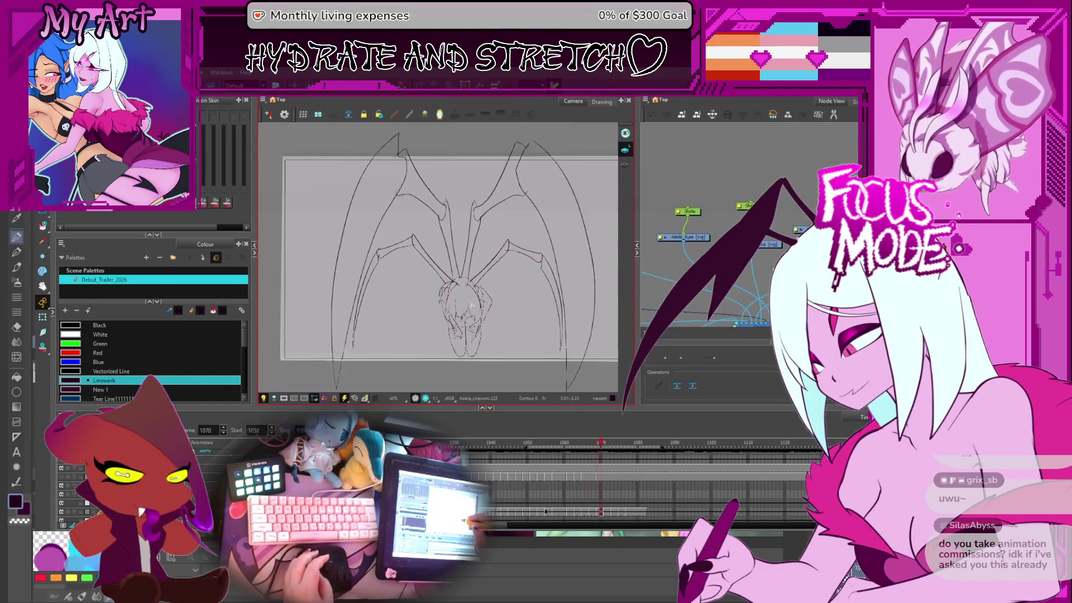
scroll(473, 306, up, 2)
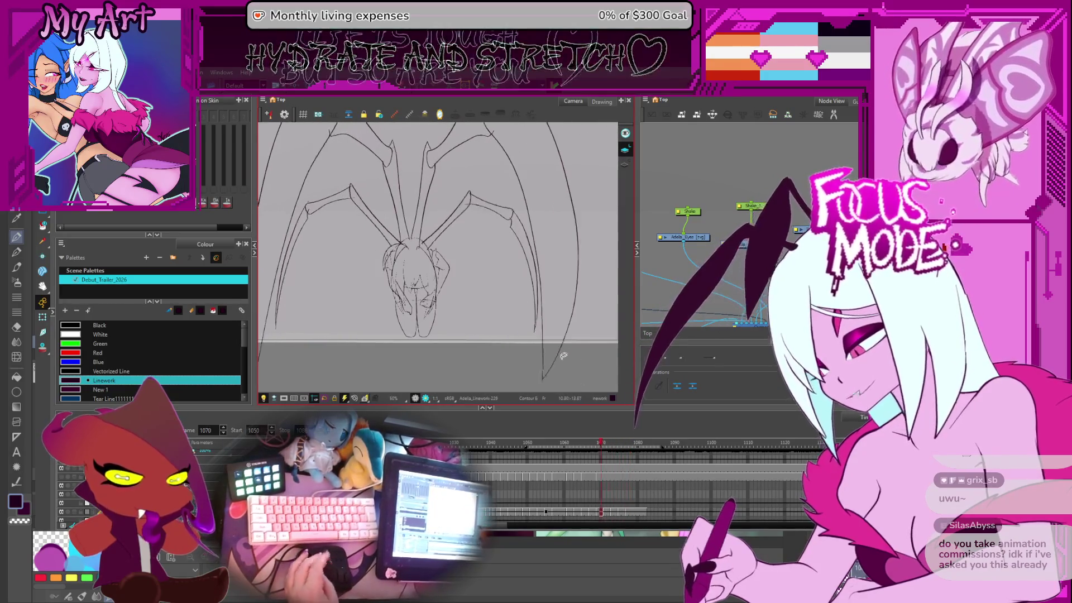
scroll(563, 470, up, 2)
scroll(563, 473, up, 2)
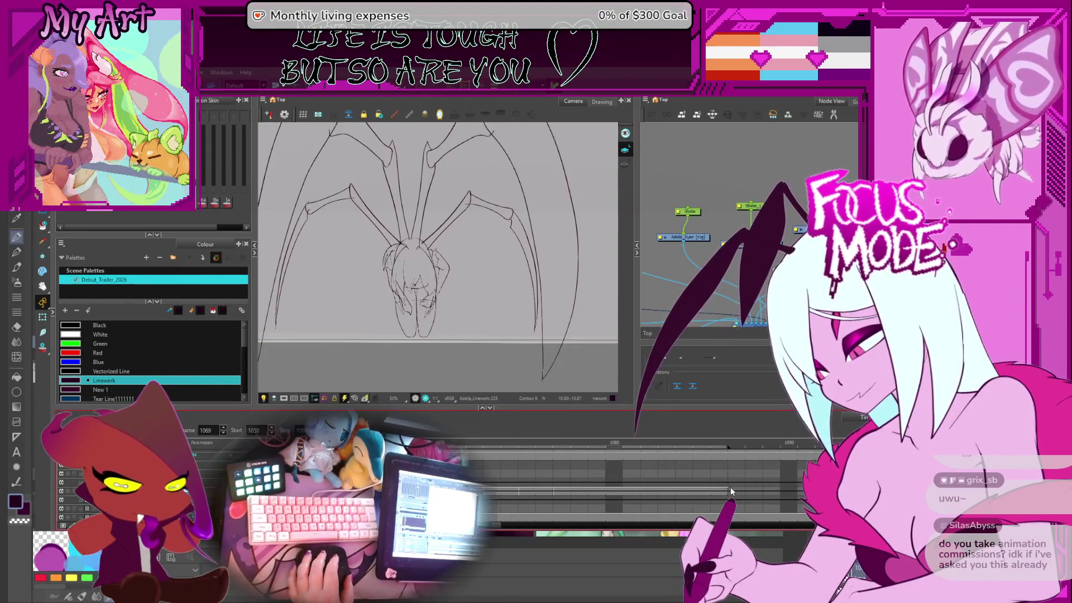
scroll(484, 450, down, 5)
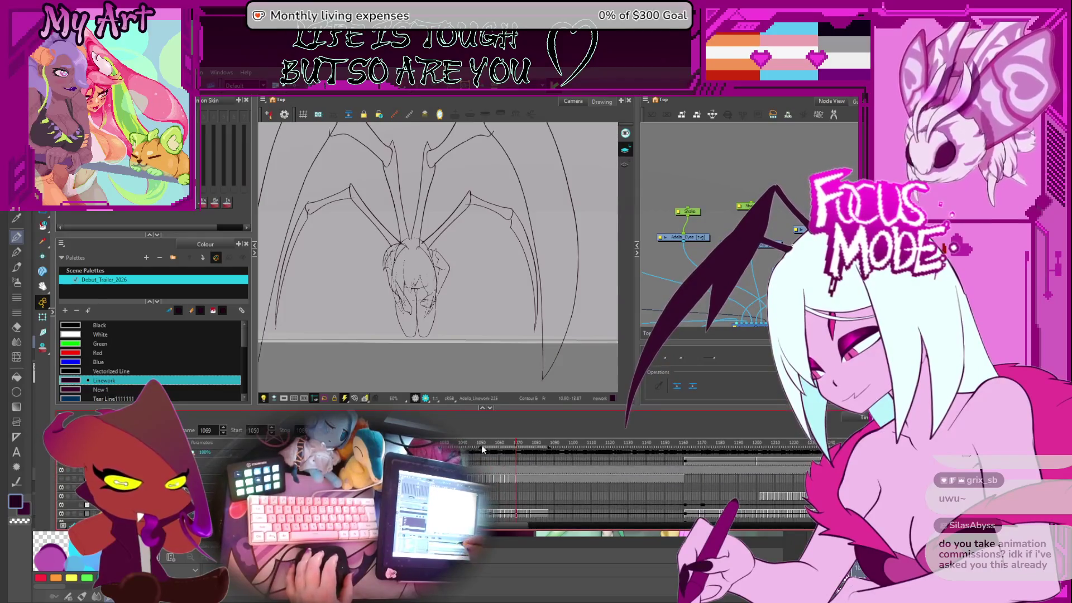
scroll(464, 210, up, 3)
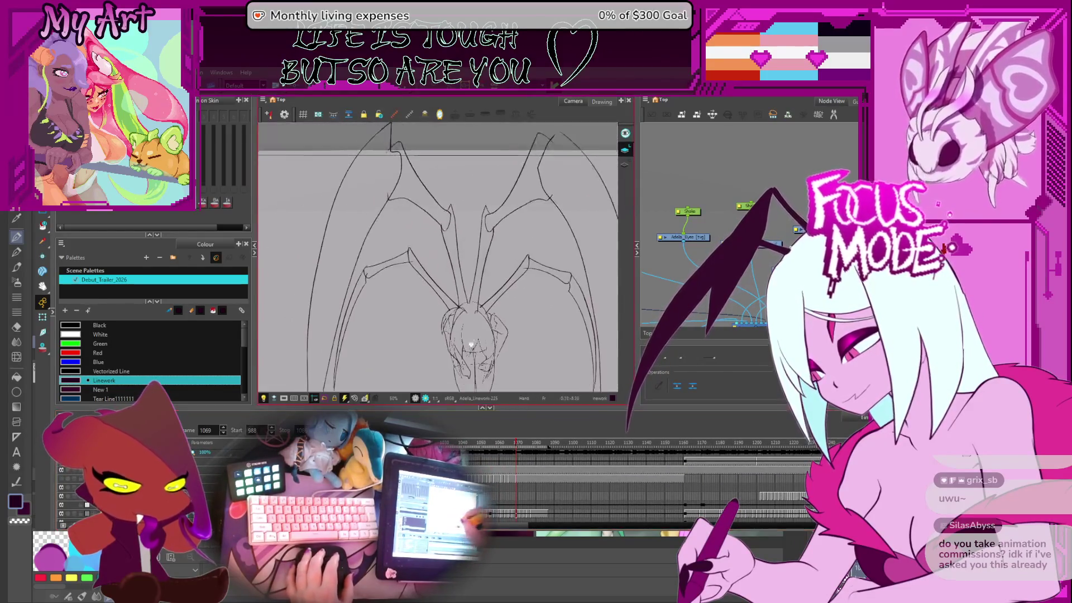
key(comma)
key(comma)
key(comma)
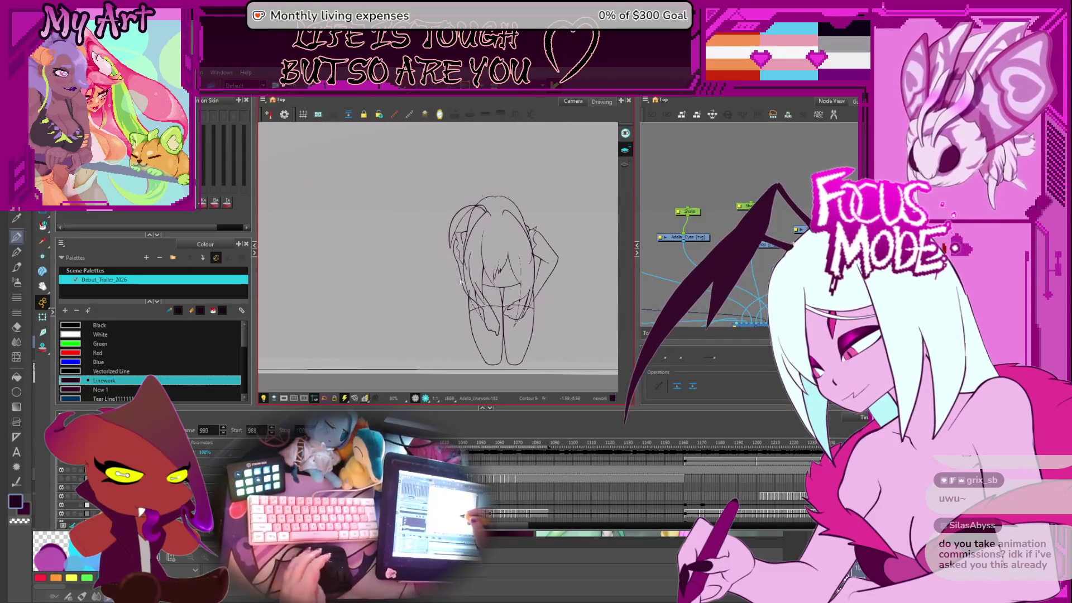
key(period)
key(period)
key(period)
scroll(460, 282, down, 3)
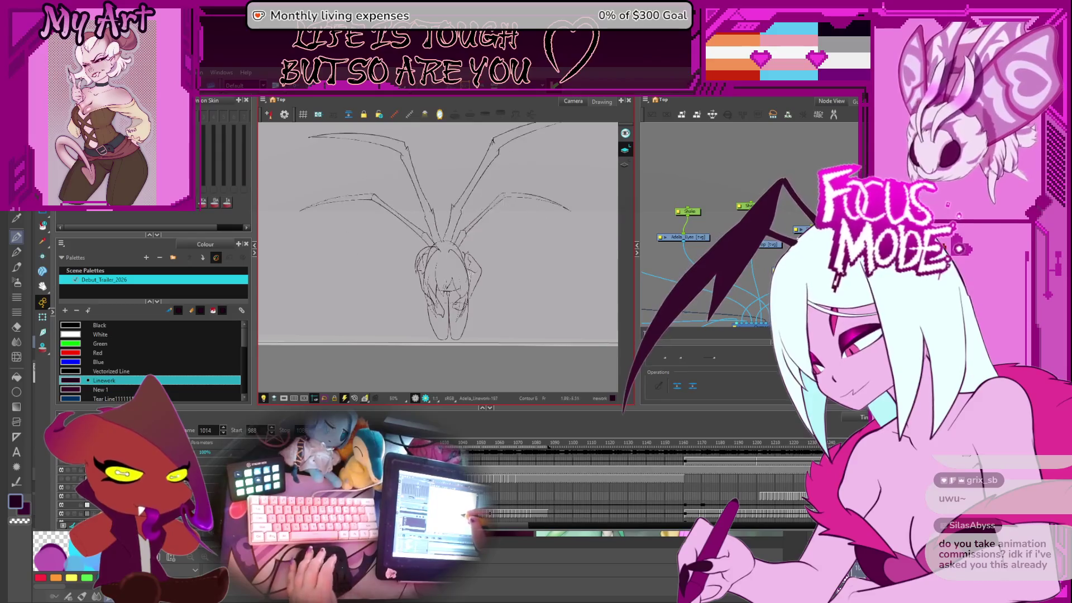
Step: Step through the wing-spreading poses, then play the frames to watch the hair strands
key(period)
key(period)
key(period)
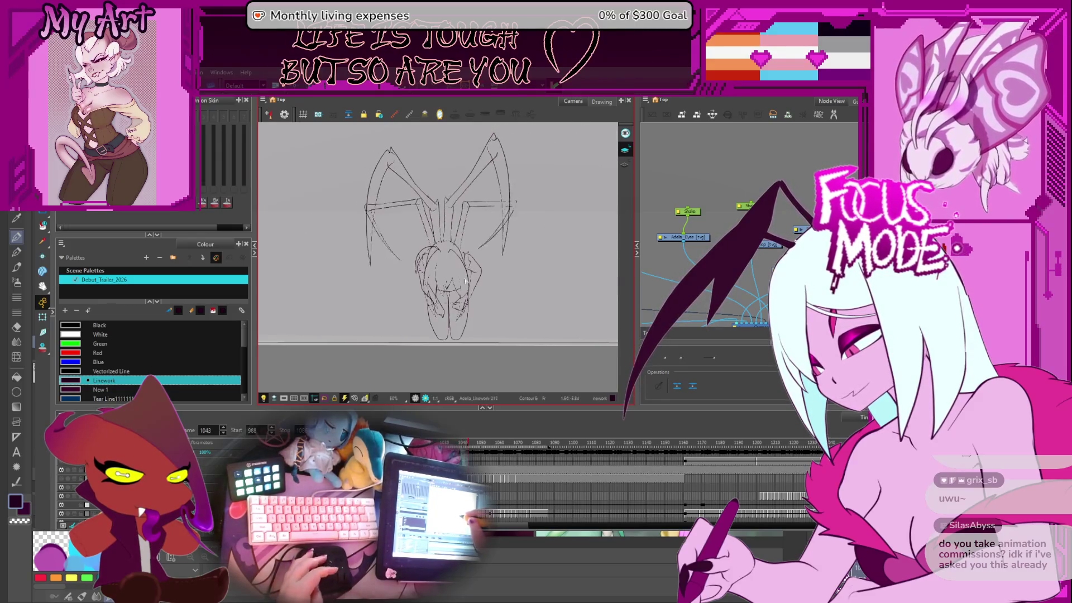
key(period)
key(period)
key(period)
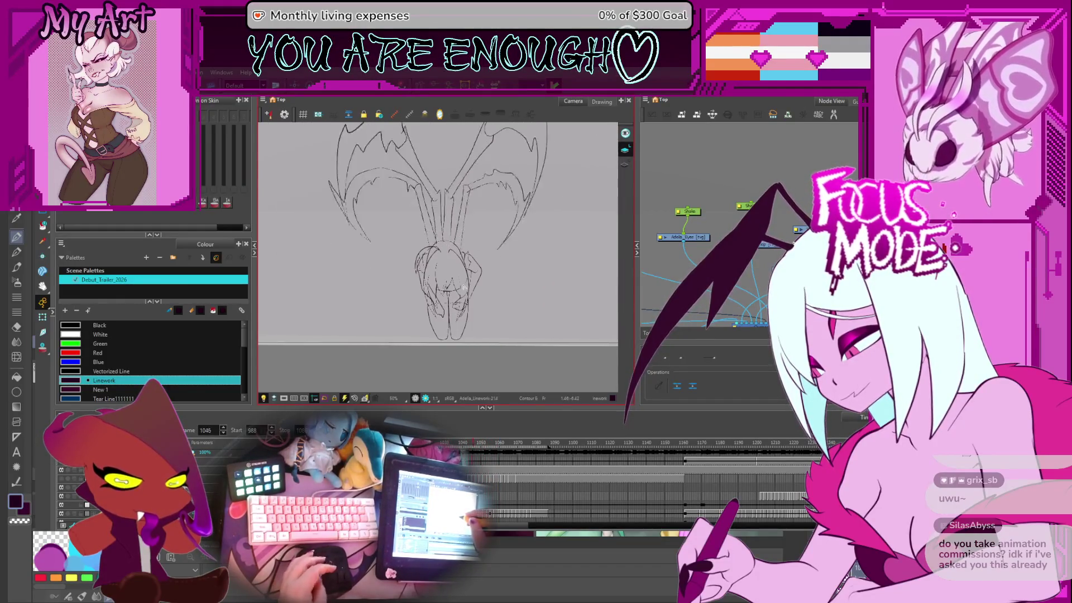
key(comma)
key(comma)
key(comma)
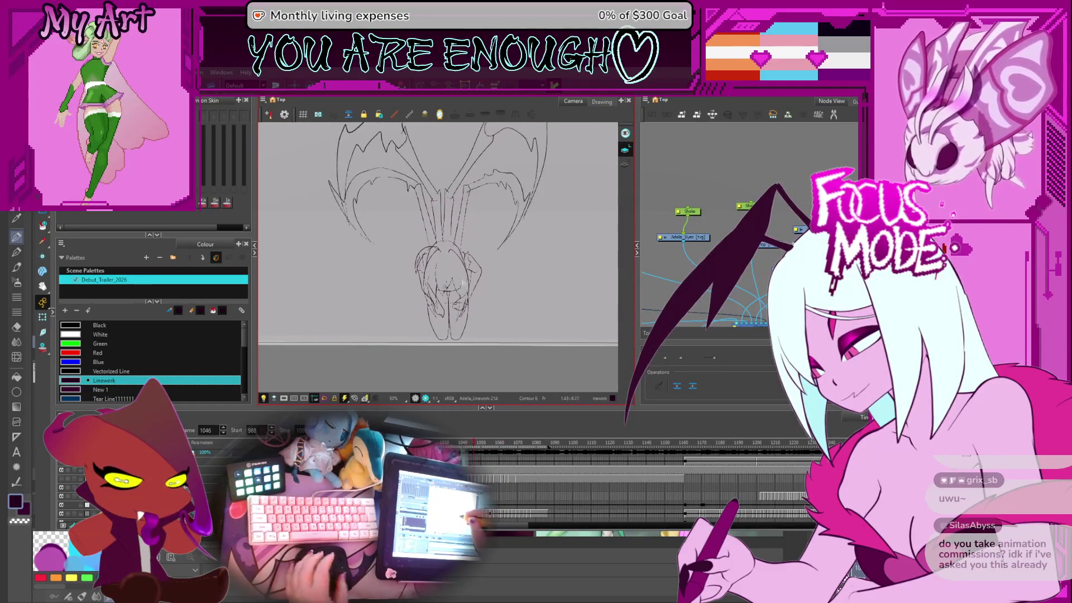
scroll(463, 283, up, 2)
scroll(455, 237, up, 2)
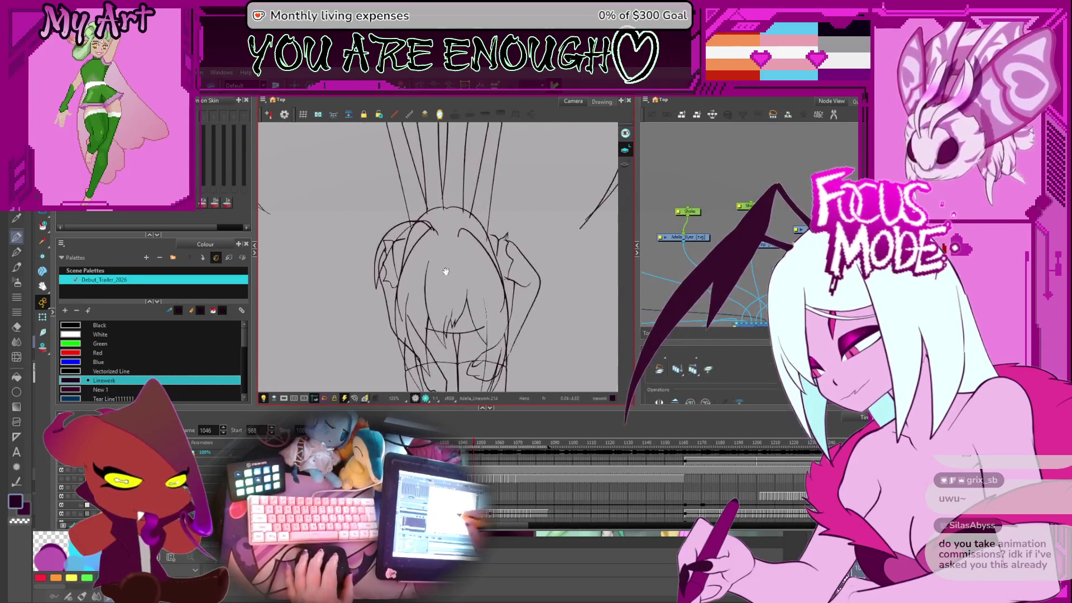
key(Return)
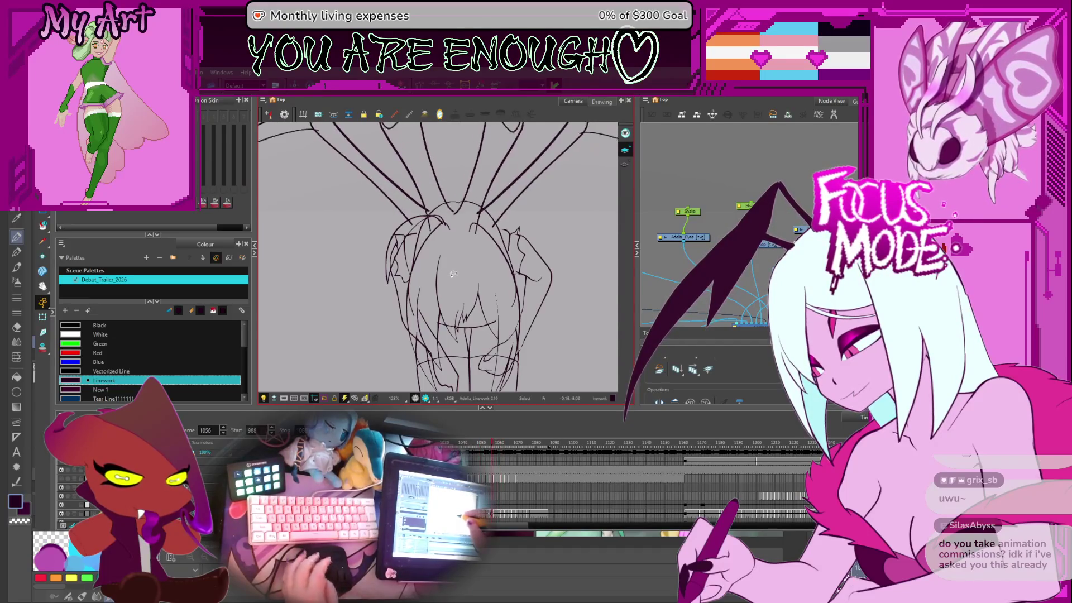
scroll(452, 271, down, 3)
scroll(453, 277, down, 3)
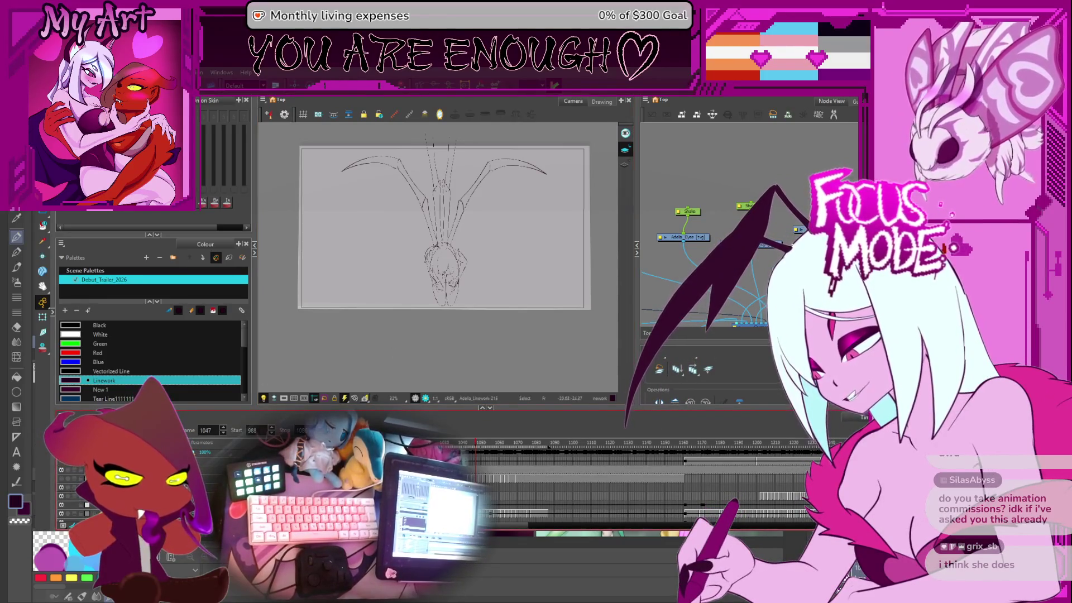
key(Return)
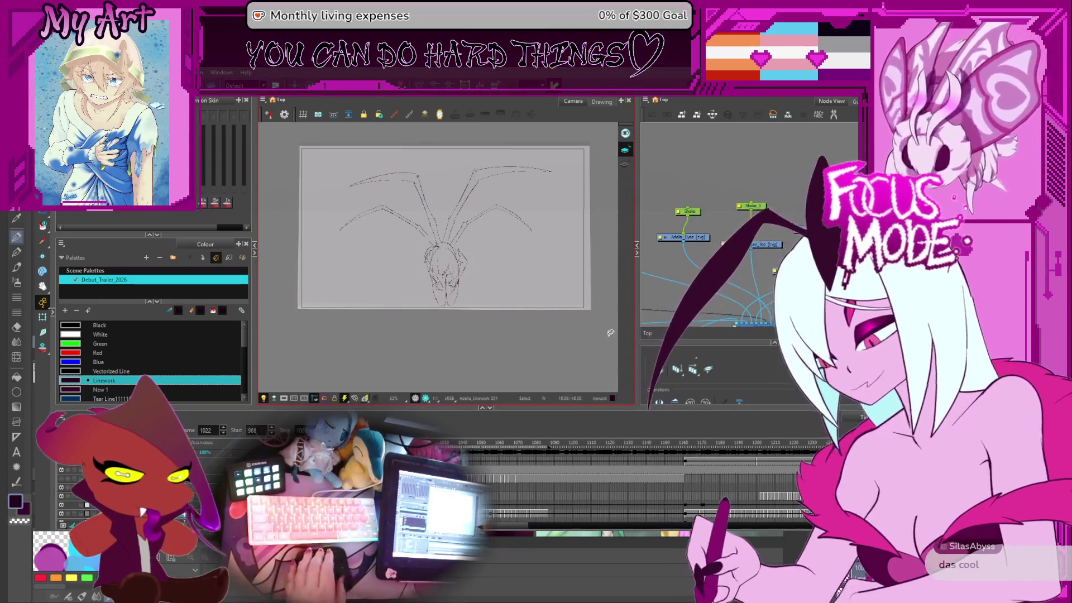
Step: Centre the figure and step back and forth between neighbouring wing drawings to compare poses
scroll(564, 321, up, 3)
drag(539, 319, 553, 323)
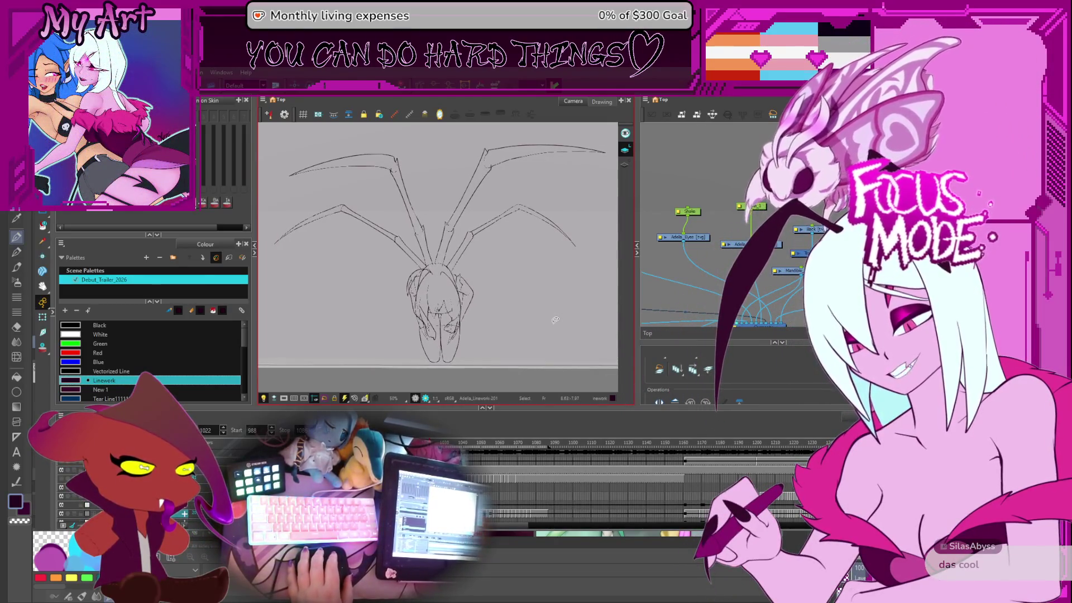
drag(474, 310, 471, 311)
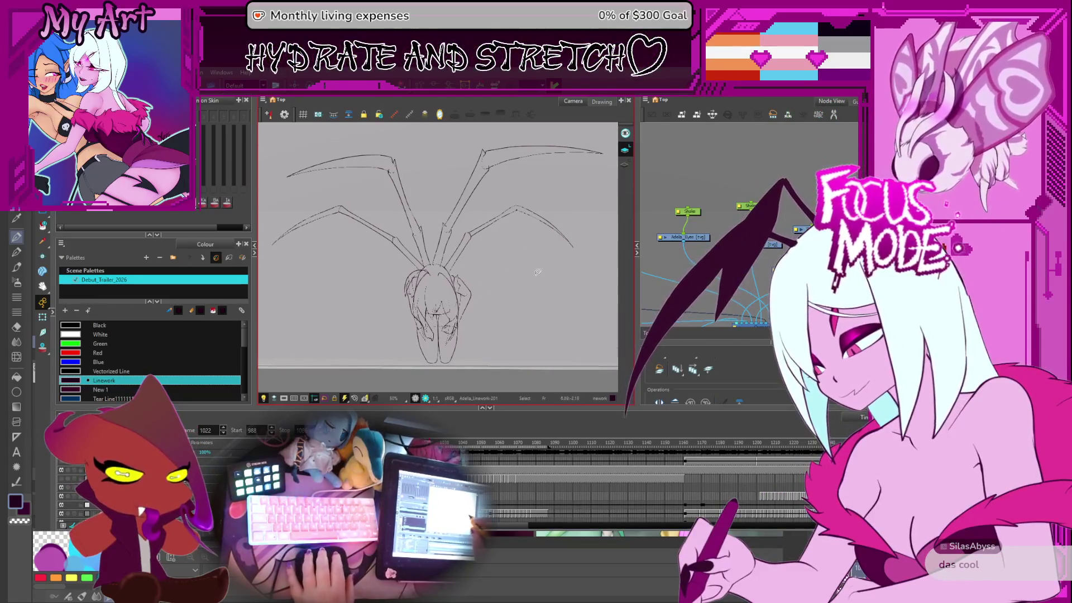
drag(524, 256, 526, 275)
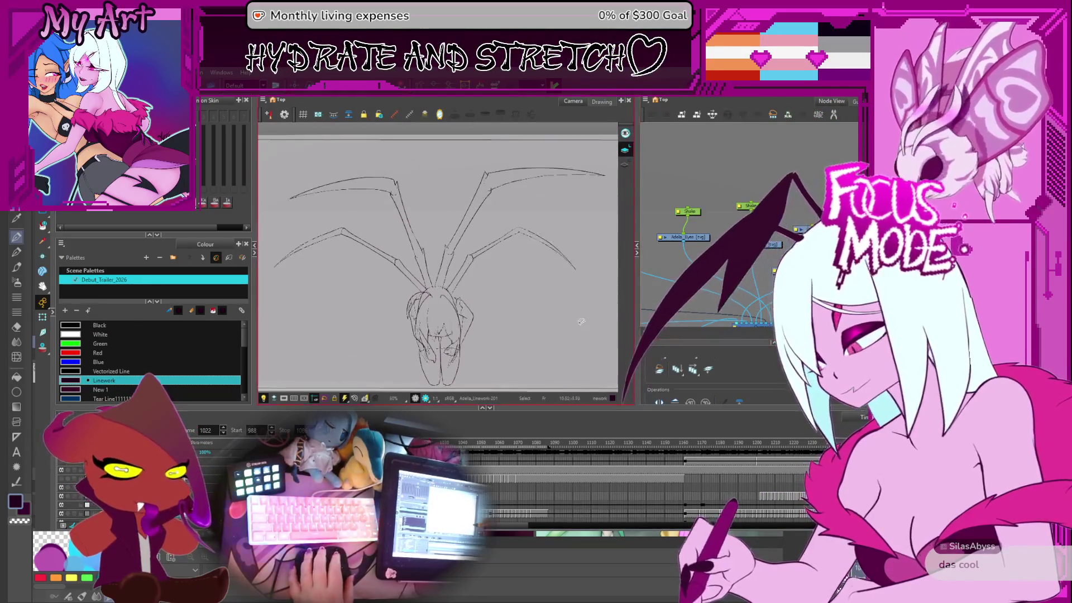
key(period)
key(period)
key(period)
key(period)
key(period)
key(period)
key(comma)
key(comma)
key(comma)
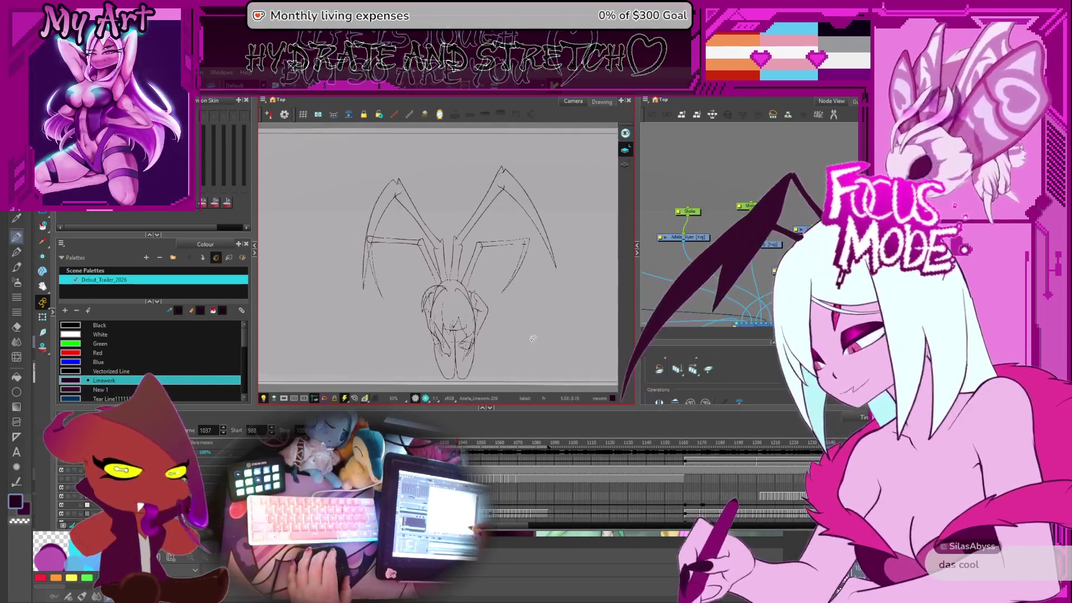
key(period)
key(comma)
key(period)
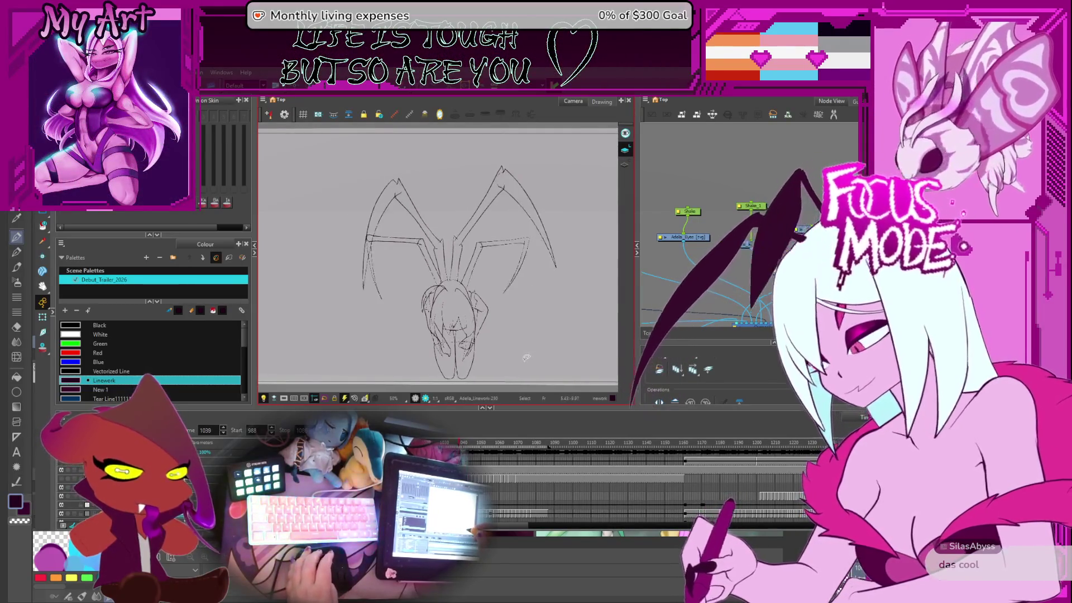
key(period)
key(period)
key(period)
key(comma)
key(comma)
key(comma)
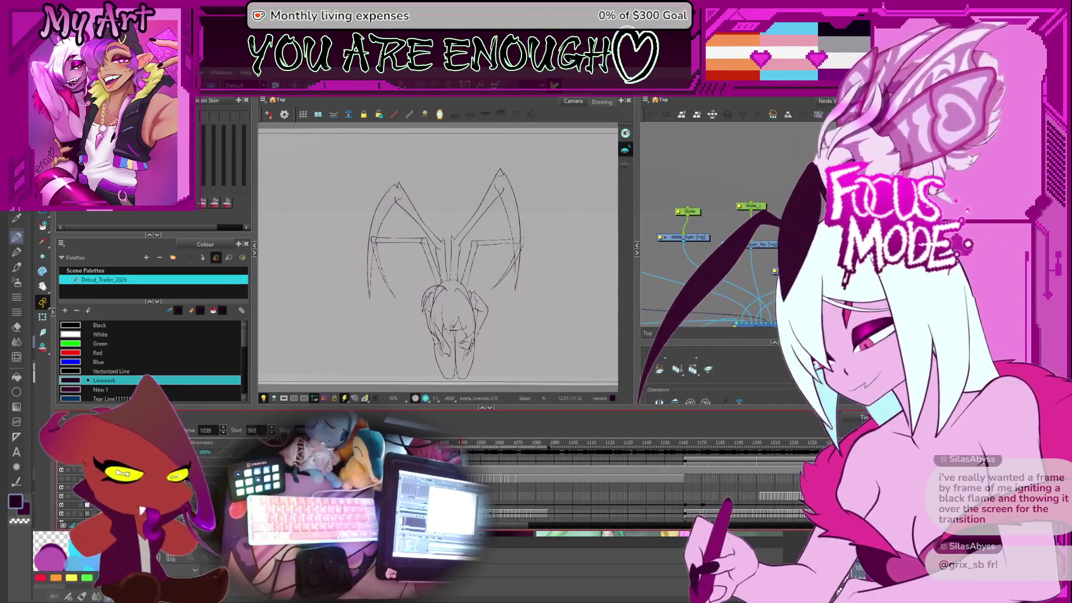
Step: Step forward to frame 1044, then back through 1040 to the early horned kneeling pose
key(period)
key(period)
key(period)
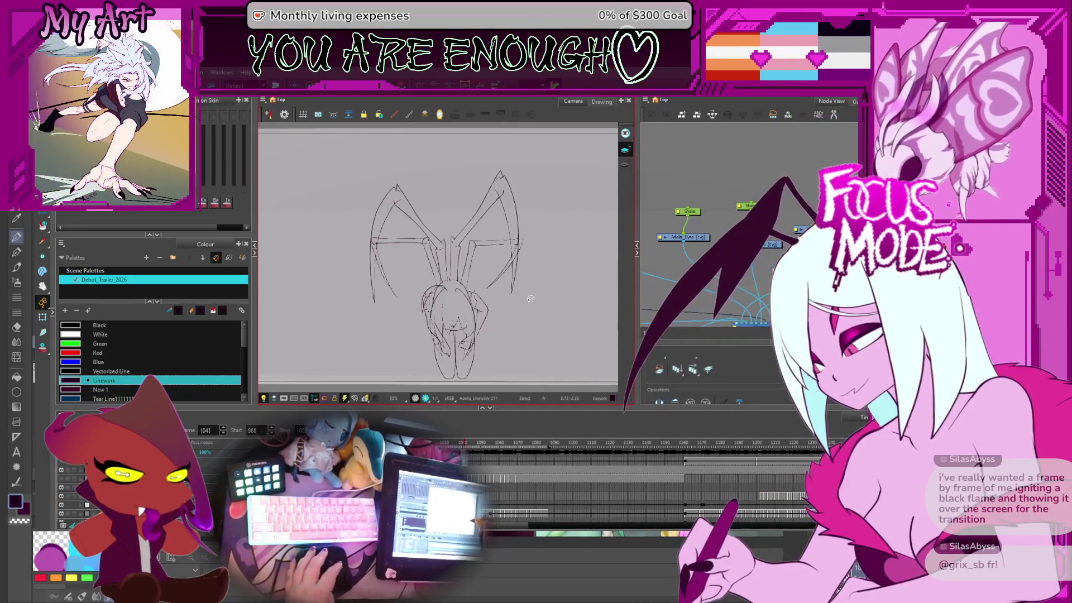
scroll(438, 335, up, 3)
scroll(439, 335, down, 2)
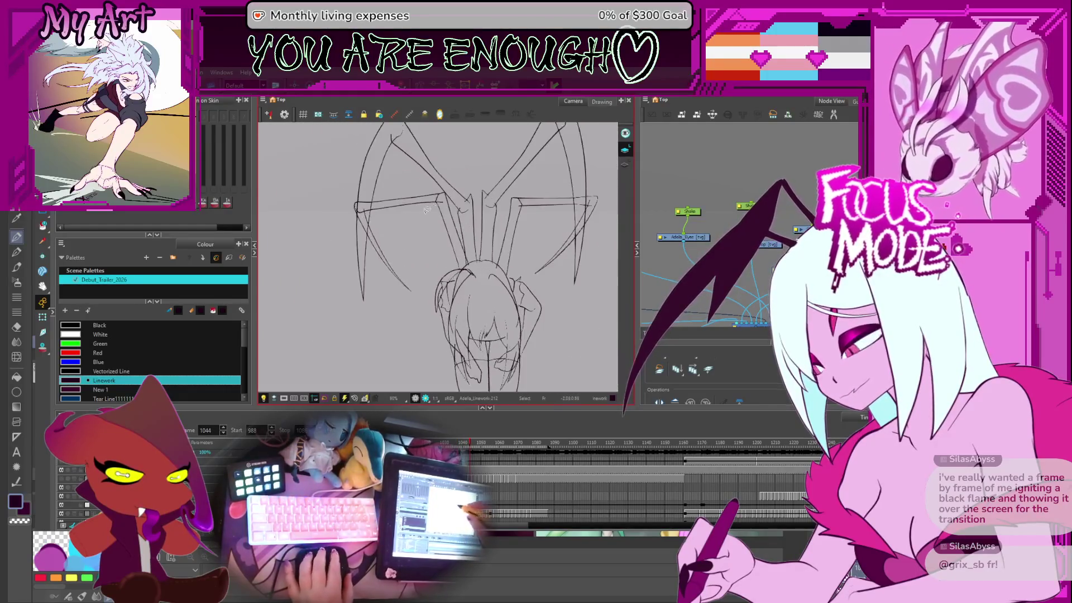
key(comma)
key(comma)
key(comma)
key(alt+t)
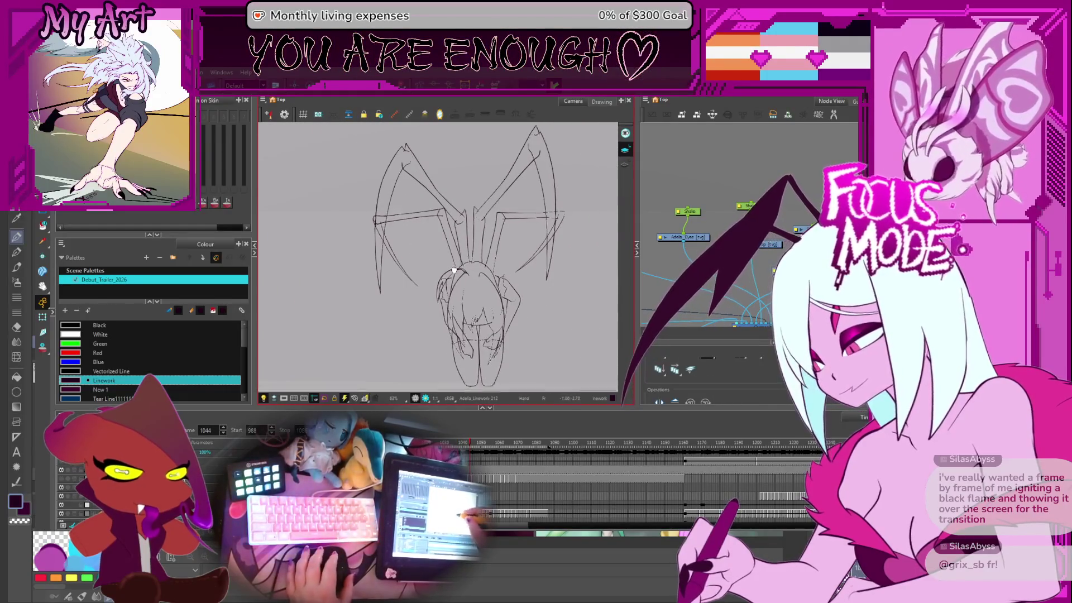
scroll(462, 268, down, 1)
key(comma)
key(comma)
key(comma)
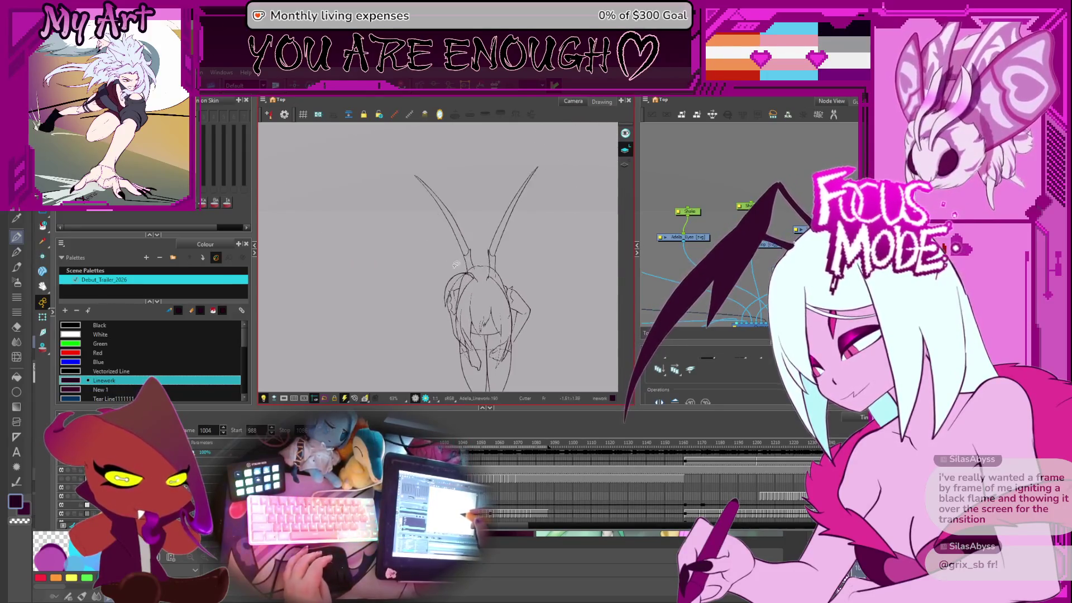
Step: Step back a frame, raise the sketch in view, then advance from frame 990 toward 1000 where the horns are long
key(comma)
key(comma)
key(comma)
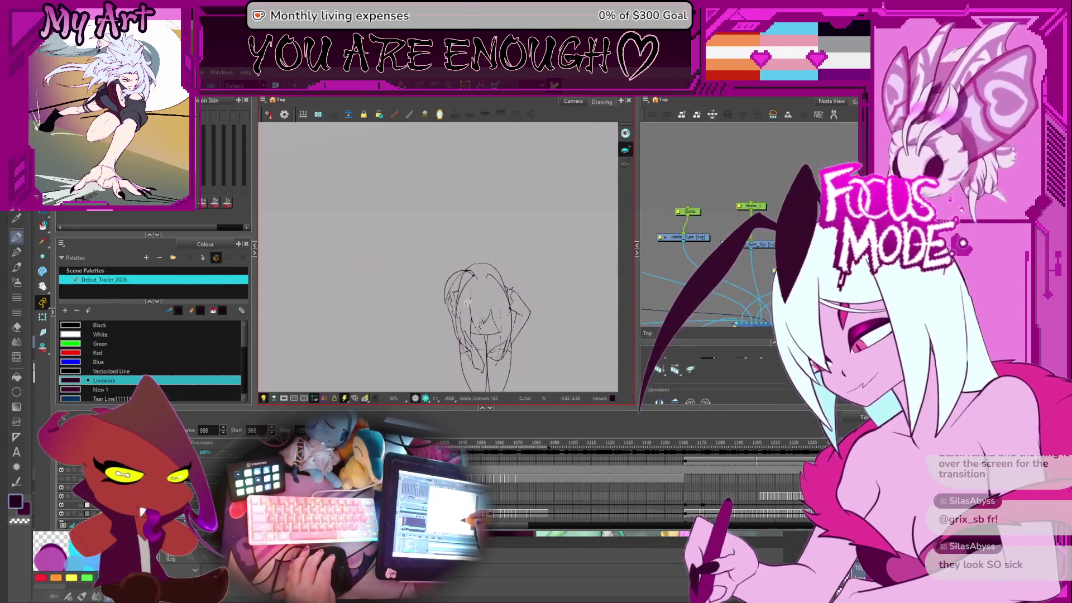
drag(469, 350, 462, 324)
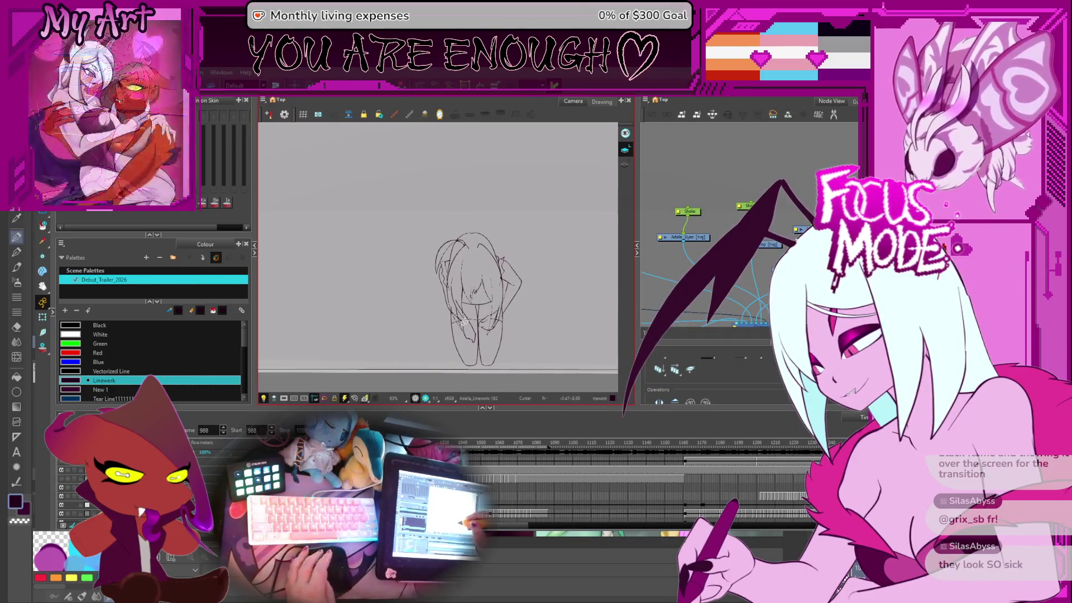
key(period)
key(period)
key(period)
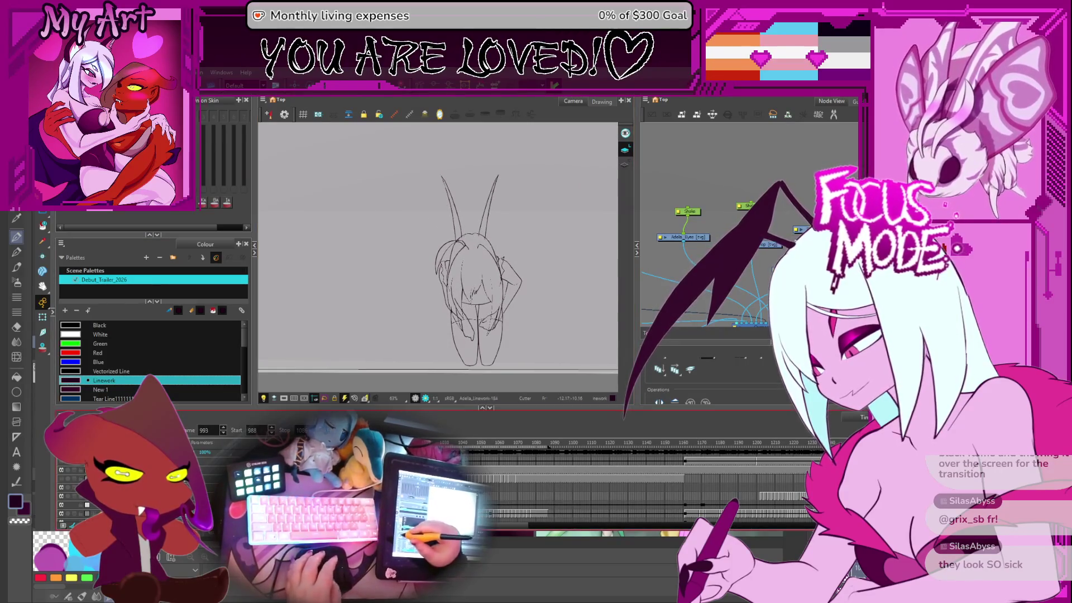
key(period)
key(period)
key(period)
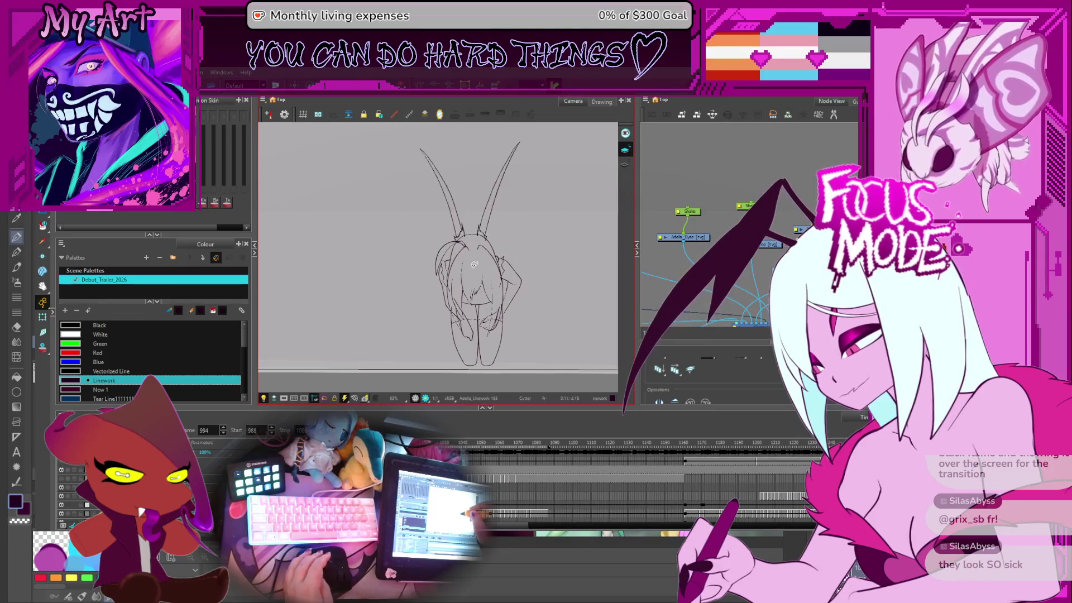
scroll(474, 261, up, 7)
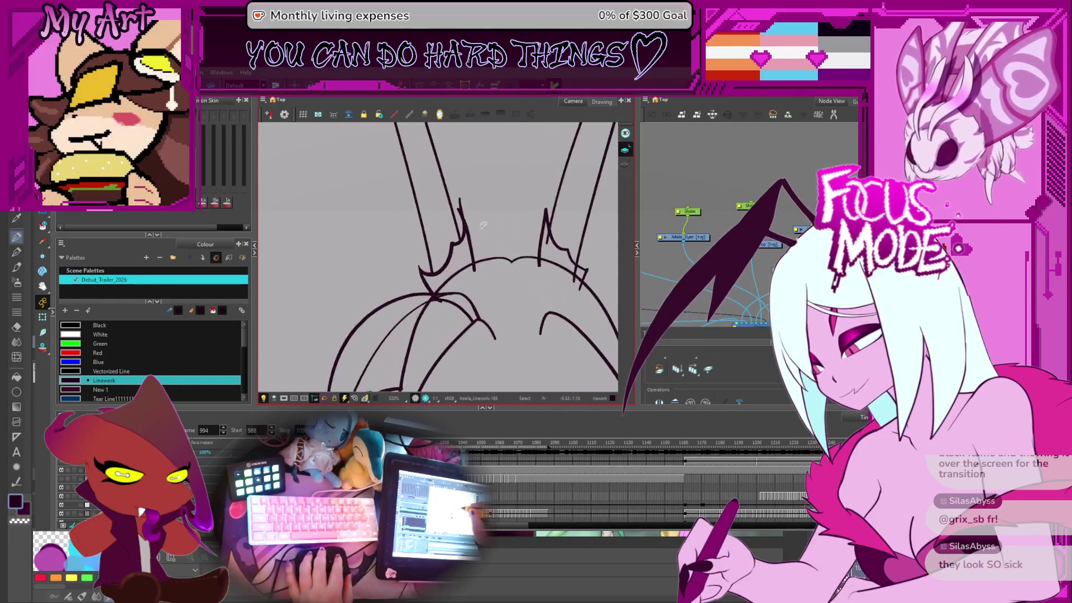
Step: Turn on Onion Skin, zoom in on the horns and enlarge the Tool Properties panel
click(42, 347)
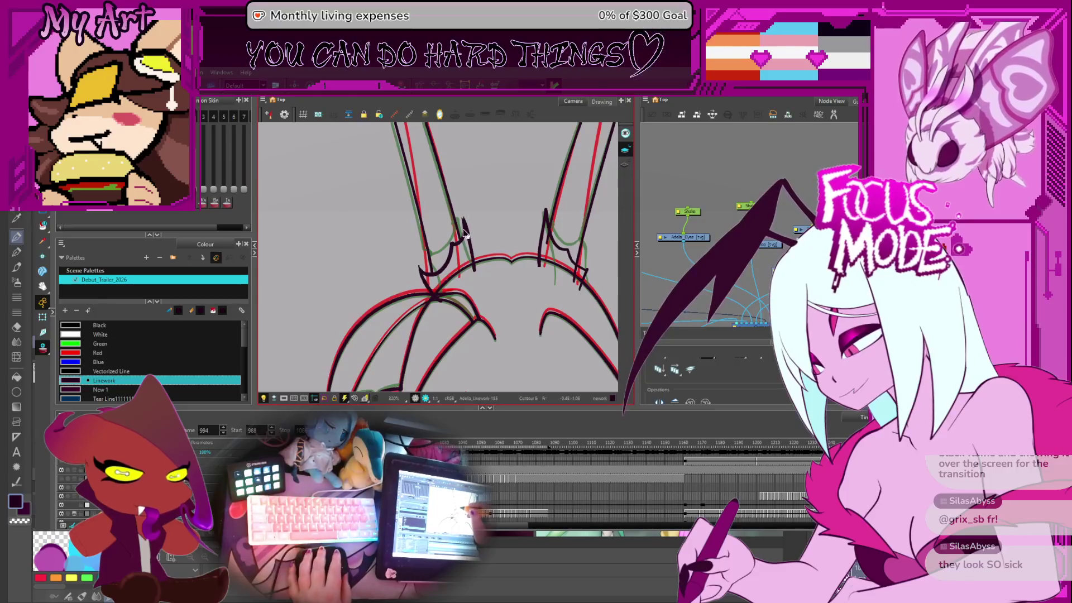
scroll(458, 246, up, 1)
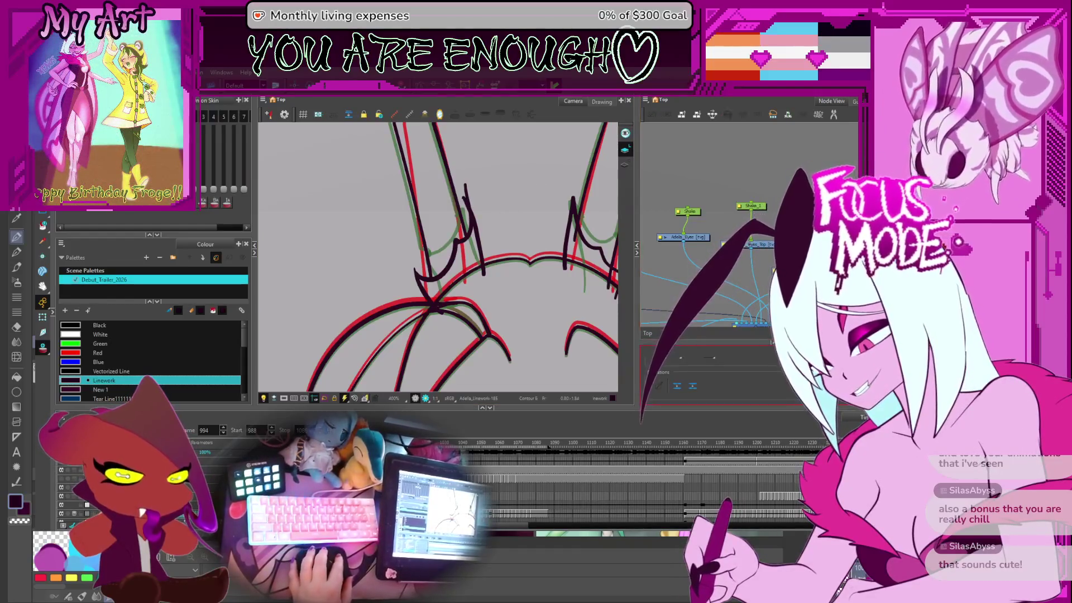
drag(704, 339, 703, 220)
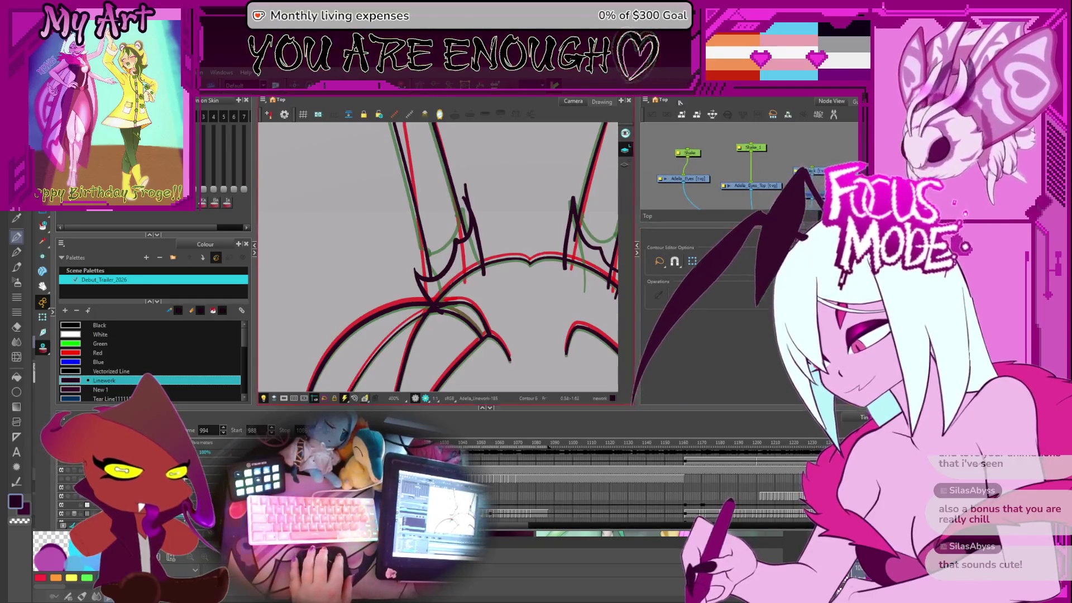
Step: Select the black stroke at the left horn base and cut away its overlapping intersection with the Cutter
click(467, 223)
click(642, 246)
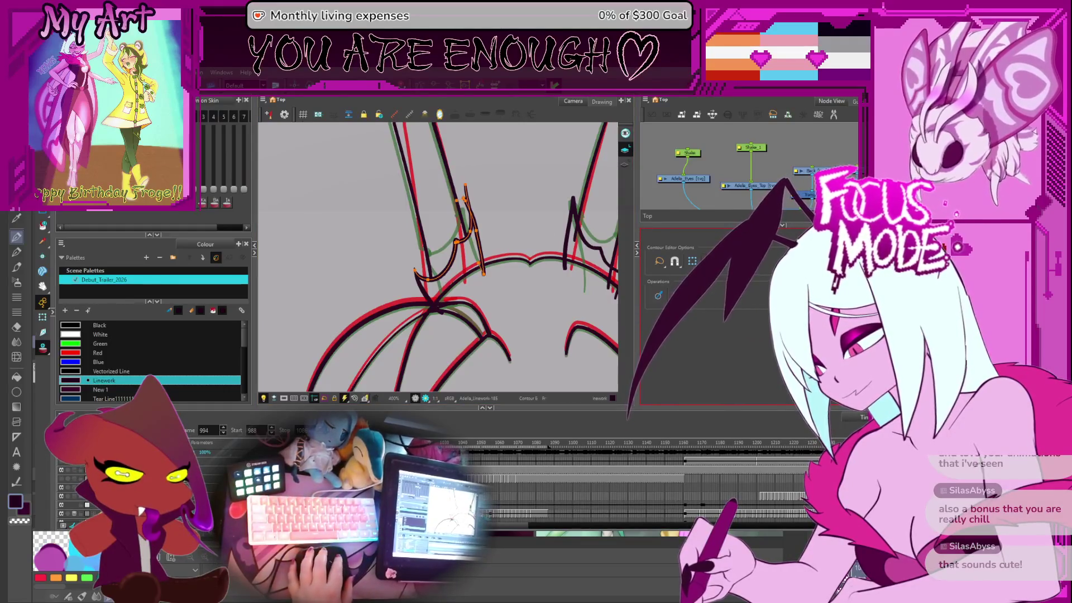
click(469, 218)
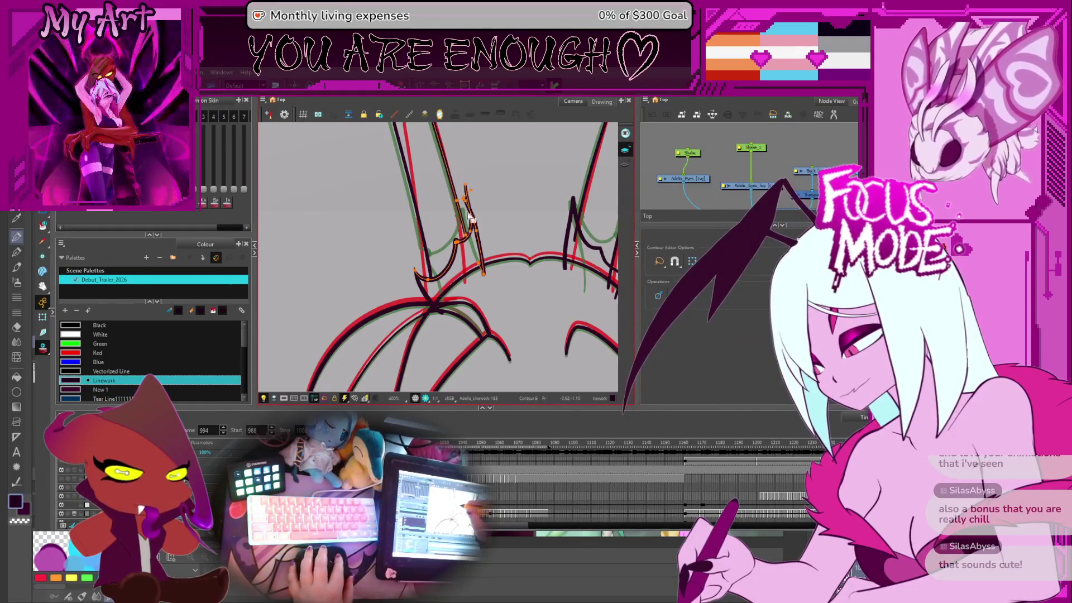
key(alt+t)
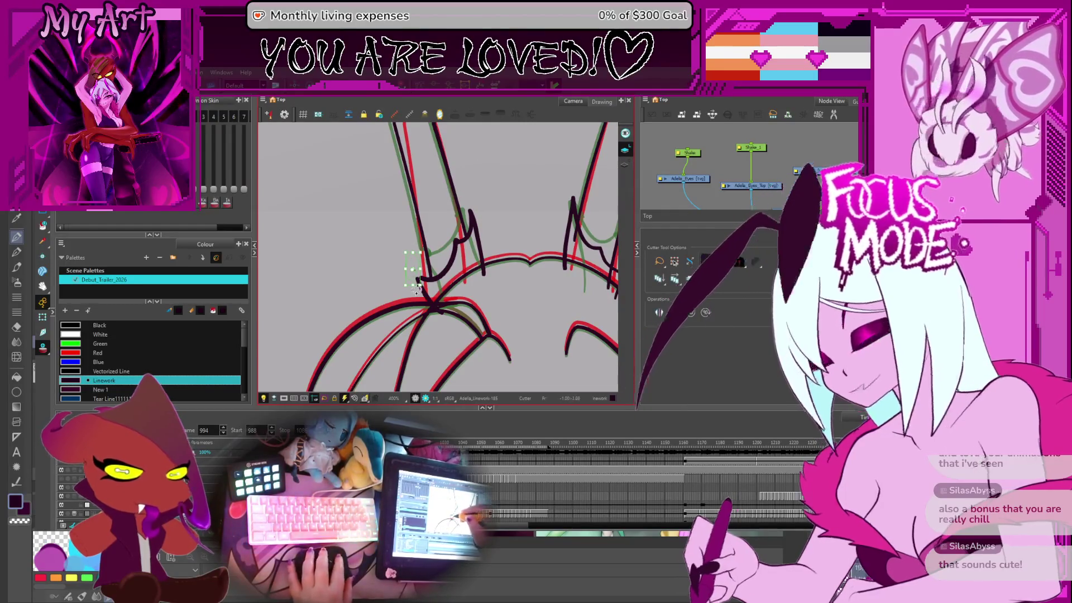
drag(450, 271, 459, 254)
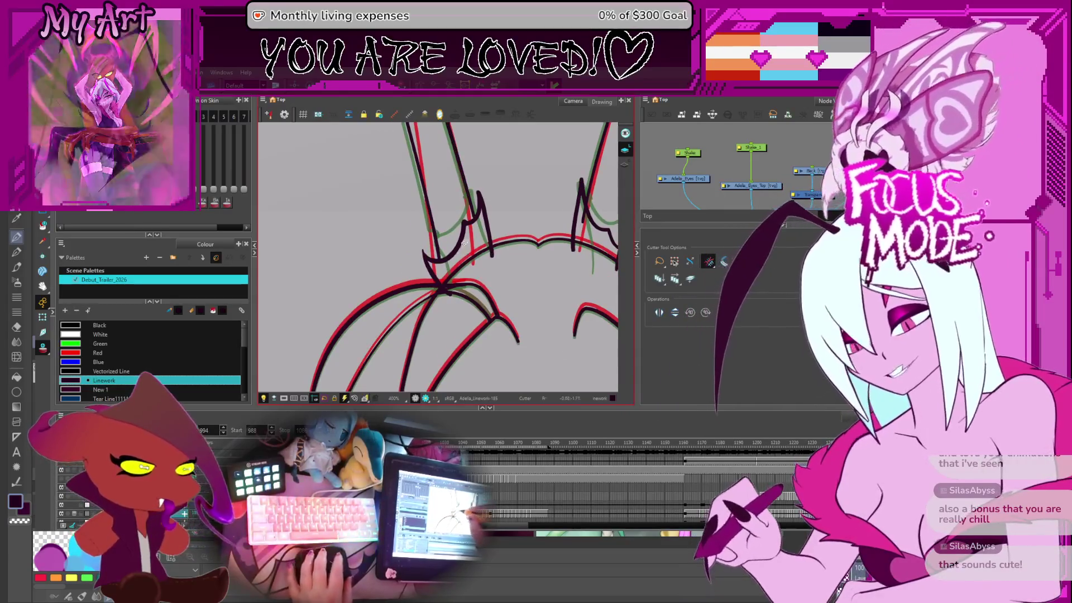
scroll(459, 254, up, 1)
drag(440, 291, 455, 306)
Step: Reshape the lower contour of the right horn spike with the Contour Editor
drag(564, 215, 476, 221)
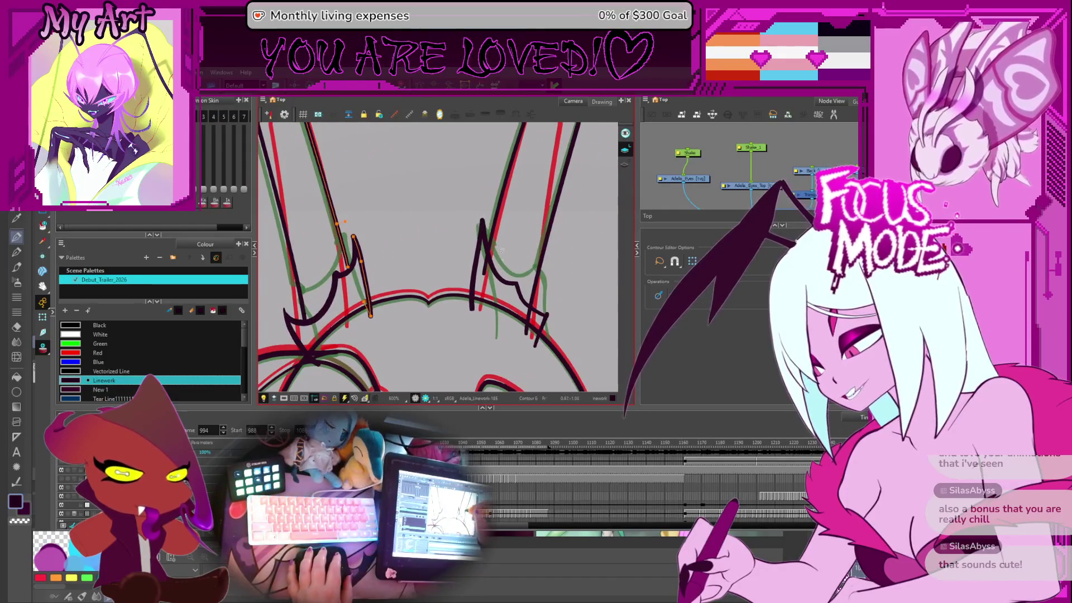
scroll(487, 227, up, 1)
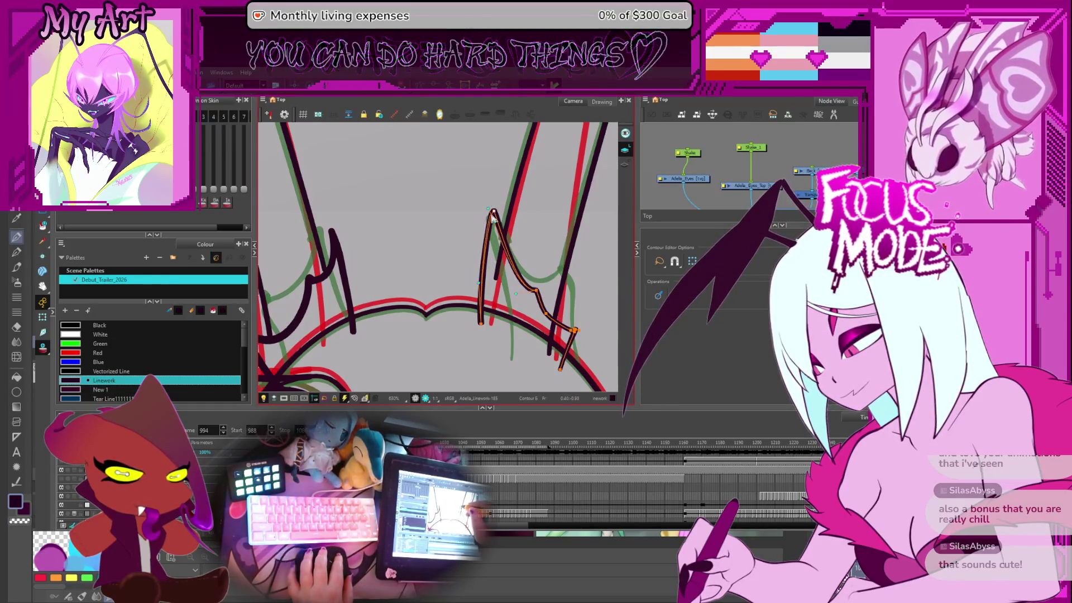
drag(577, 326, 513, 283)
scroll(514, 283, up, 2)
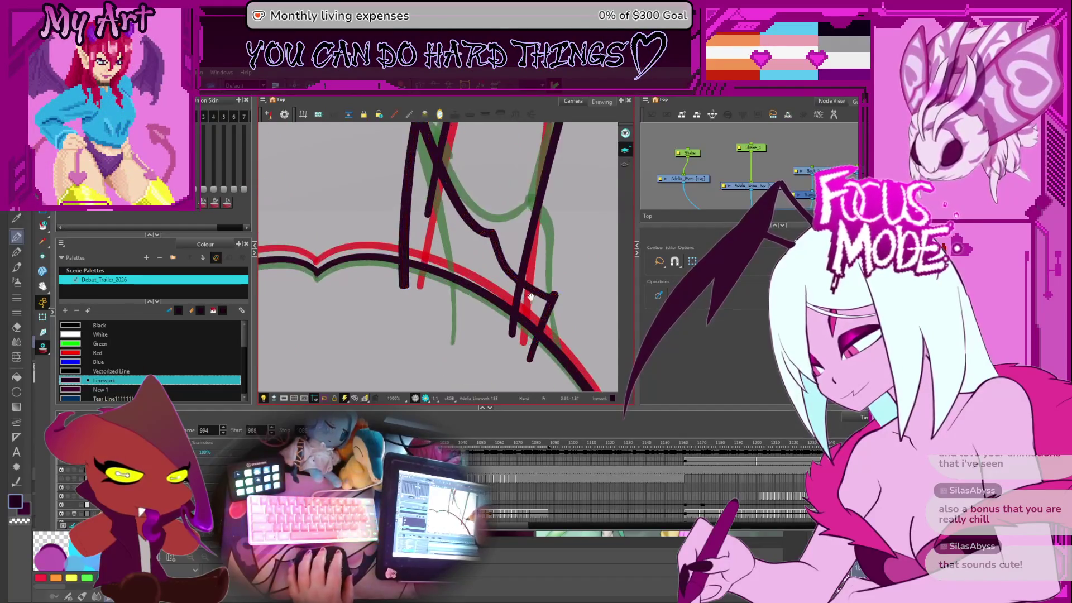
key(alt+s)
key(alt+q)
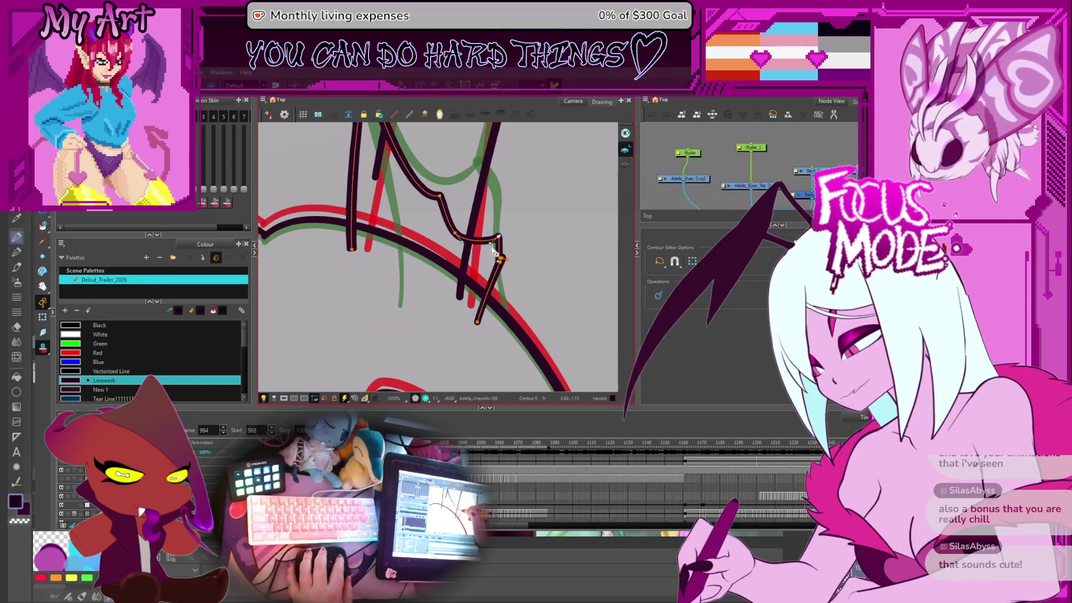
drag(493, 317, 499, 277)
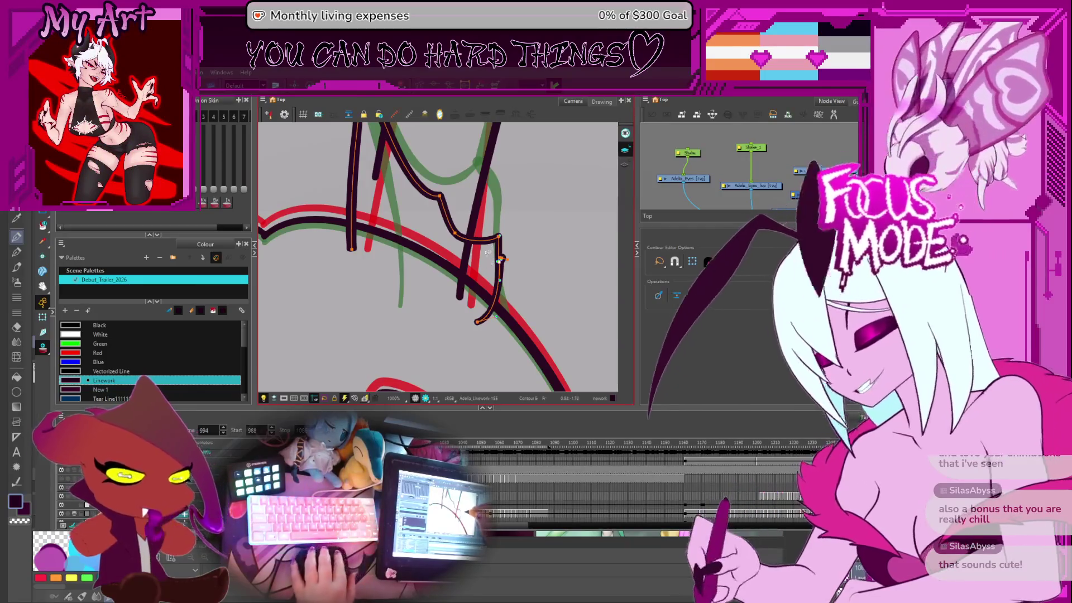
Step: Zoom in on the horn bases and split the hook-shaped spike stroke between its peak and right side
key(alt+t)
key(2)
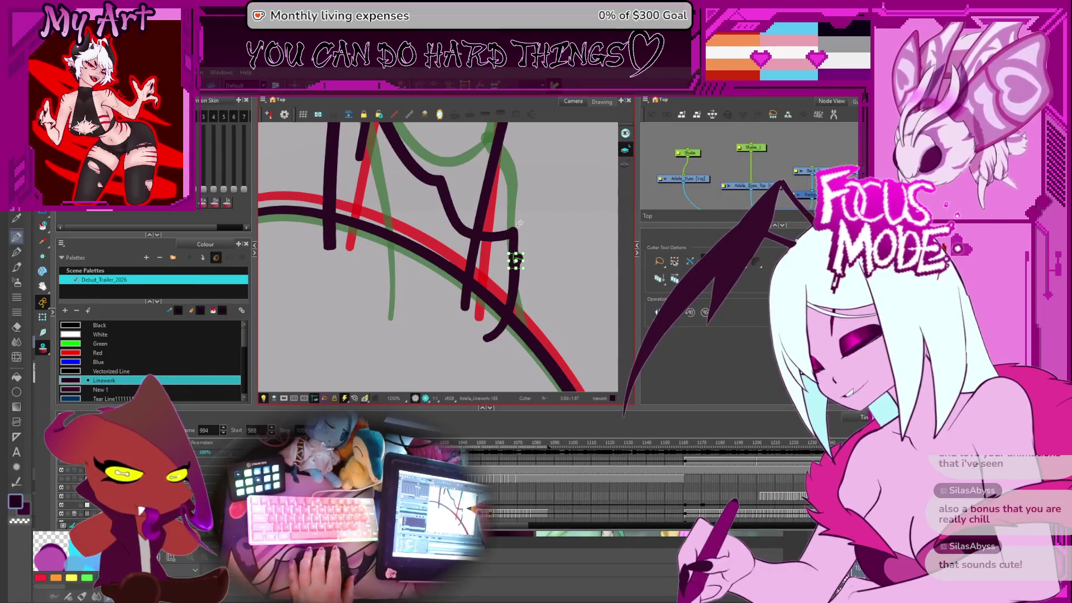
key(1)
key(1)
key(1)
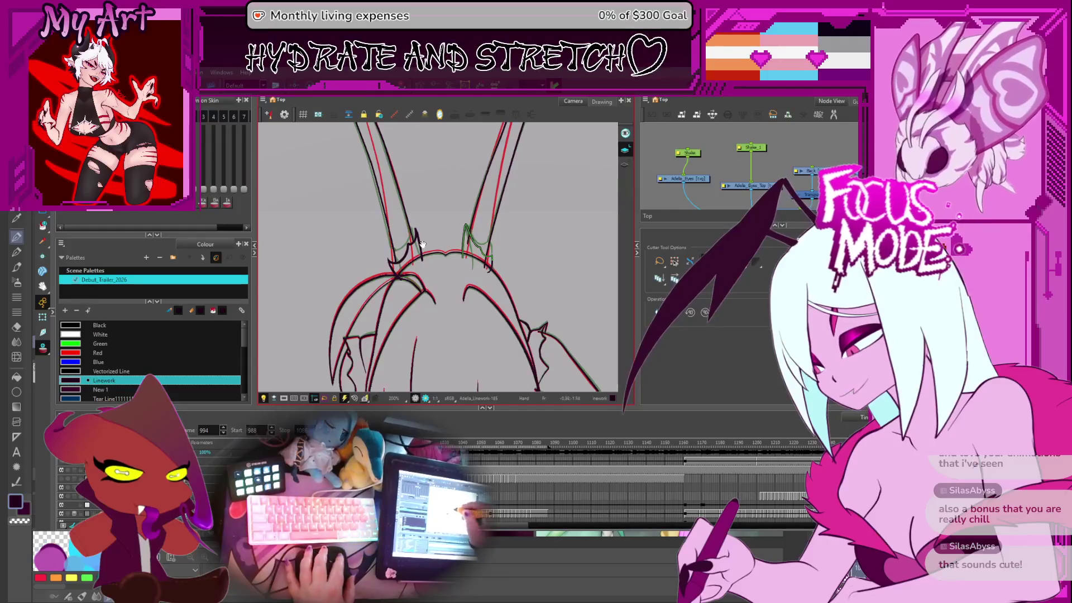
key(2)
key(2)
key(2)
key(alt+q)
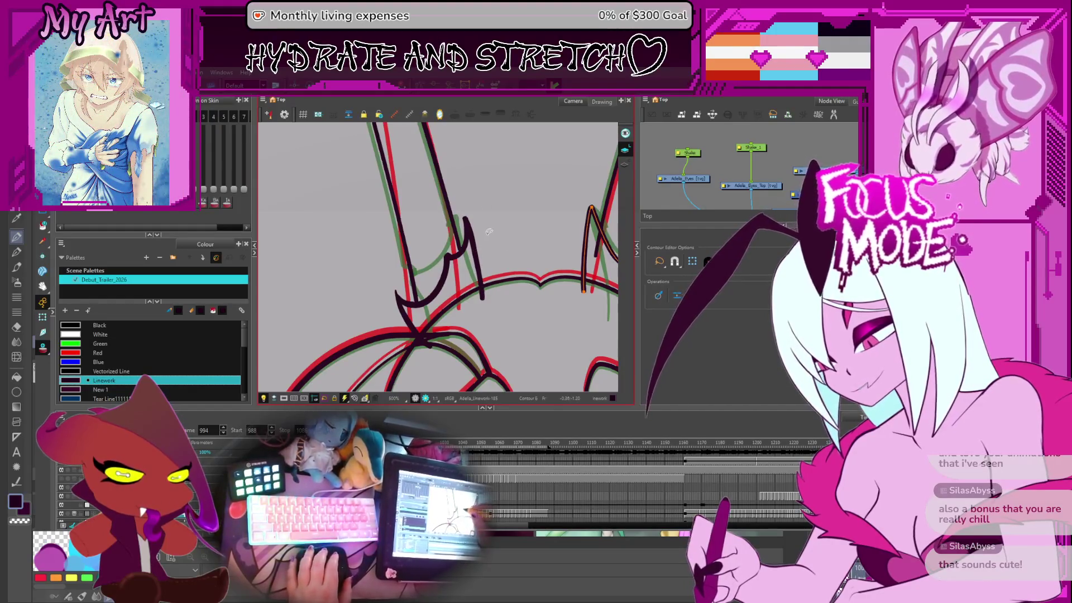
click(466, 232)
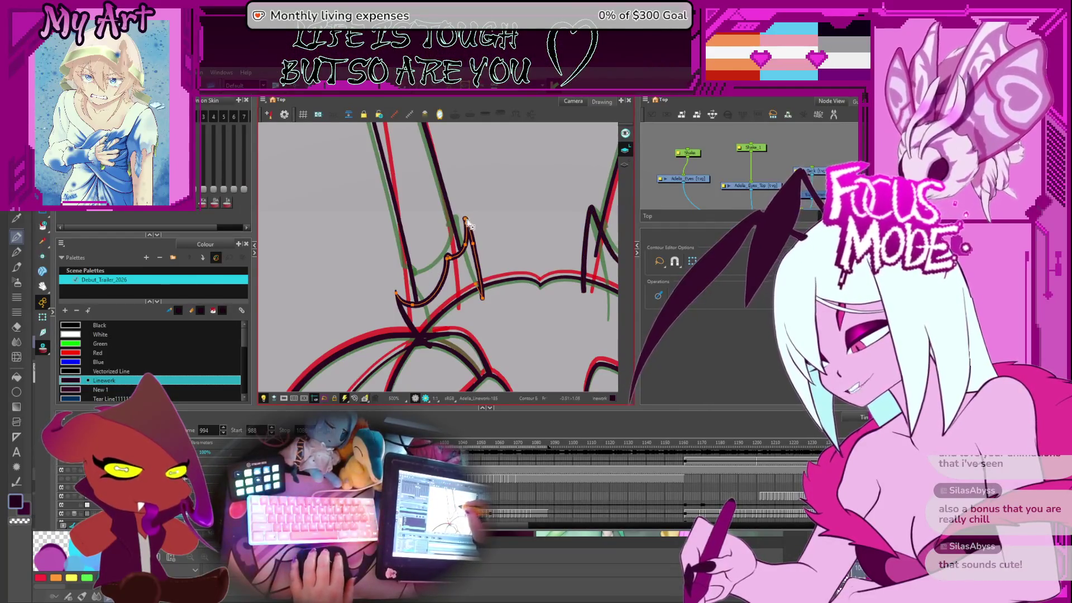
click(471, 230)
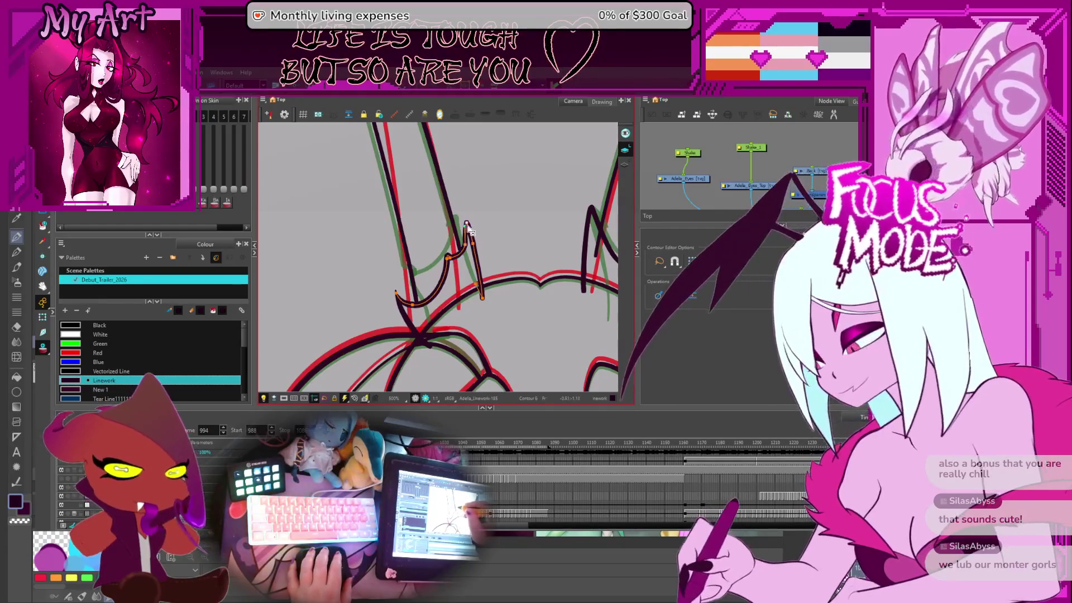
scroll(471, 224, up, 3)
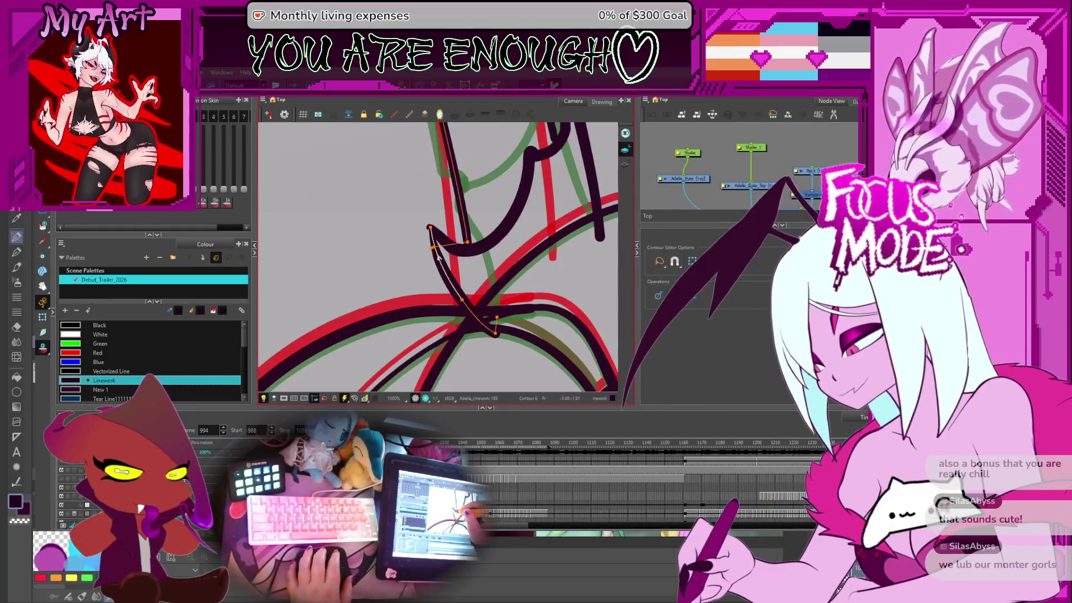
Step: Cut off the tip of a horn stroke and select the long dark stroke
key(alt+t)
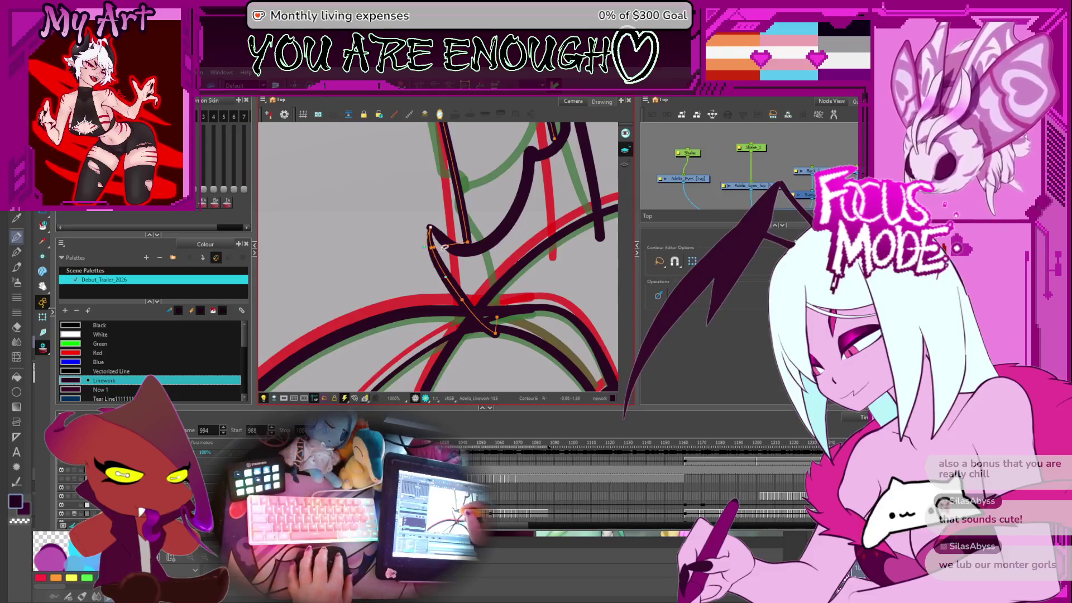
drag(427, 220, 471, 310)
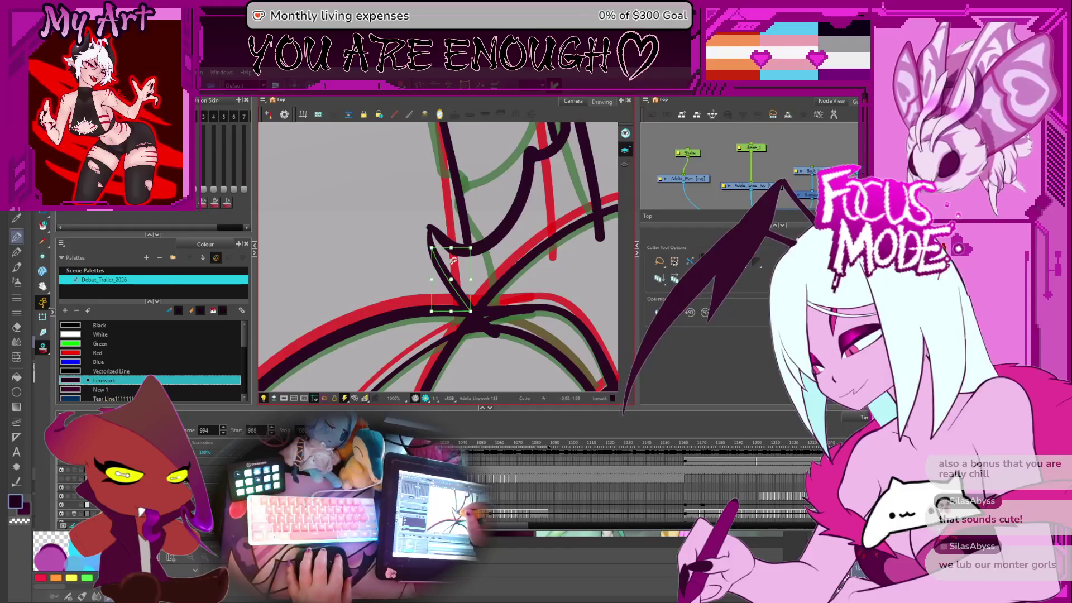
key(alt+s)
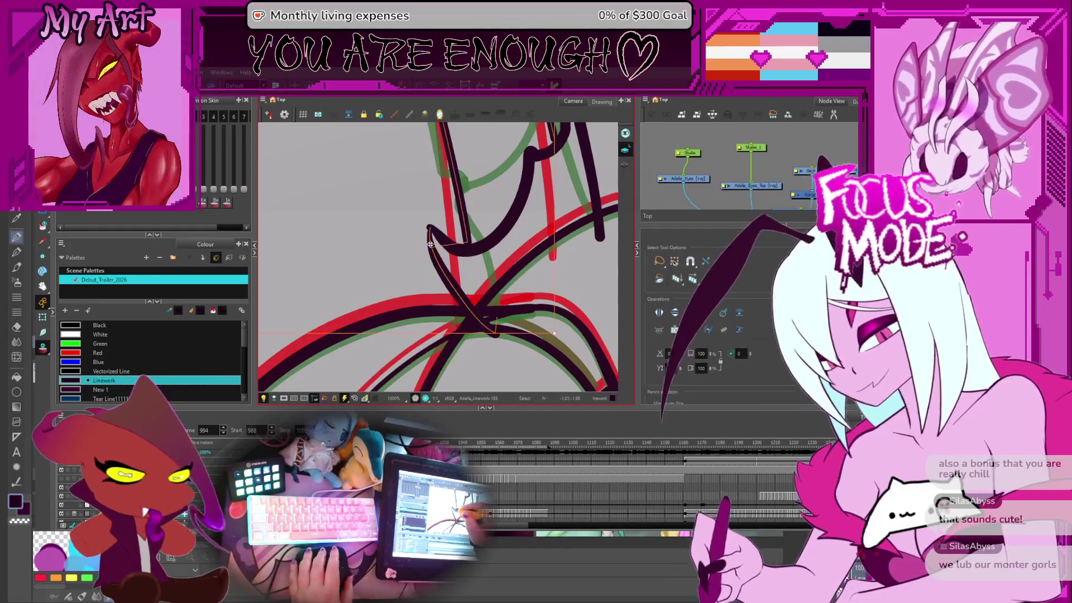
click(438, 239)
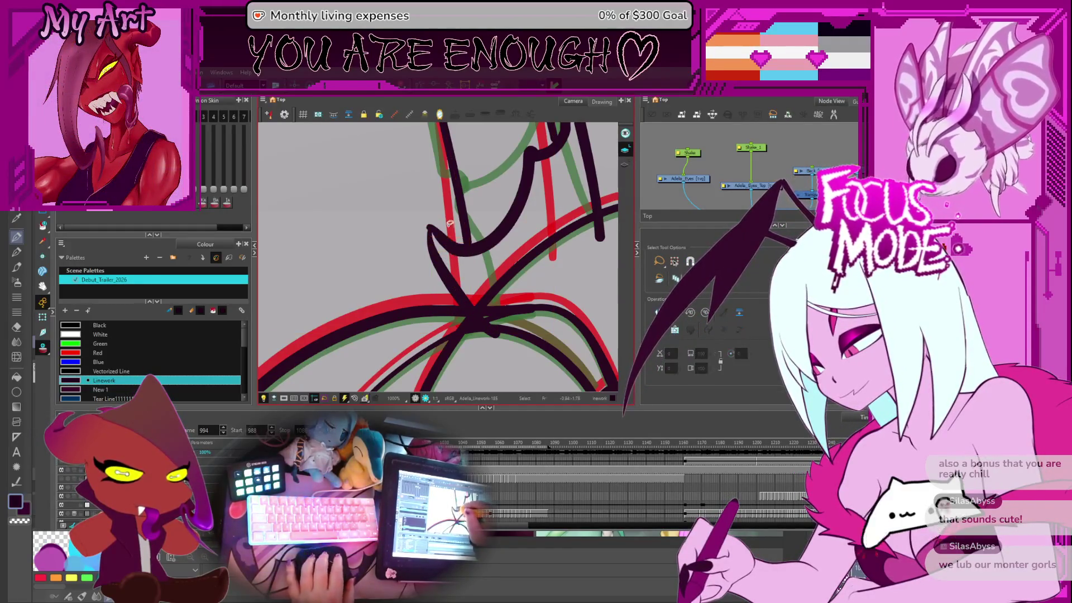
Step: Cut away the overlap at a neighbouring line junction, then frame both horn bases
scroll(438, 239, down, 5)
scroll(468, 241, up, 3)
drag(468, 241, 389, 215)
key(alt+t)
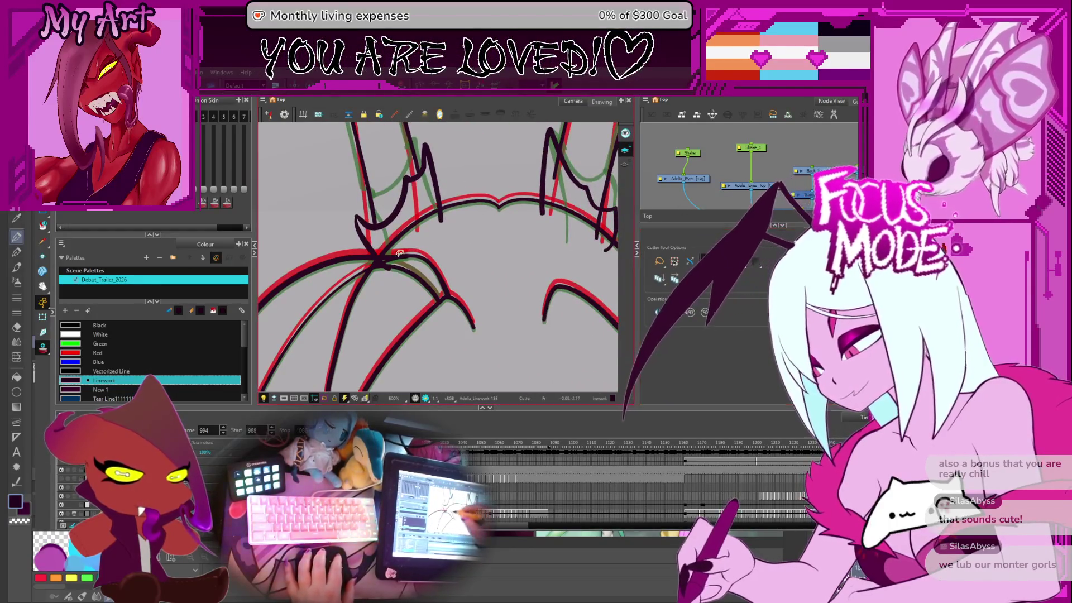
drag(386, 268, 388, 269)
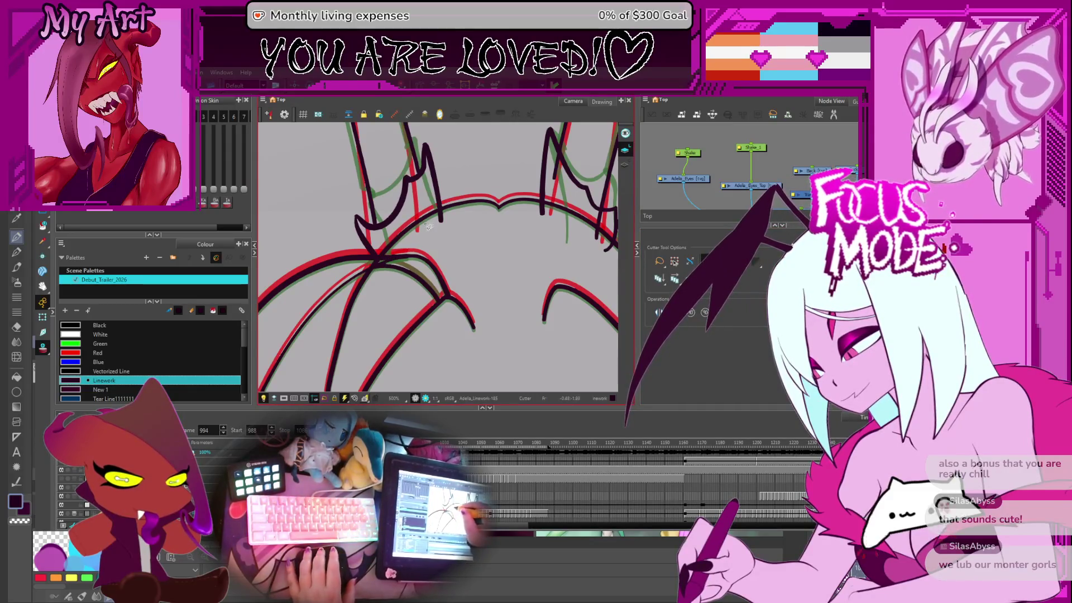
drag(448, 209, 375, 224)
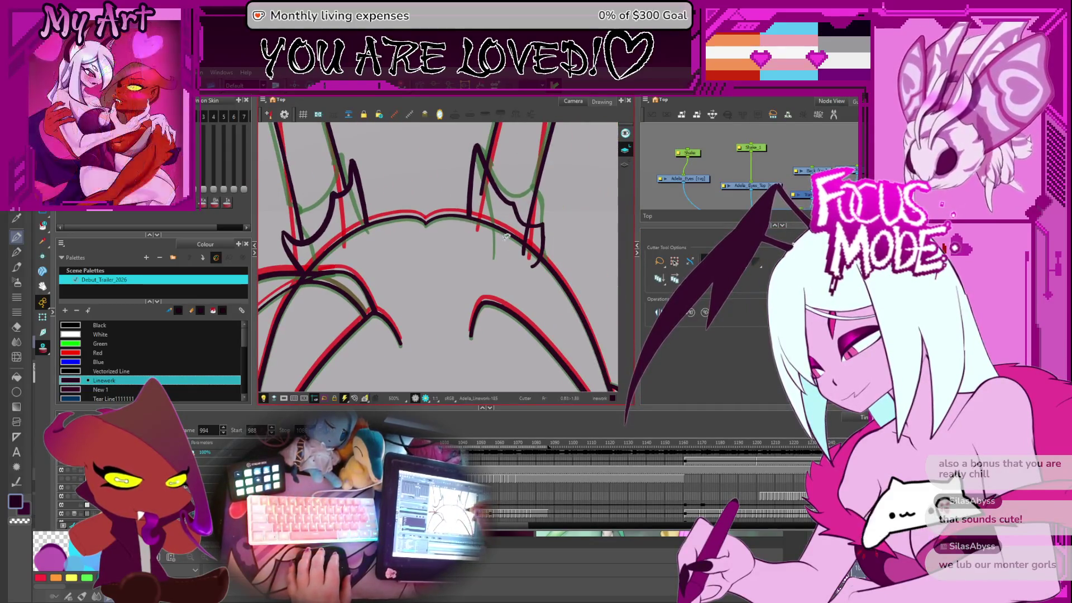
scroll(545, 286, down, 10)
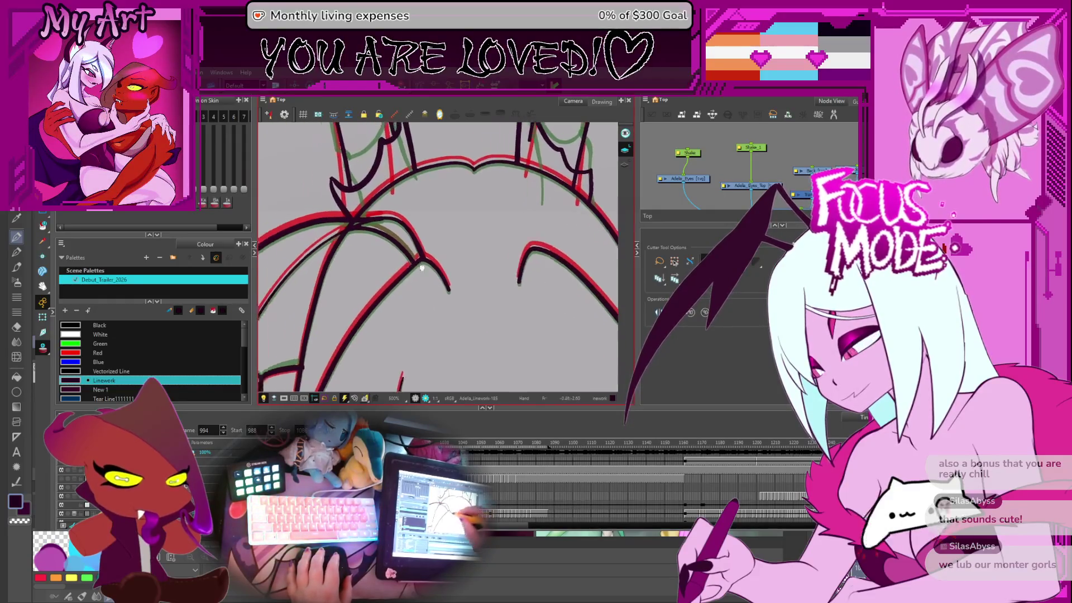
scroll(478, 192, up, 5)
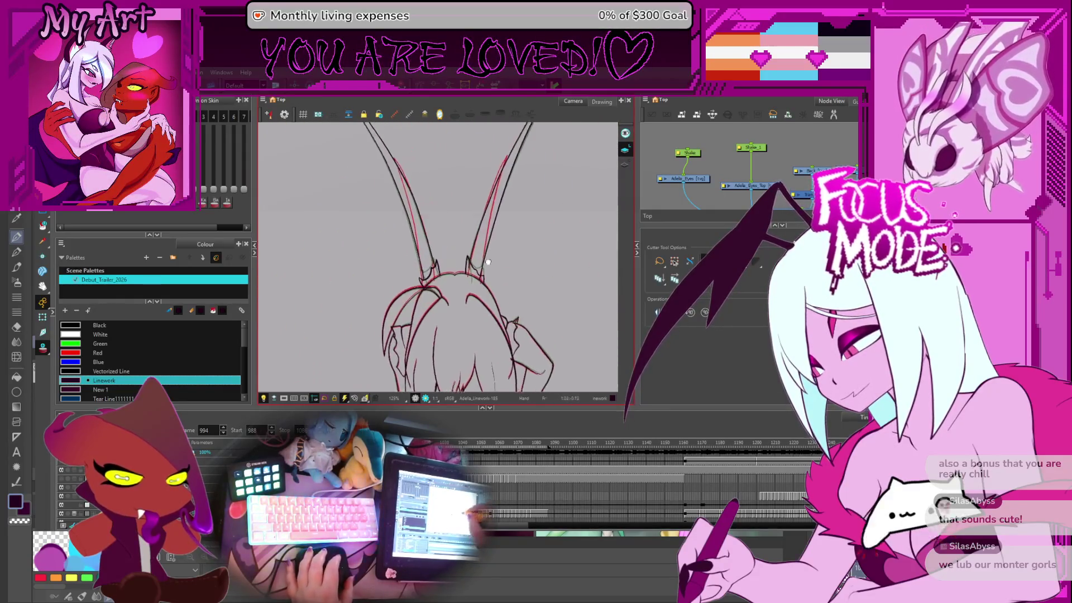
Step: Go back to the earlier drawing, frame the face and chest, and hide the onion skin
key(comma)
key(comma)
key(comma)
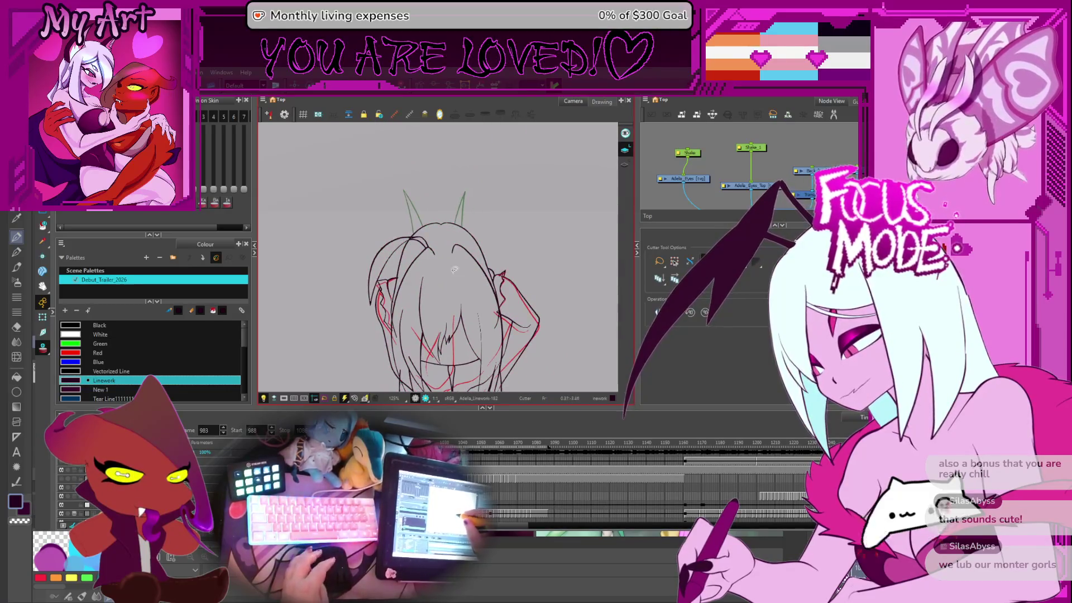
scroll(455, 296, up, 3)
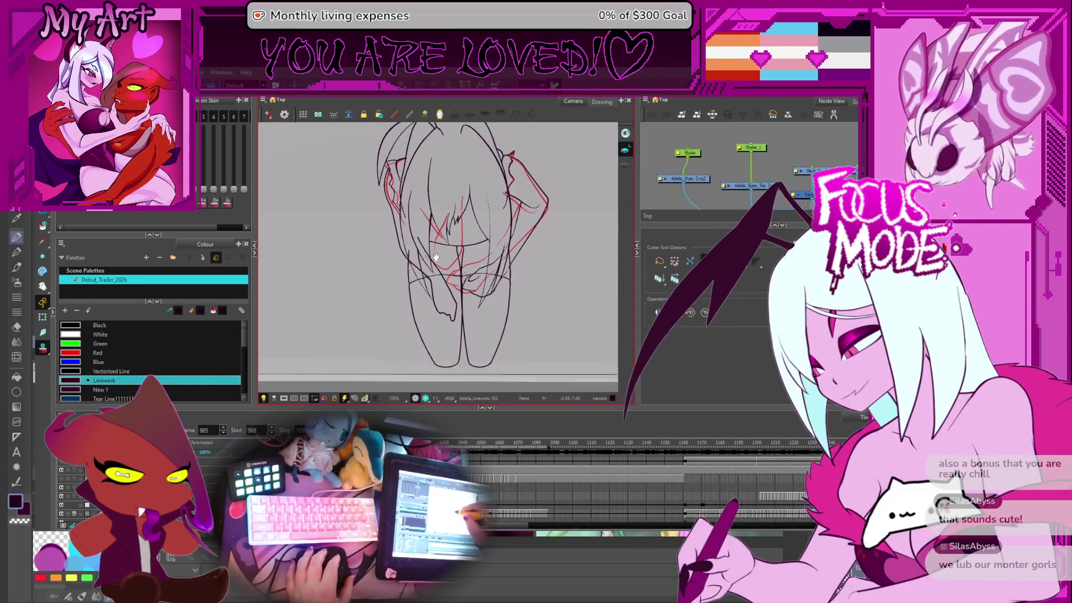
drag(445, 286, 461, 309)
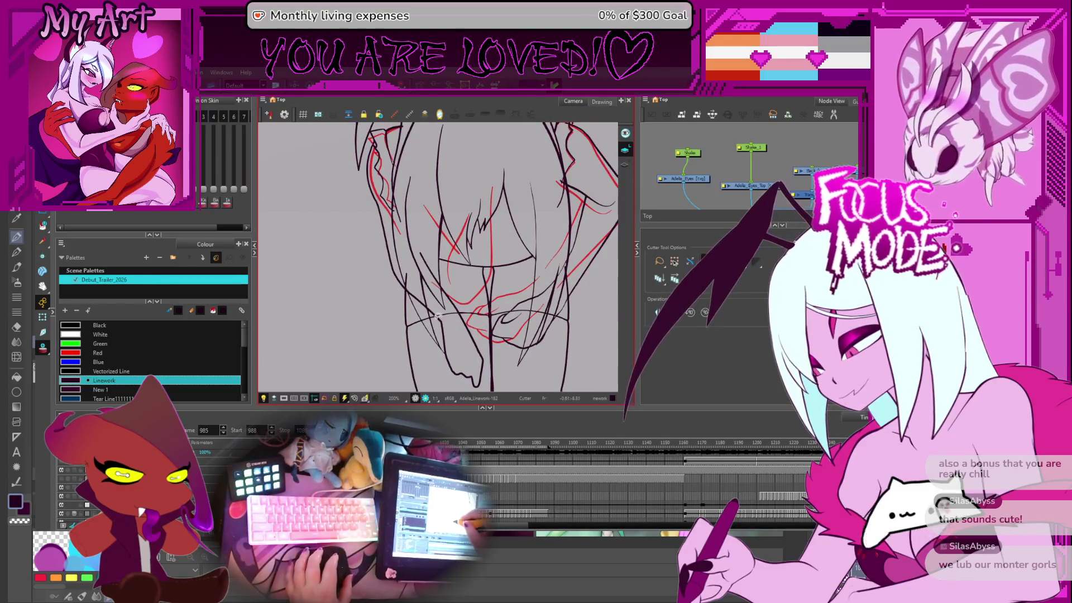
scroll(435, 304, up, 4)
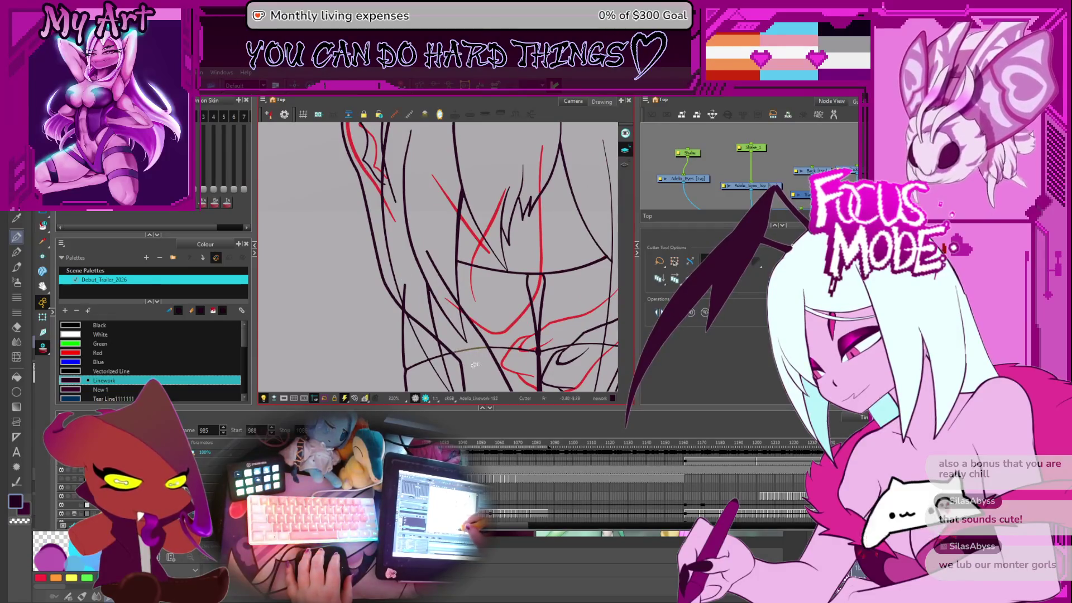
key(alt+o)
Step: Pan across the lower face, chin, hands, hair and right shoulder lineart
mouse_move(402, 283)
mouse_down()
mouse_move(394, 271)
mouse_move(423, 308)
mouse_up()
drag(526, 298, 478, 255)
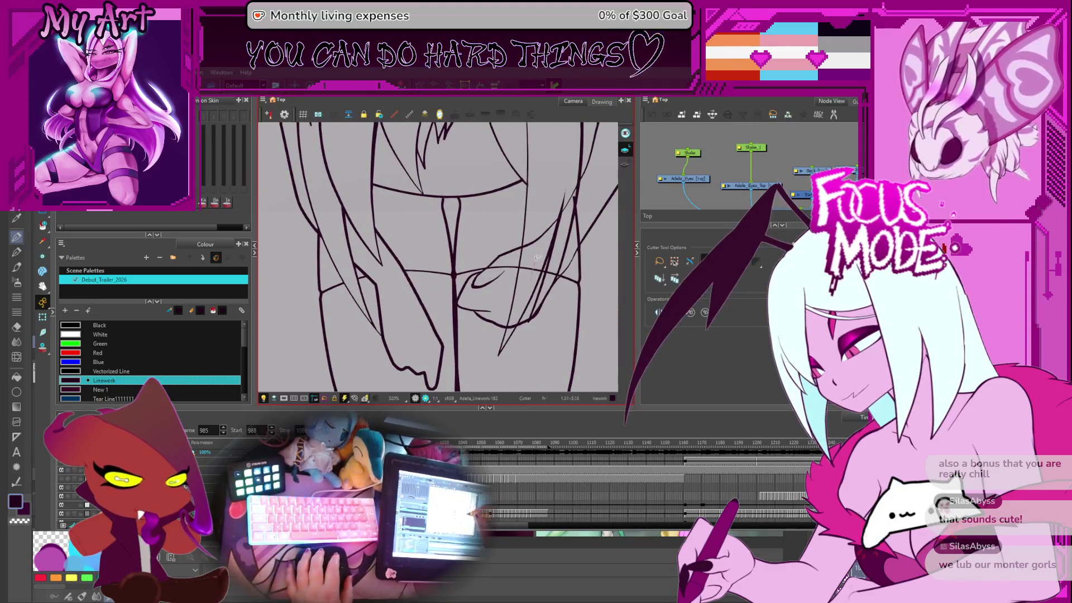
drag(557, 256, 509, 253)
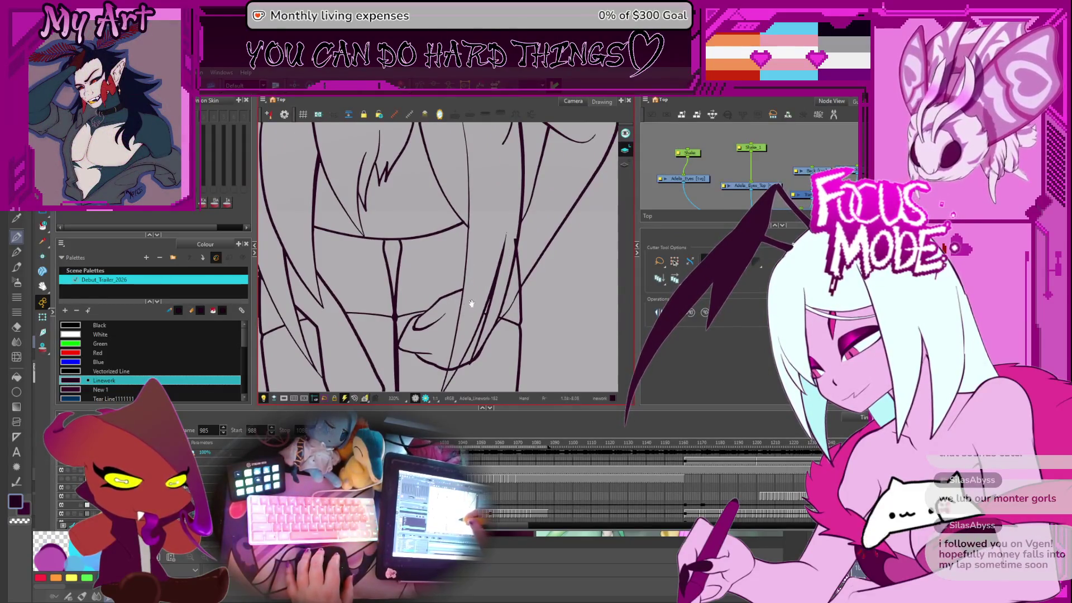
drag(468, 304, 420, 318)
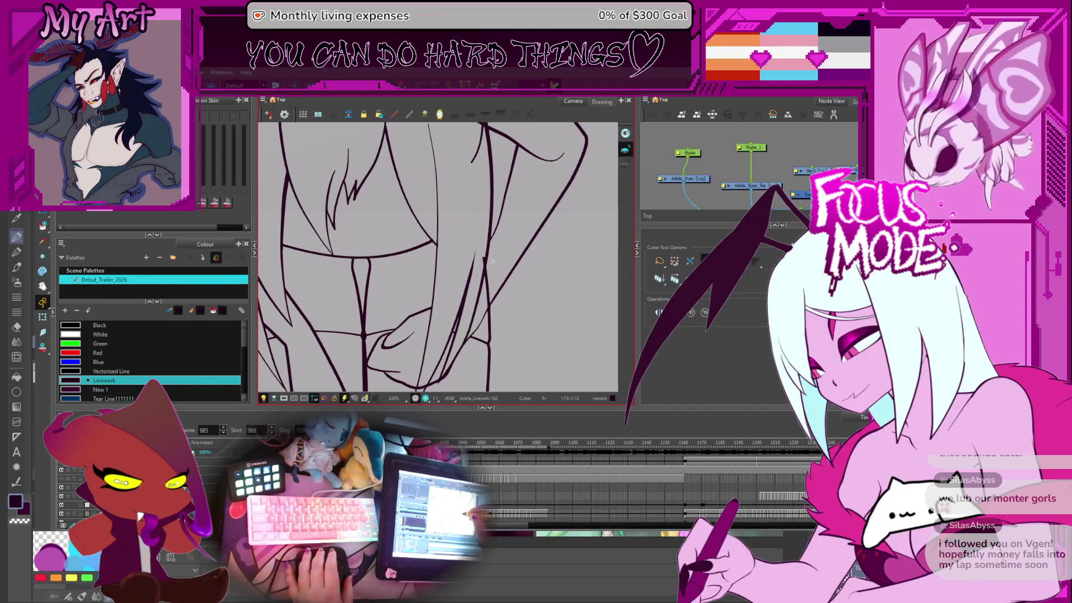
drag(494, 204, 499, 338)
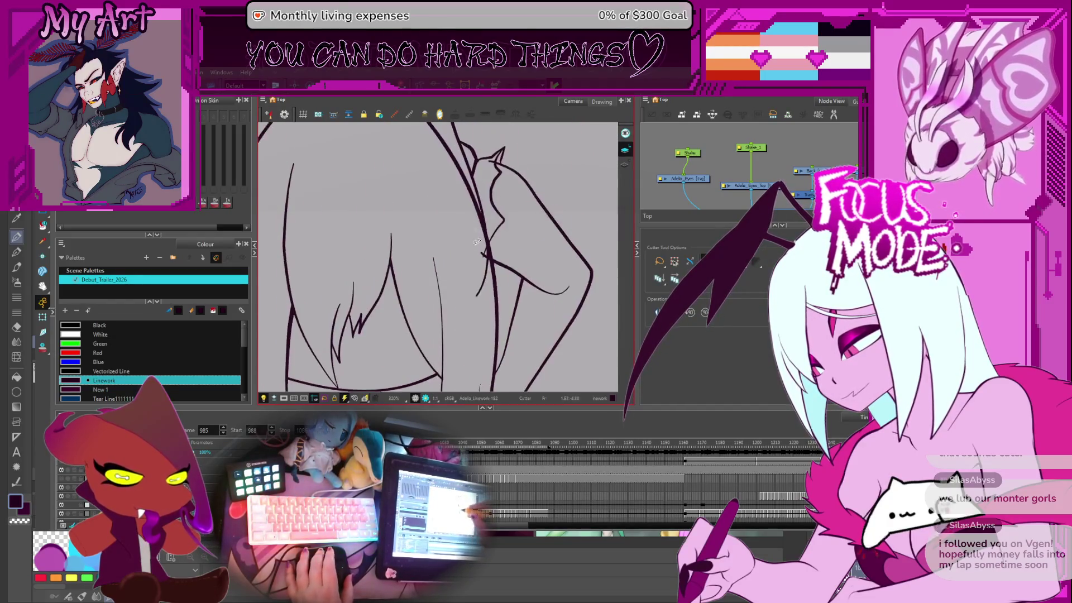
drag(475, 228, 484, 315)
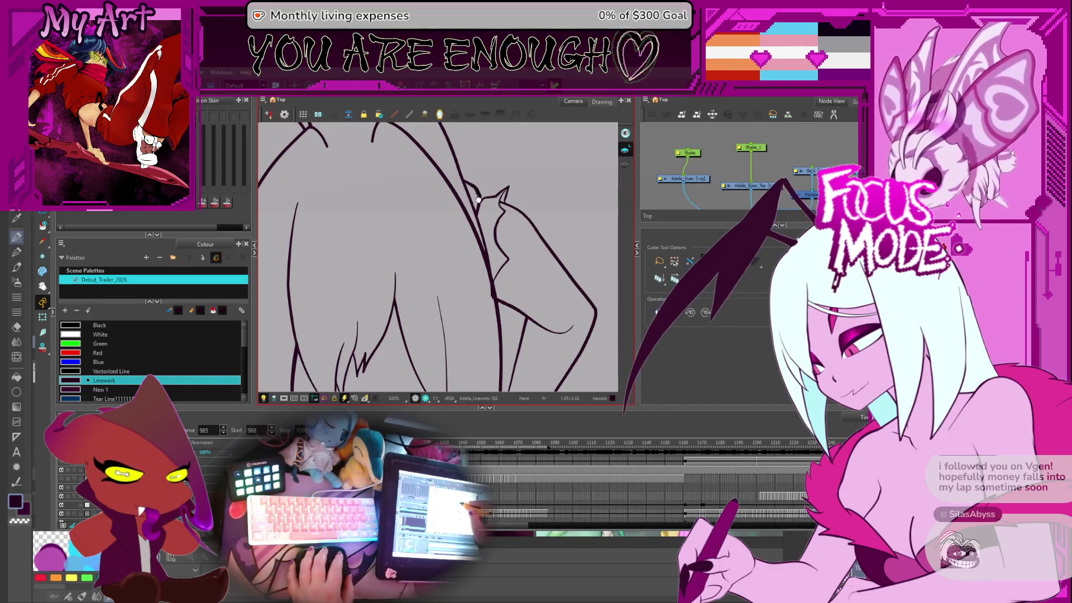
Step: Cut away a stray segment near the hair and shoulder and a stray piece of the leg line
scroll(500, 195, down, 5)
scroll(379, 203, up, 4)
mouse_move(380, 202)
mouse_down()
mouse_move(472, 207)
mouse_move(427, 158)
mouse_up()
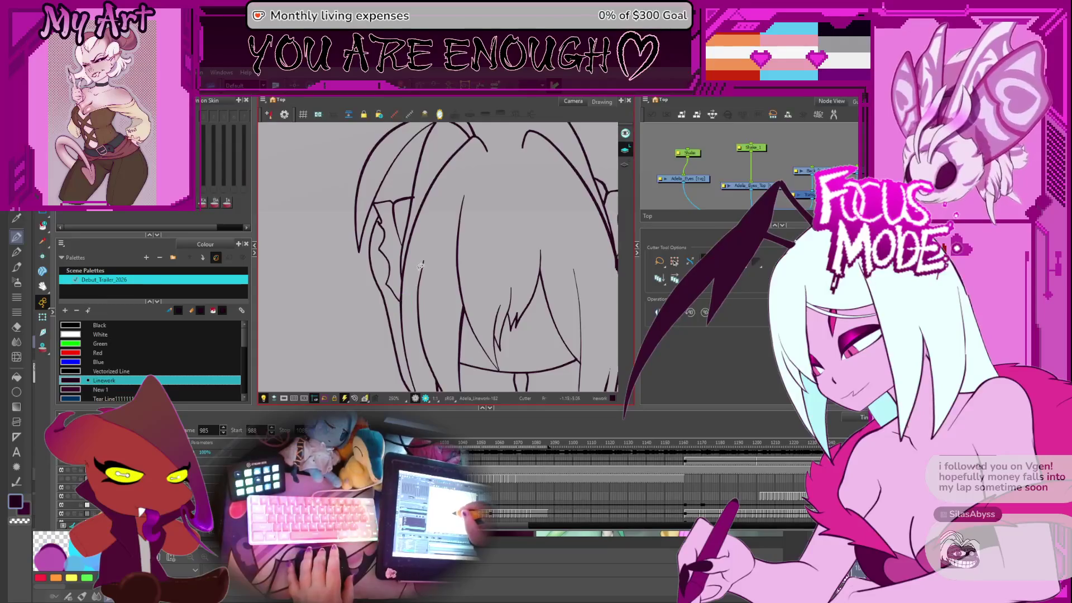
click(415, 195)
scroll(442, 230, down, 3)
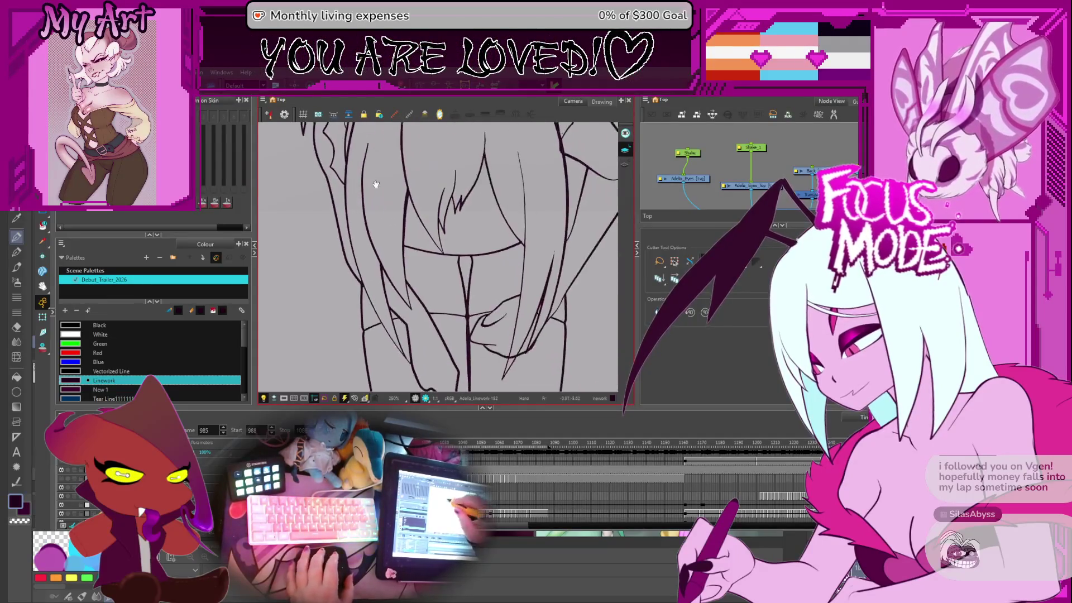
drag(413, 235, 398, 238)
scroll(495, 341, up, 1)
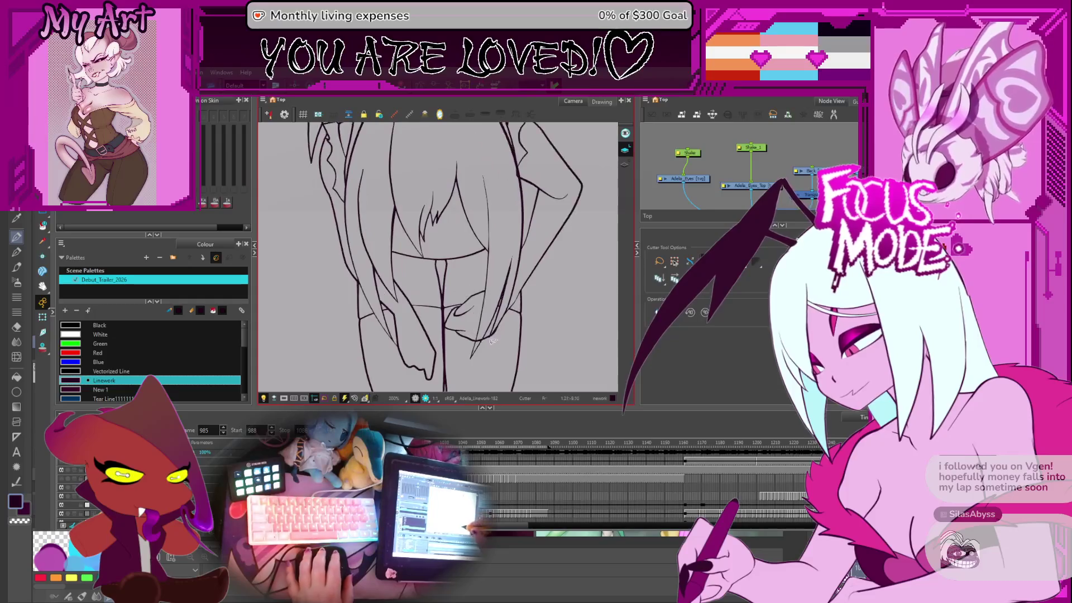
mouse_move(481, 338)
mouse_down()
mouse_move(520, 324)
mouse_move(507, 374)
mouse_up()
Step: Reframe the upper body, then step back two drawings to frame 988 and zoom out
scroll(515, 231, down, 5)
scroll(438, 262, up, 3)
drag(418, 249, 421, 225)
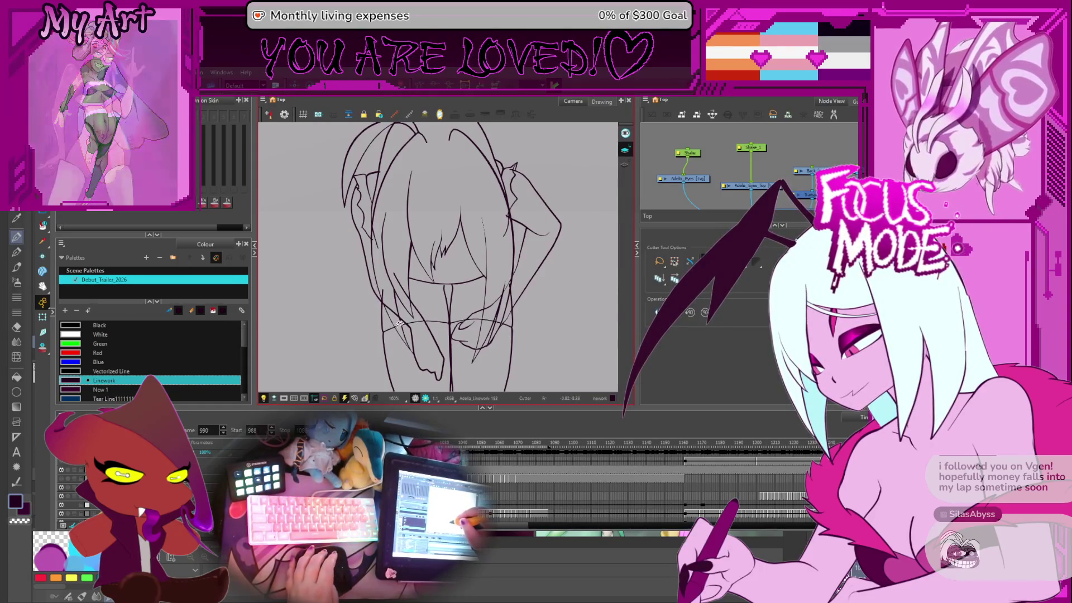
key(comma)
key(comma)
scroll(391, 307, down, 2)
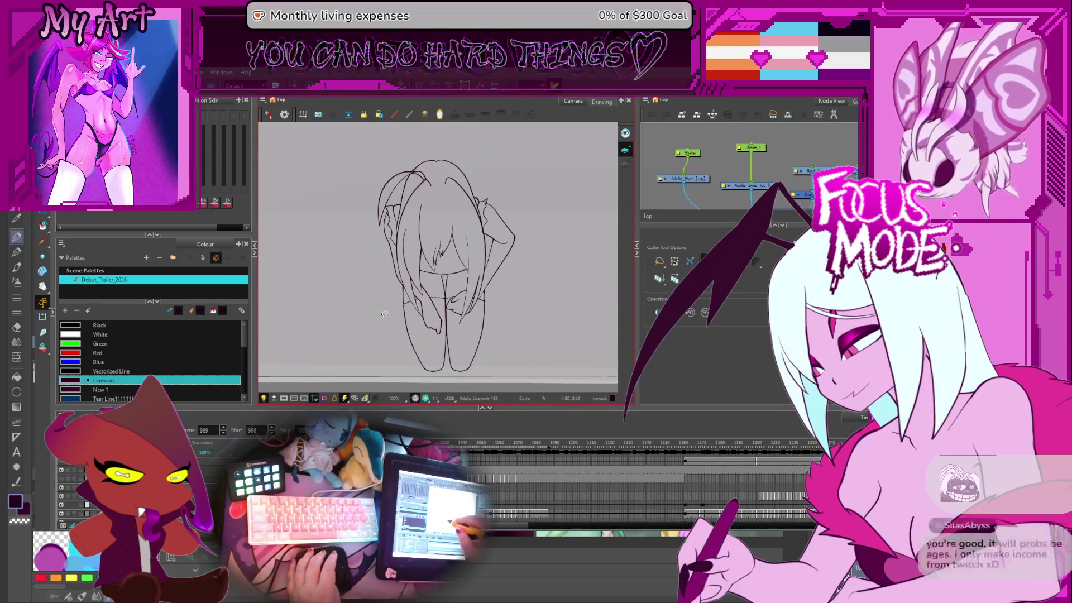
Step: Flip between neighbouring frames and settle on frame 990 with the short horns, using the Select tool
key(period)
scroll(631, 480, up, 3)
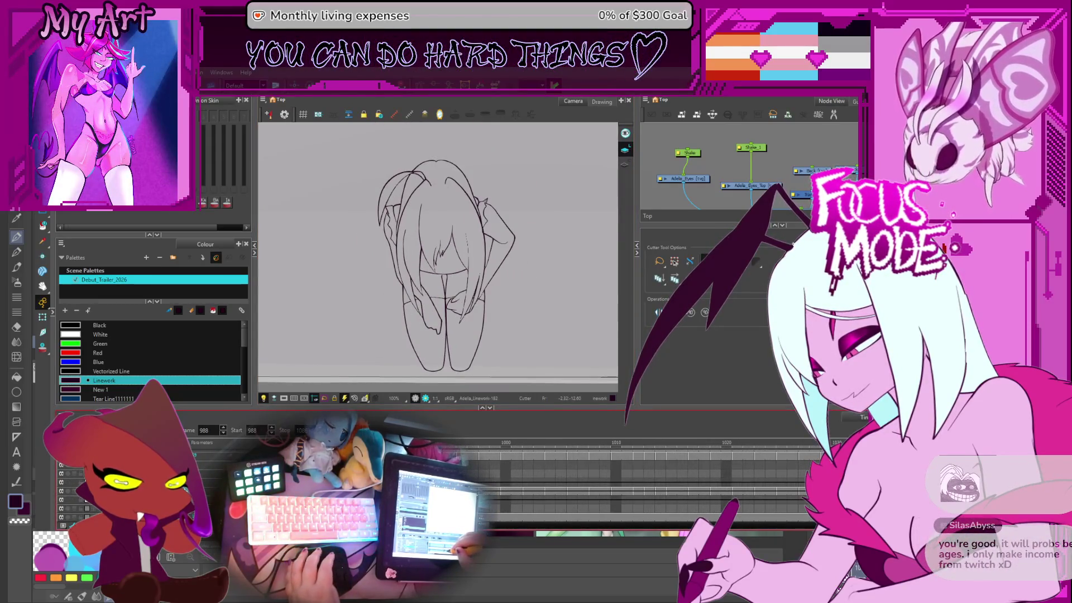
key(period)
key(comma)
key(period)
key(period)
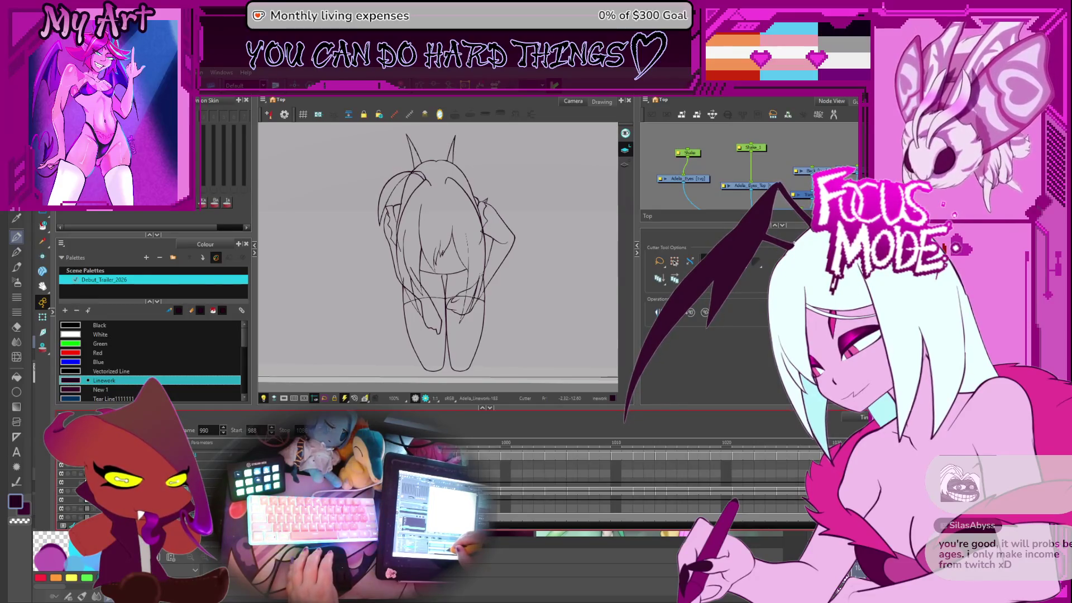
drag(427, 124, 426, 194)
key(alt+s)
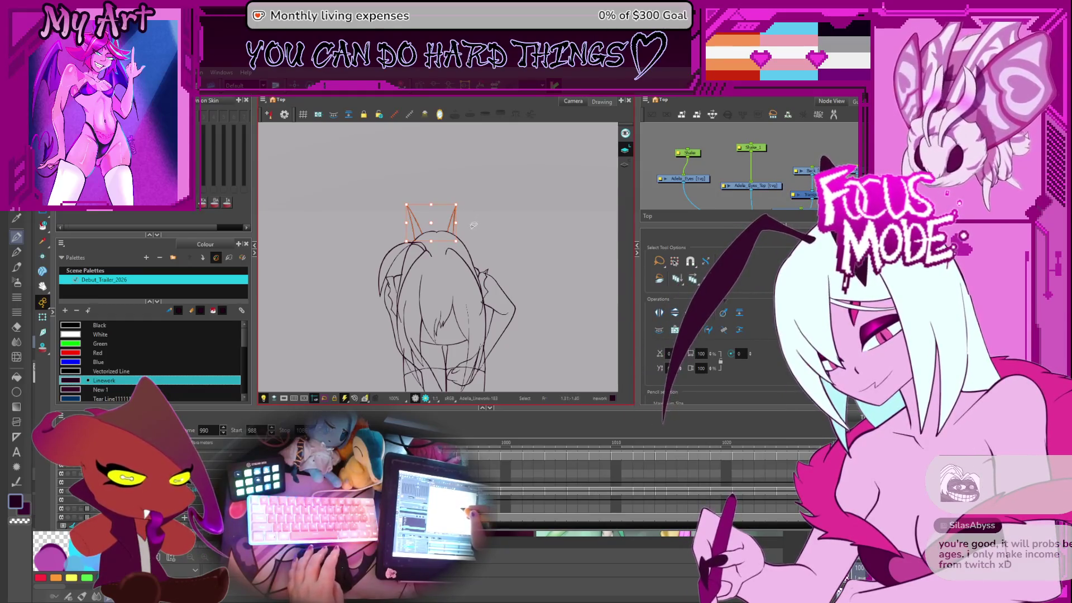
drag(455, 252, 459, 230)
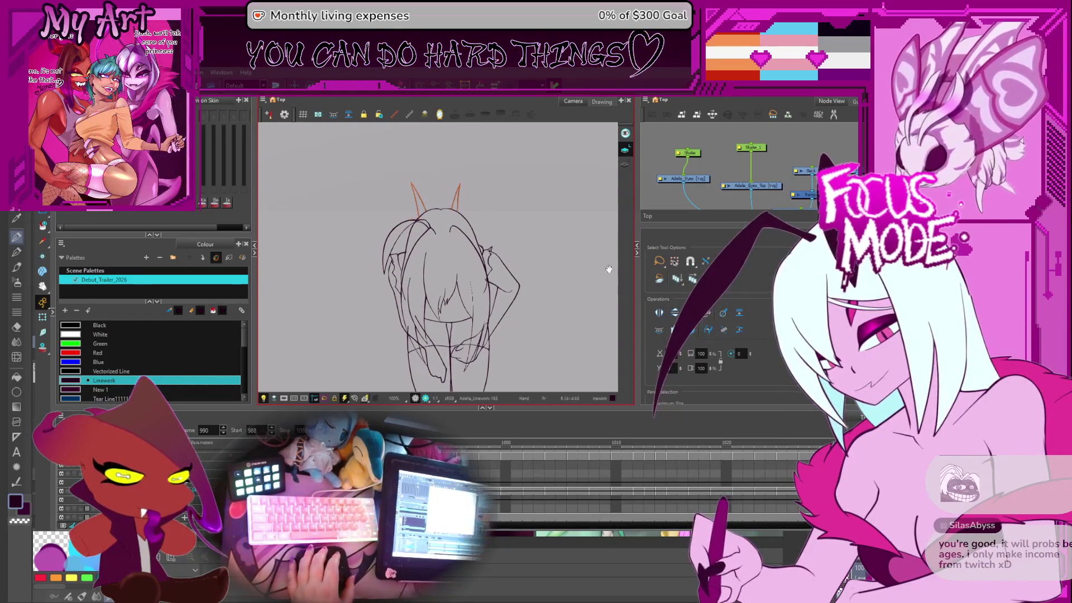
drag(553, 243, 546, 257)
Step: On frame 990, undo and redo the horn edit so the horns return as solid black lines
key(period)
key(comma)
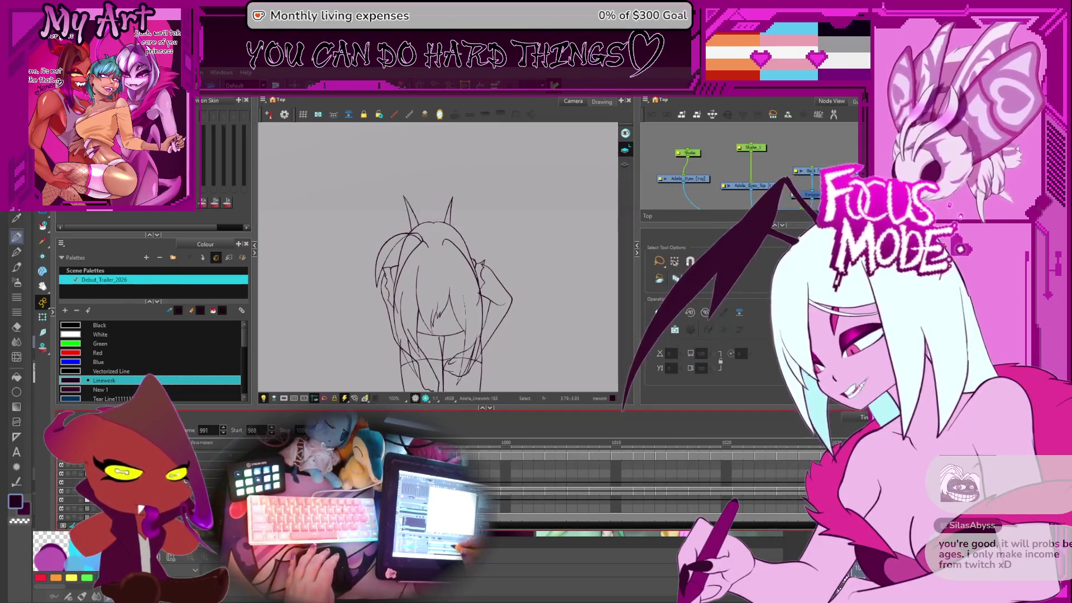
key(2)
key(2)
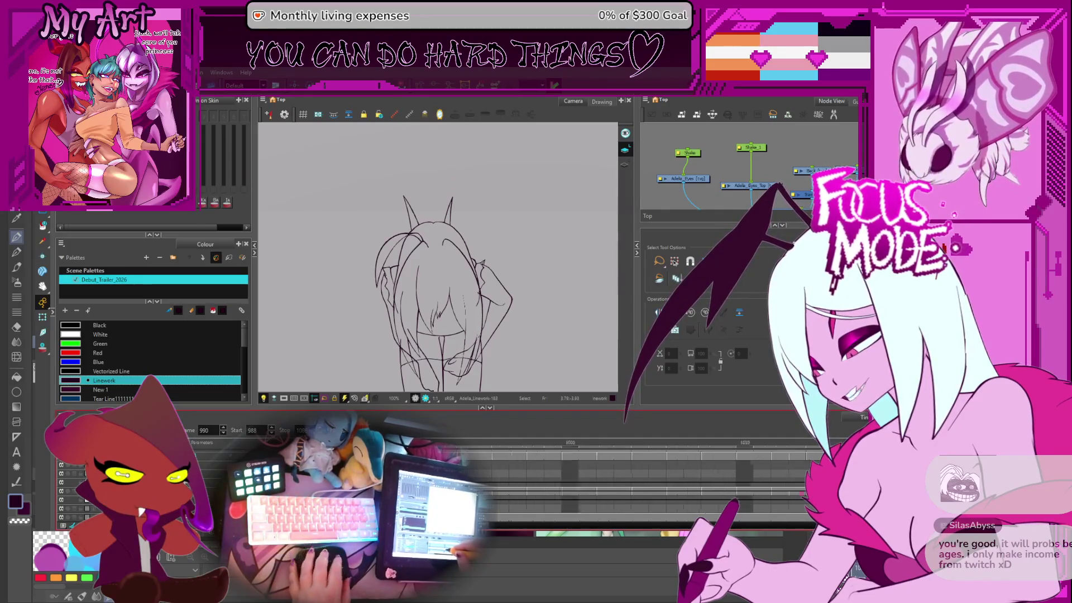
key(ctrl+z)
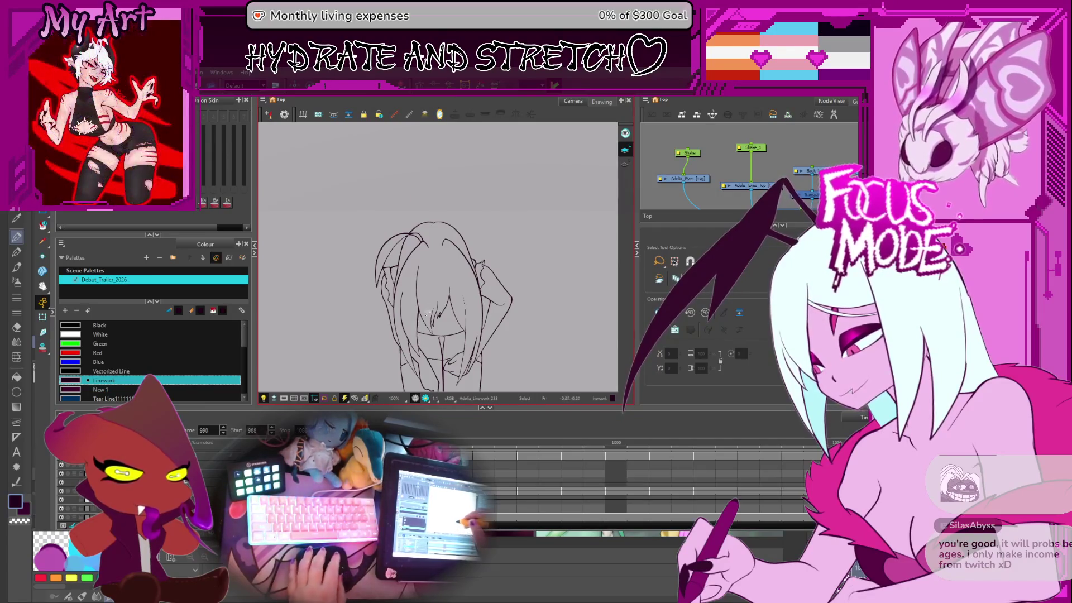
key(ctrl+shift+z)
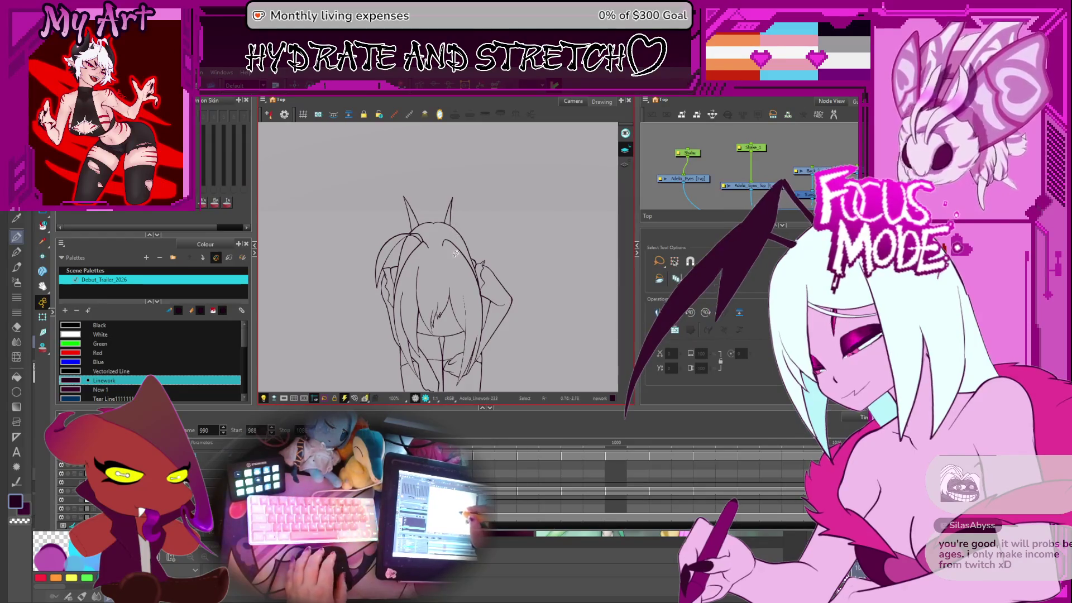
Step: Flip ahead and land on frame 992 to compare its long horns
drag(509, 267, 518, 246)
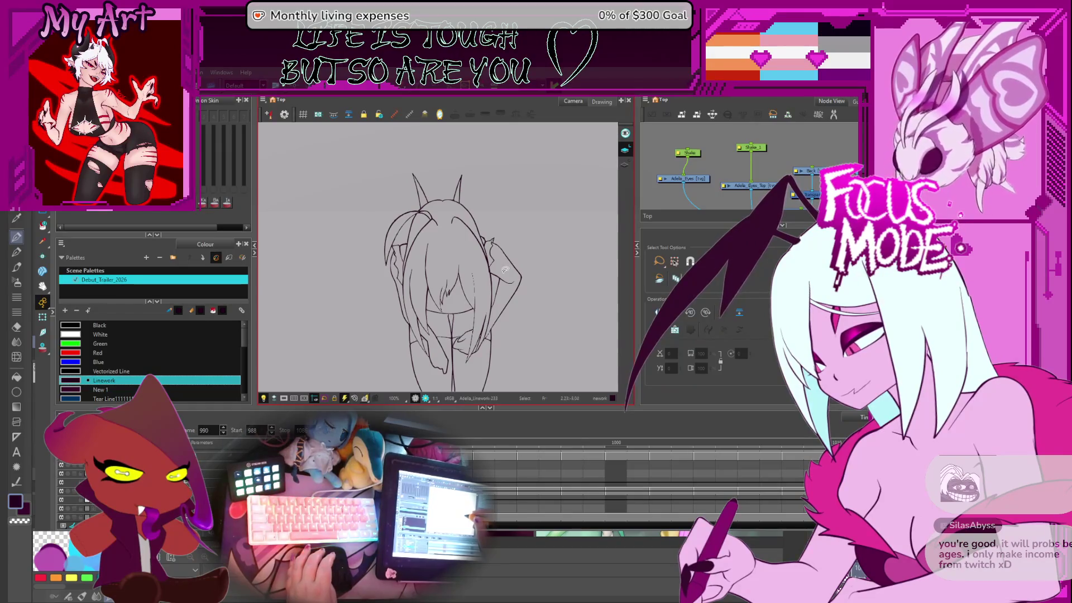
key(period)
key(comma)
key(period)
key(period)
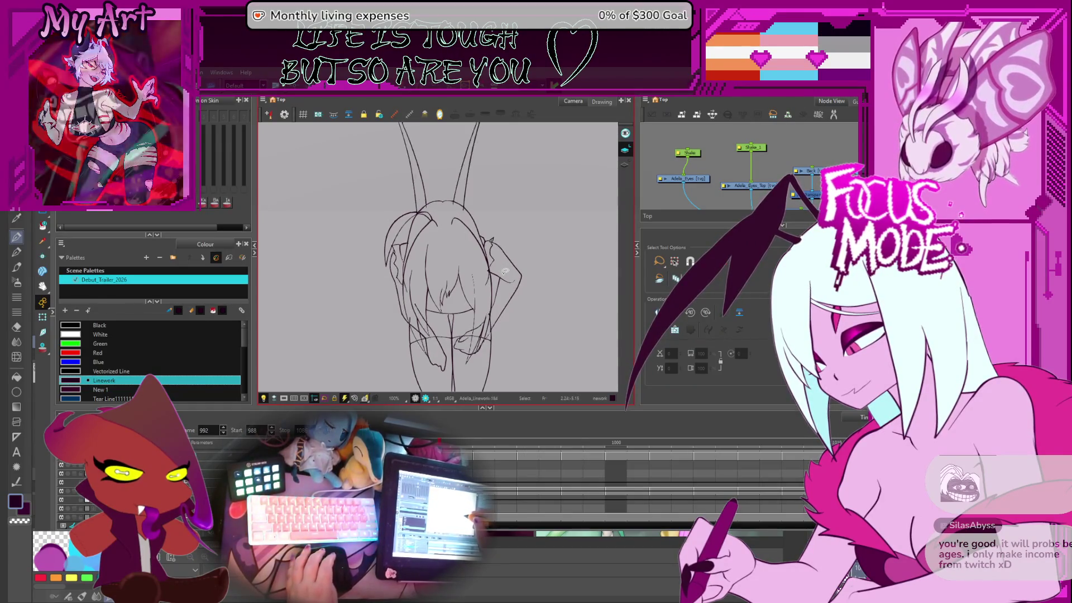
scroll(426, 262, up, 2)
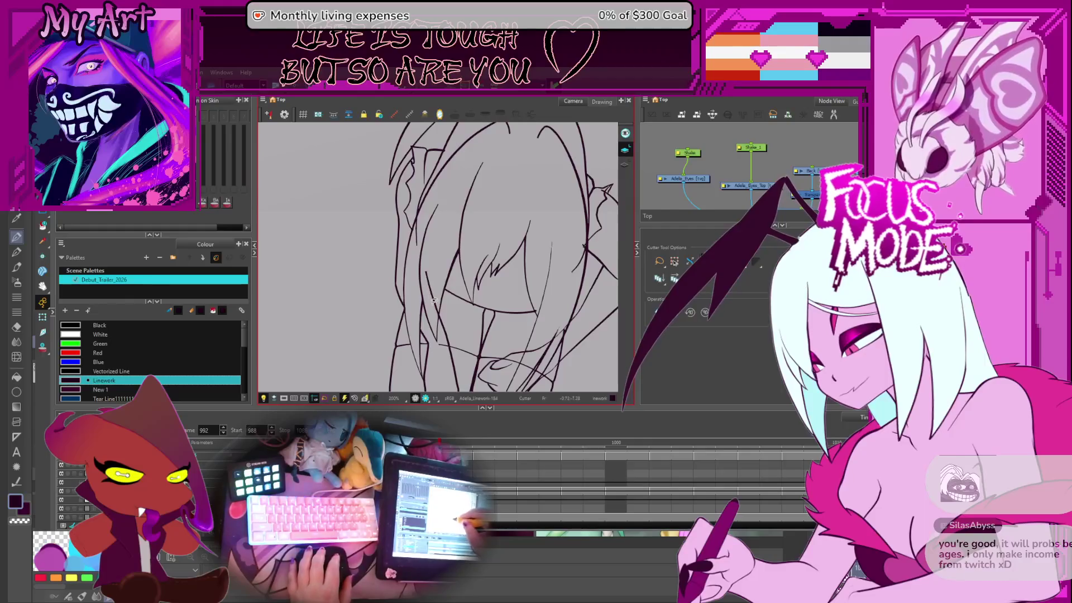
Step: On frame 992, trim two overlapping line ends near the hair and top of the head
drag(443, 266, 441, 345)
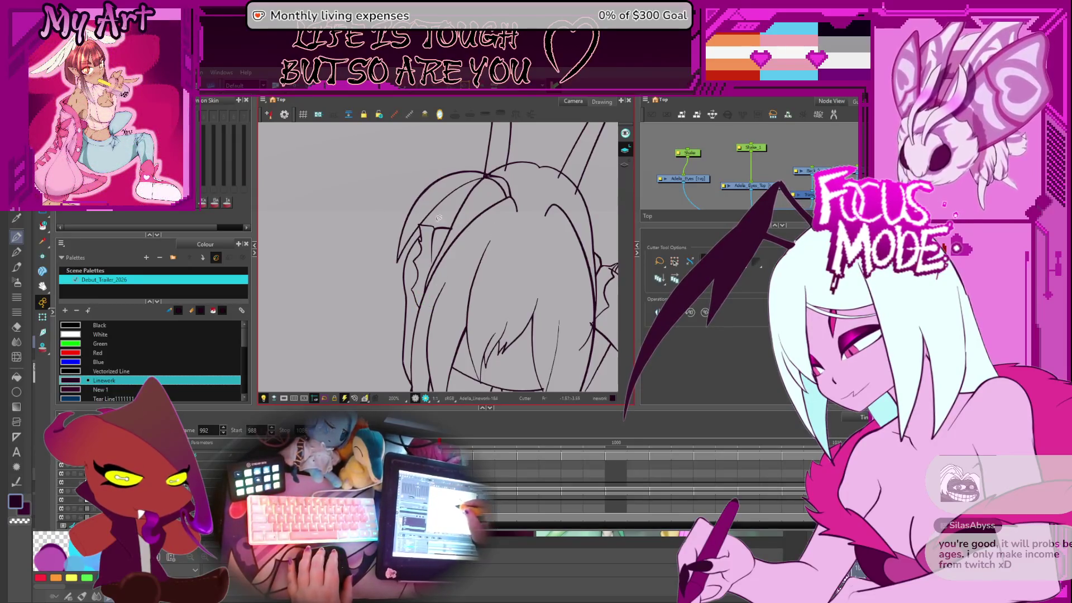
drag(436, 218, 425, 248)
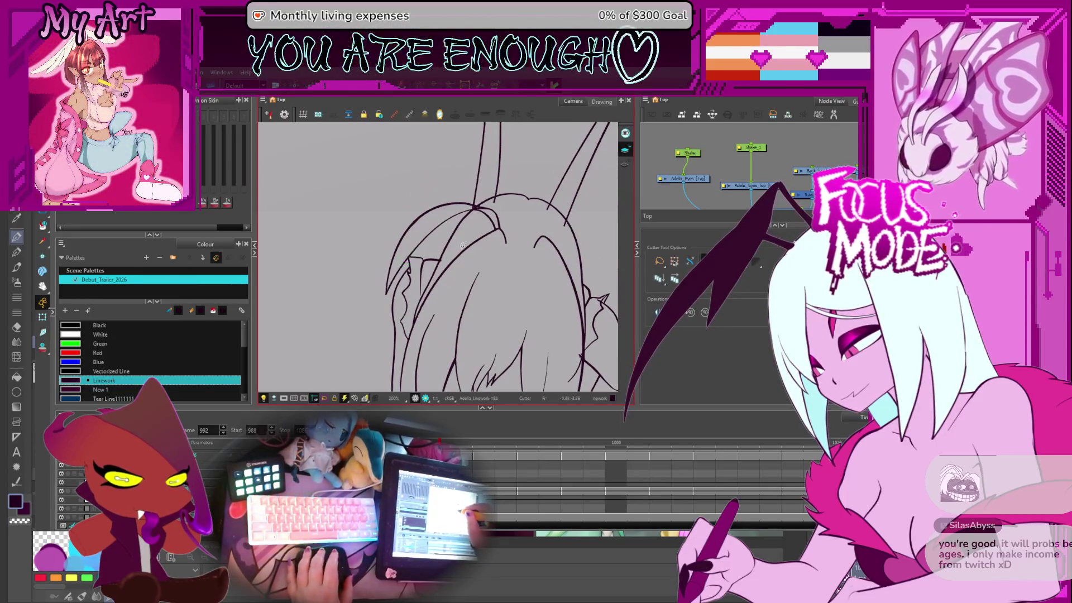
scroll(462, 246, up, 3)
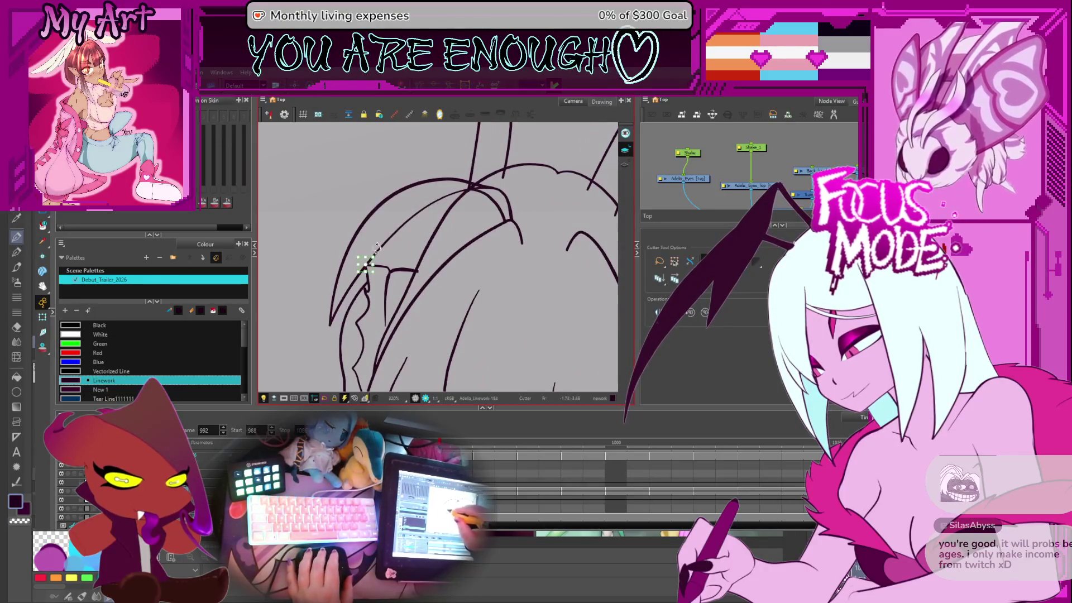
drag(465, 219, 426, 261)
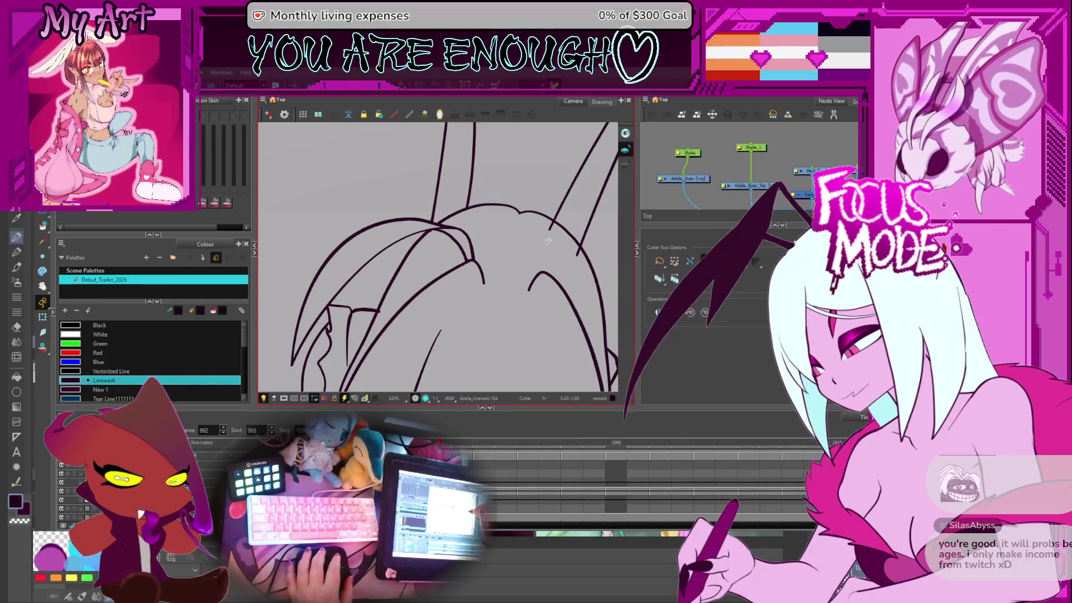
scroll(470, 240, down, 4)
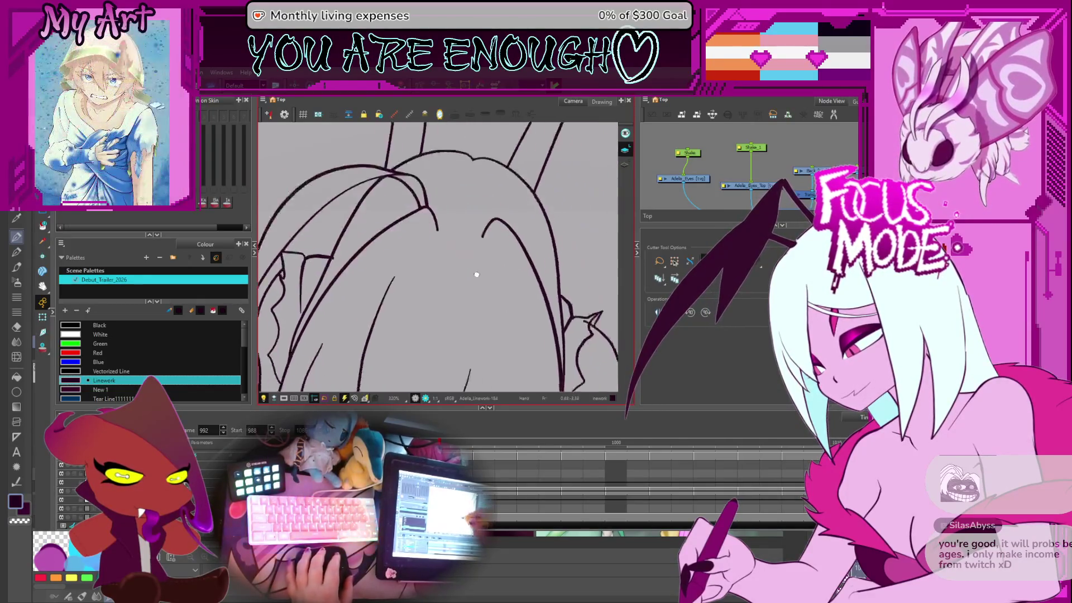
scroll(470, 240, up, 3)
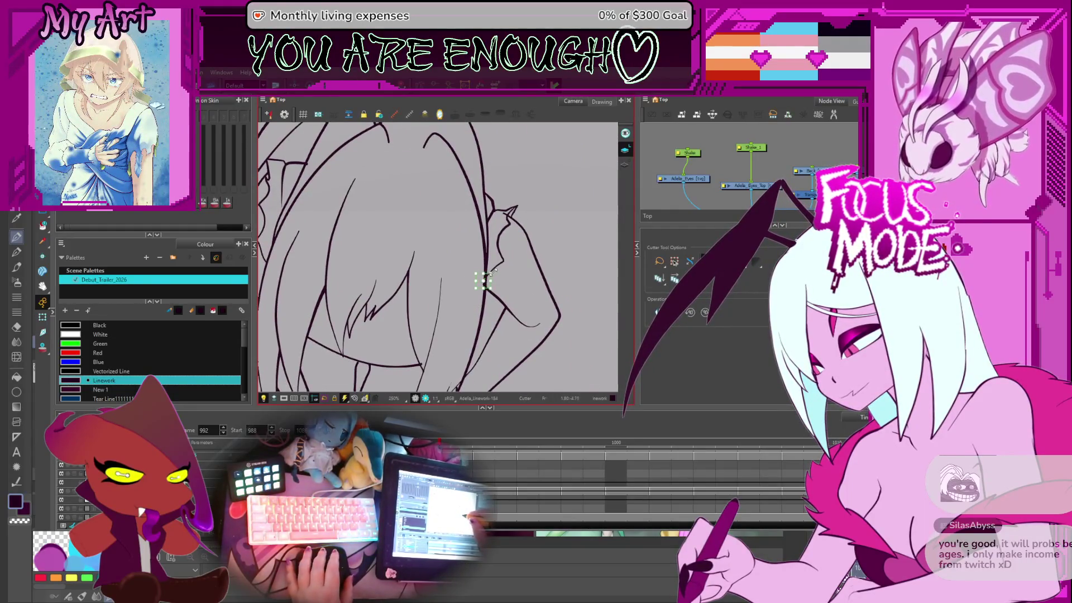
drag(506, 279, 519, 252)
mouse_move(313, 168)
mouse_down()
mouse_move(502, 312)
mouse_move(509, 211)
mouse_up()
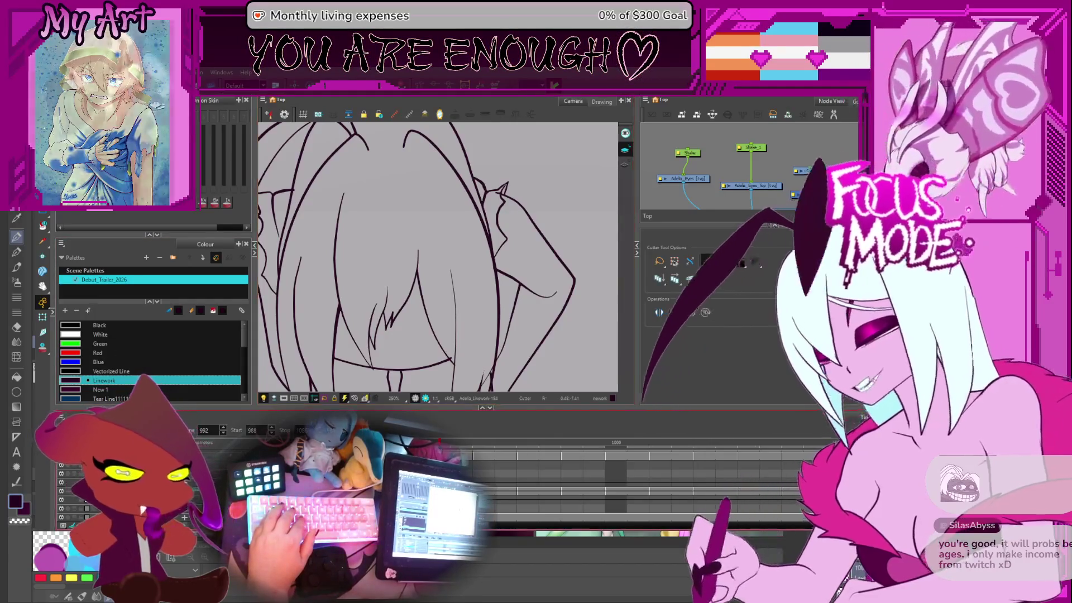
click(726, 346)
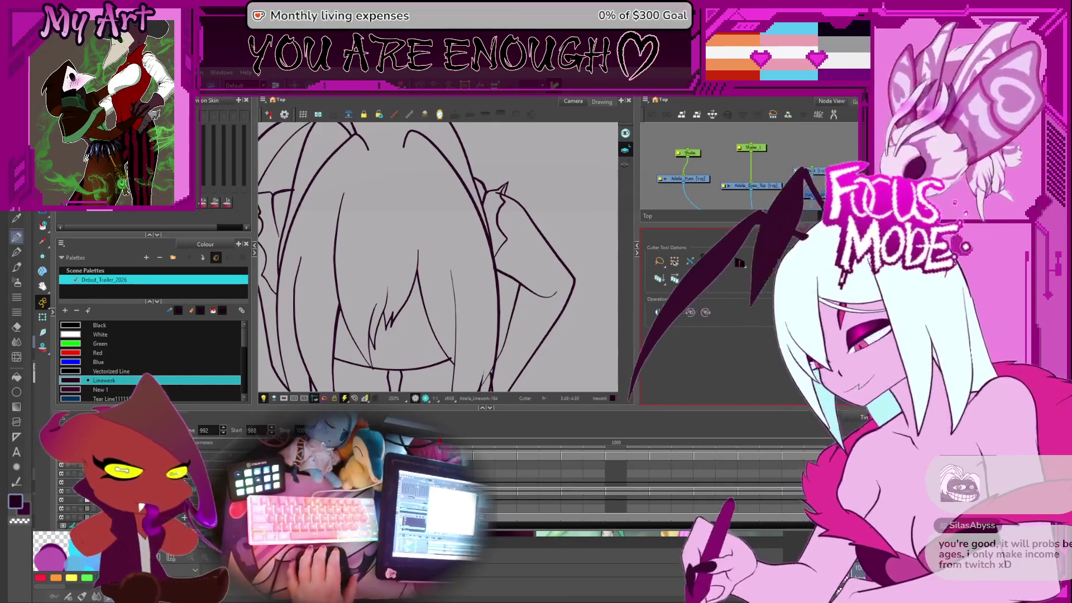
Step: Cut away an overlapping line piece on the lower body
mouse_move(439, 208)
mouse_down()
mouse_move(459, 318)
mouse_move(442, 263)
mouse_move(455, 291)
mouse_move(471, 224)
mouse_up()
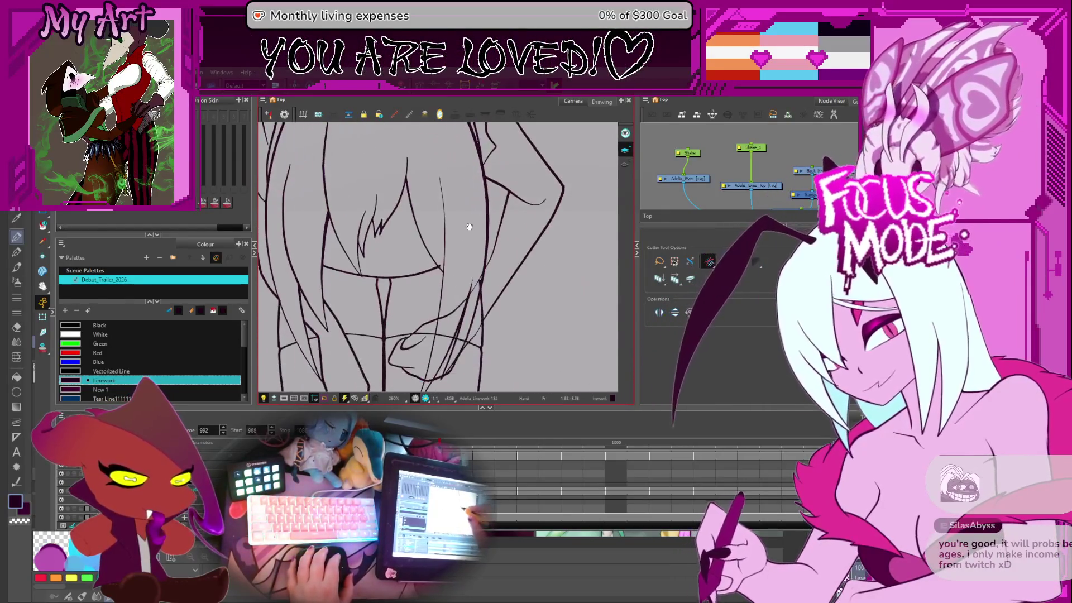
scroll(448, 305, up, 3)
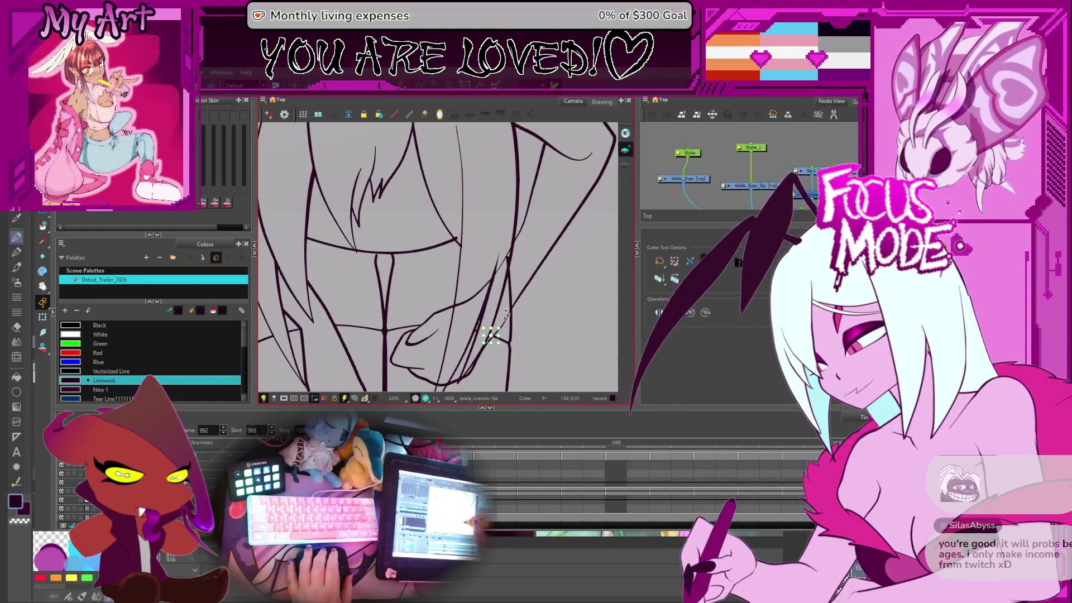
drag(514, 250, 512, 253)
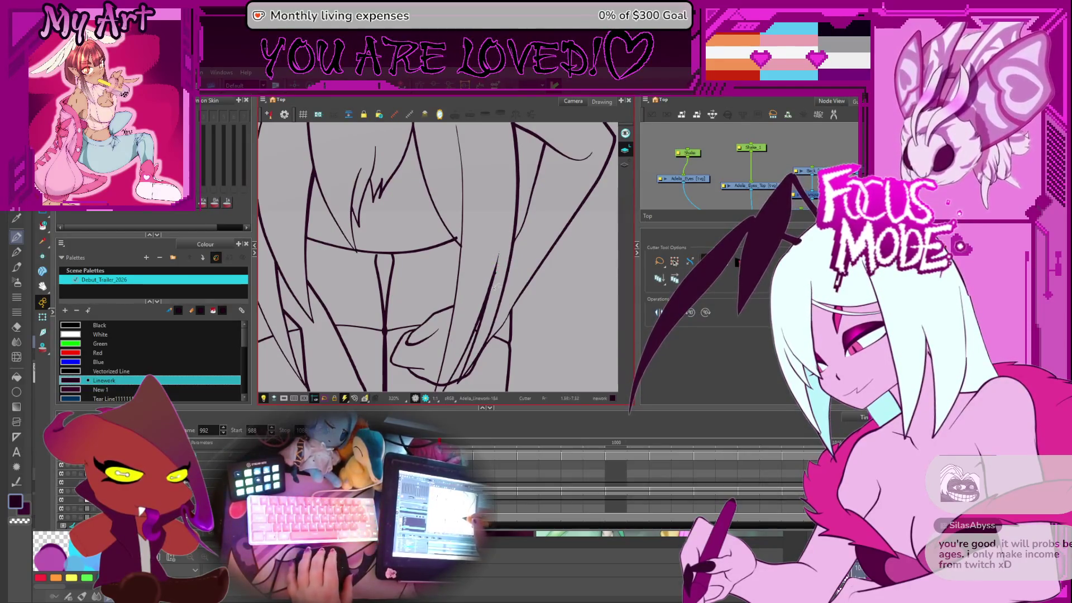
scroll(498, 286, down, 3)
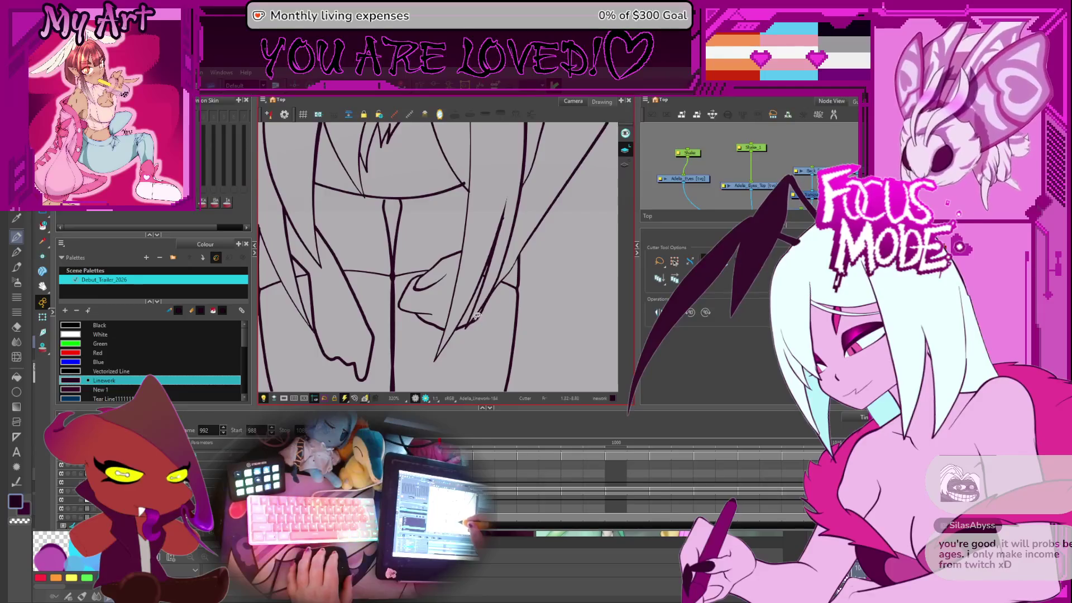
Step: On frame 996, cut off a small overhanging line piece and rotate the view for line work
key(period)
key(period)
key(period)
scroll(433, 173, down, 2)
drag(433, 173, 430, 177)
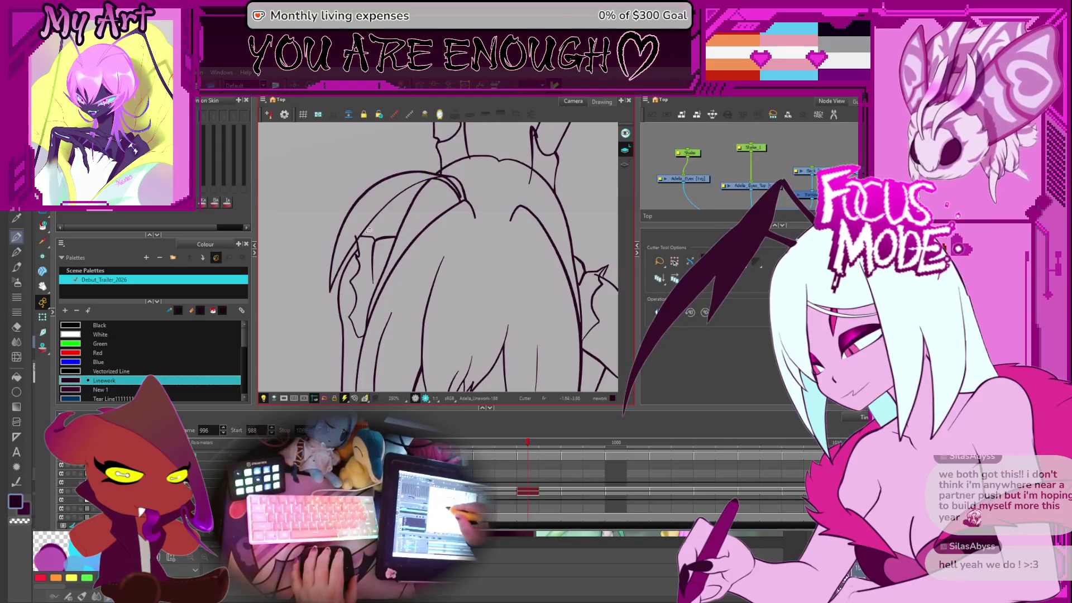
mouse_move(523, 255)
mouse_down()
mouse_move(527, 223)
mouse_move(513, 189)
mouse_up()
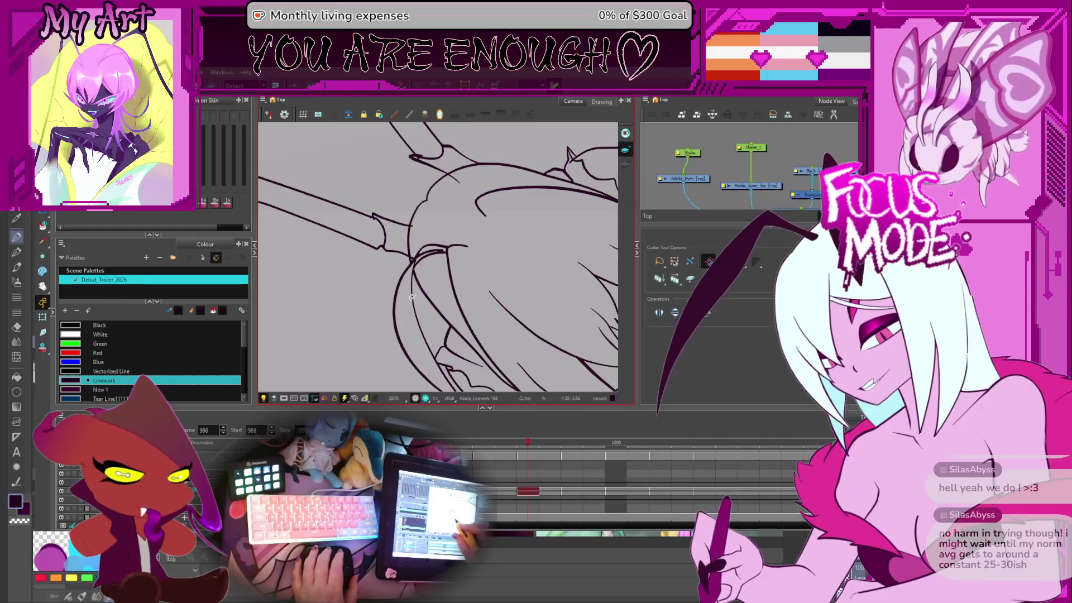
drag(435, 210, 505, 235)
scroll(491, 246, up, 2)
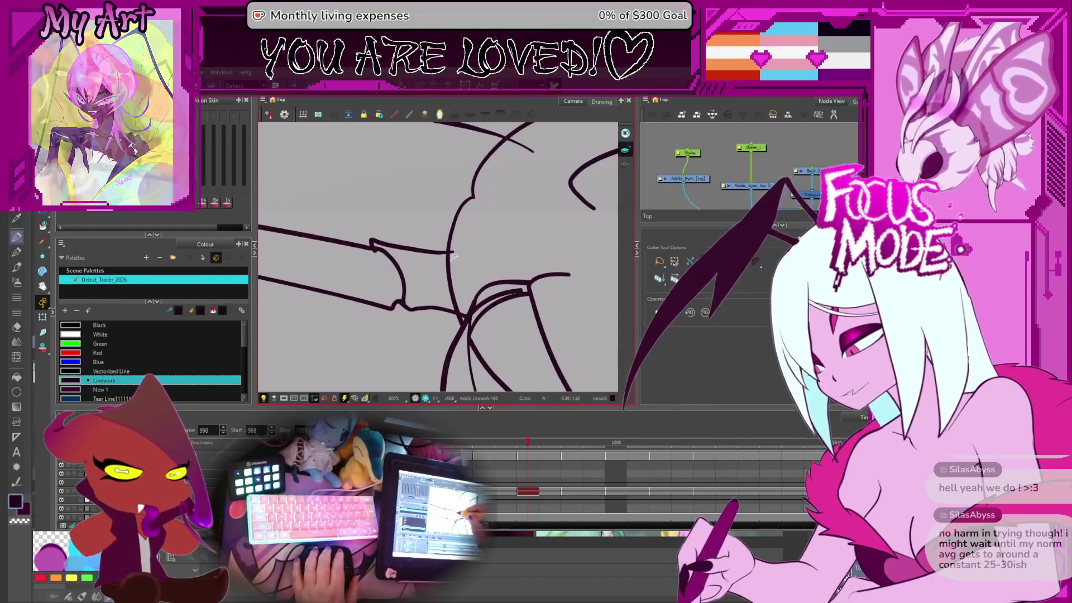
mouse_move(530, 253)
mouse_down()
mouse_move(491, 223)
mouse_move(425, 273)
mouse_move(454, 284)
mouse_up()
Step: Delete the stray curve piece, then compare drawings 992 to 999 and settle on frame 998
key(Delete)
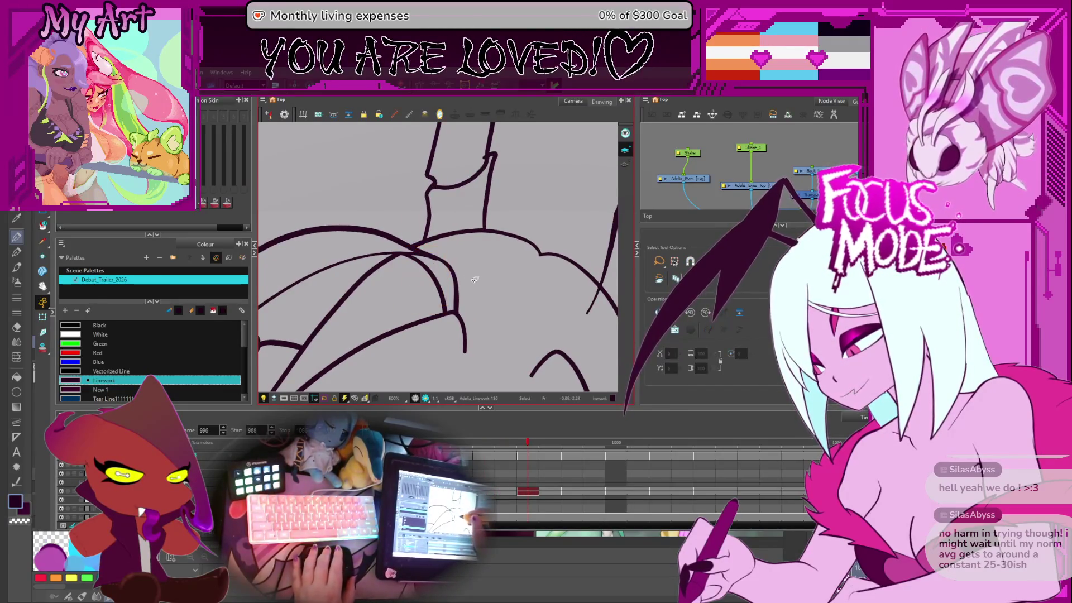
key(comma)
key(comma)
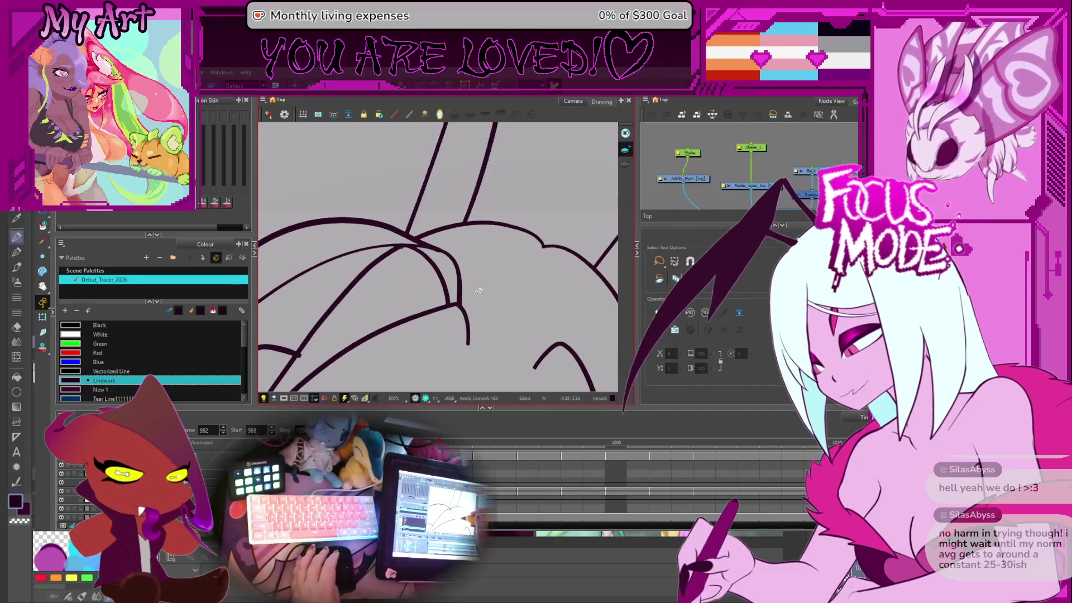
key(period)
key(comma)
scroll(479, 289, down, 5)
key(comma)
key(comma)
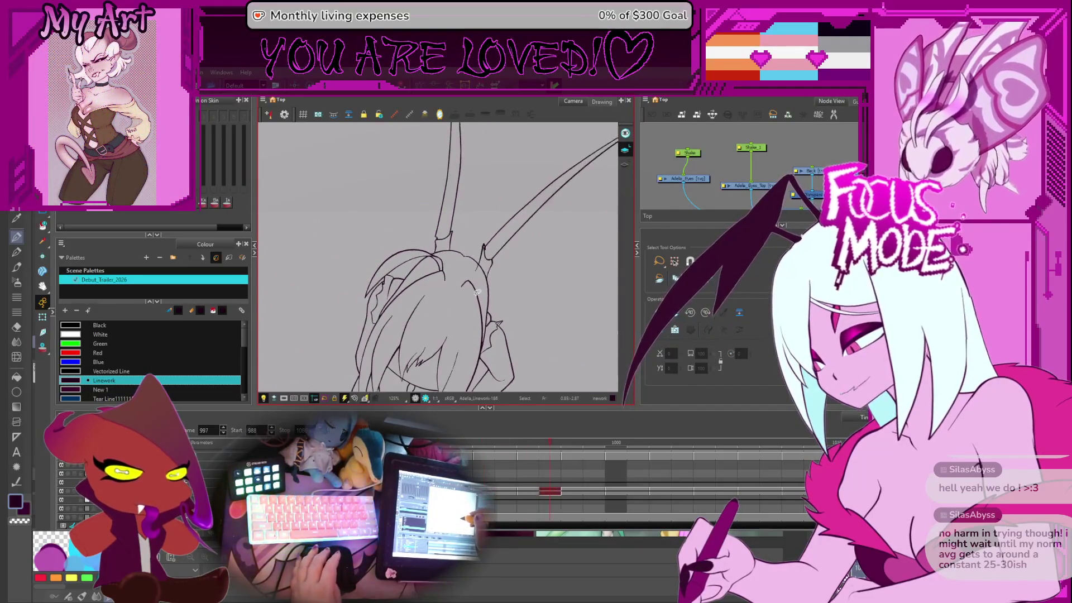
key(period)
key(comma)
key(period)
key(period)
key(period)
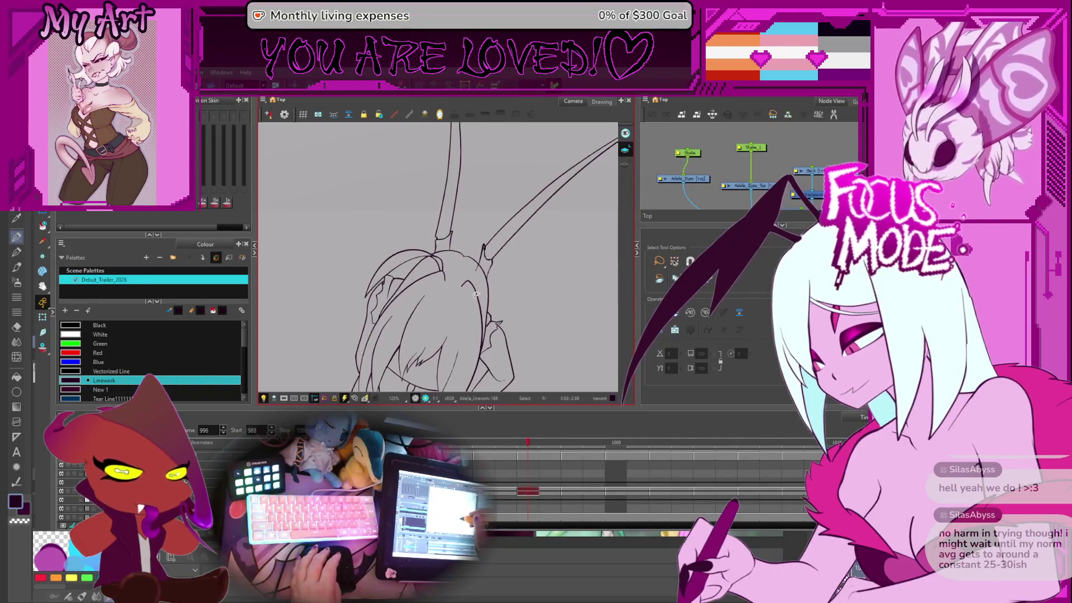
key(period)
key(period)
key(period)
key(comma)
Step: With the Contour Editor, select and reshape the strokes where the horn meets the head
key(alt+q)
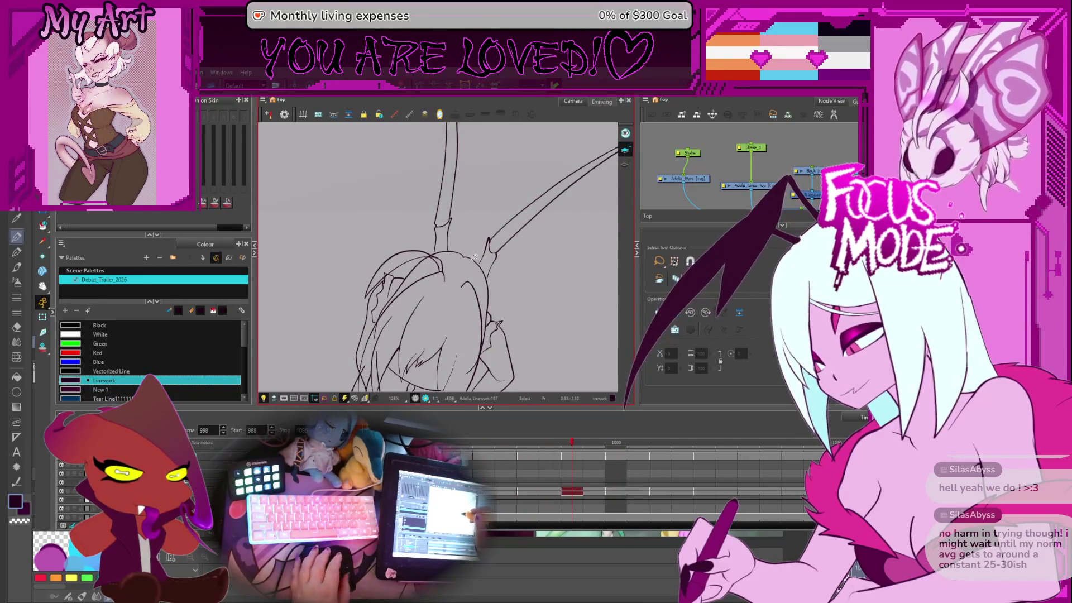
scroll(437, 231, up, 5)
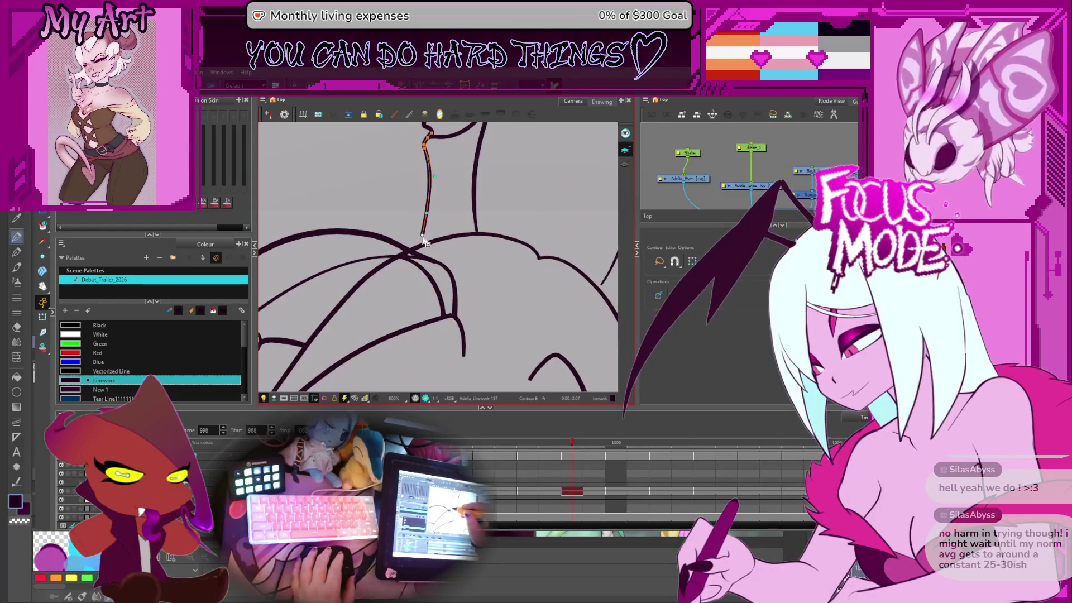
drag(437, 243, 289, 201)
click(484, 299)
click(484, 301)
click(483, 310)
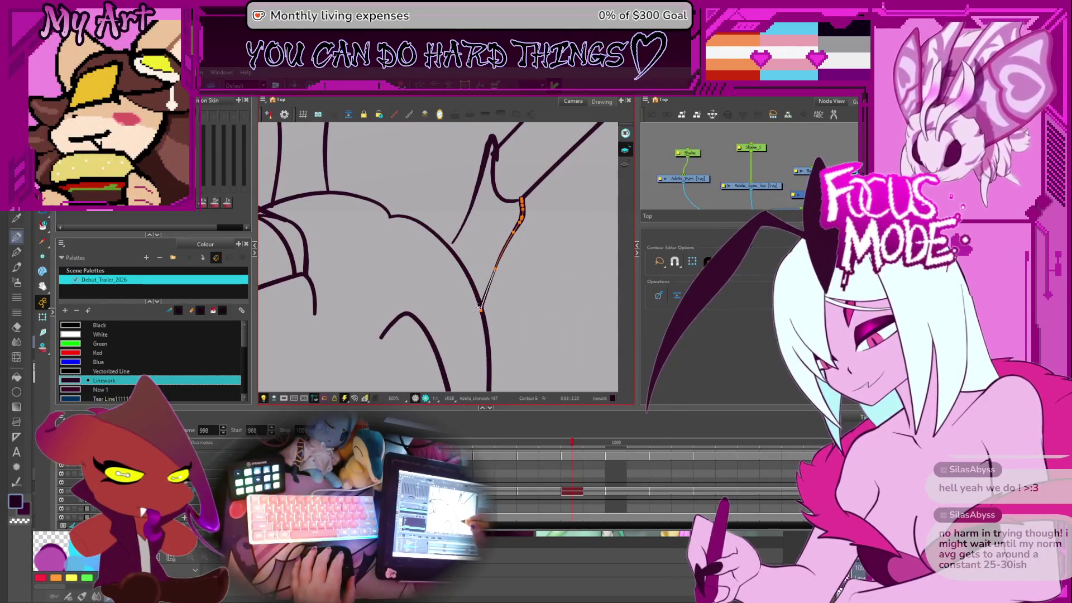
click(484, 303)
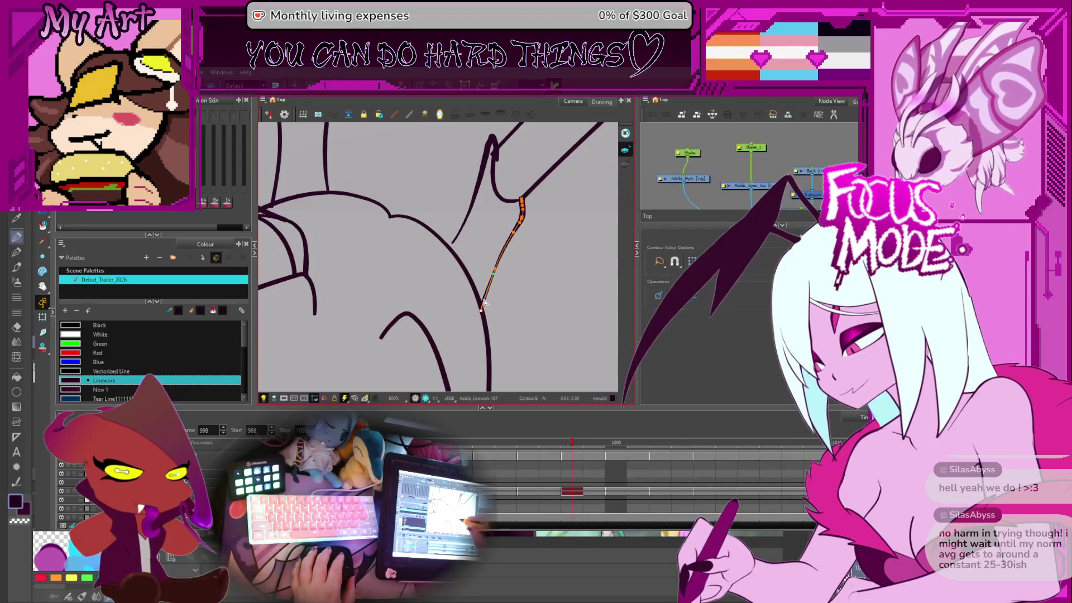
click(454, 244)
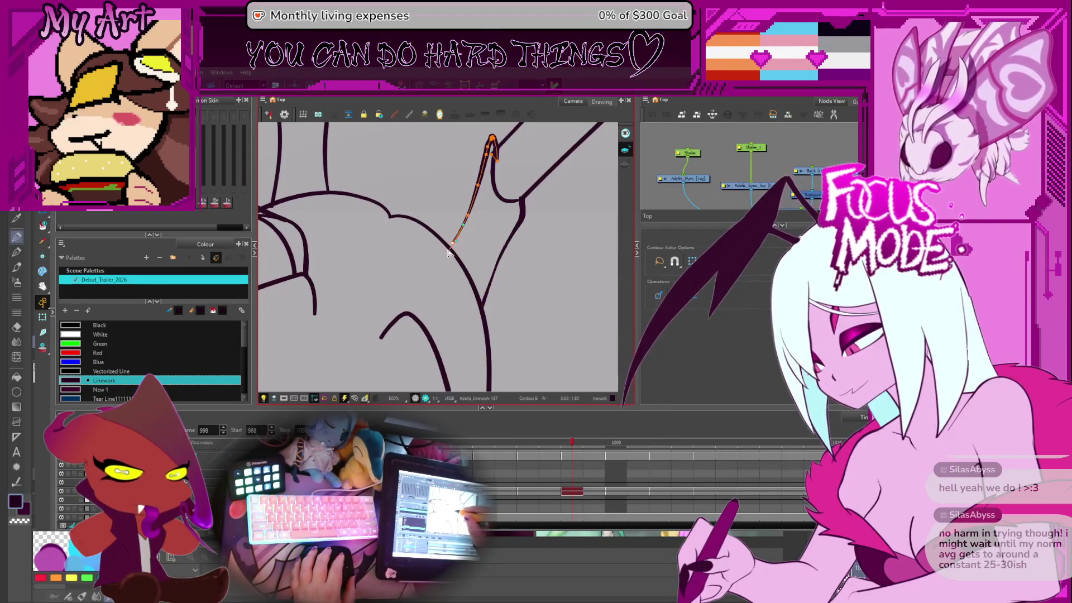
click(464, 233)
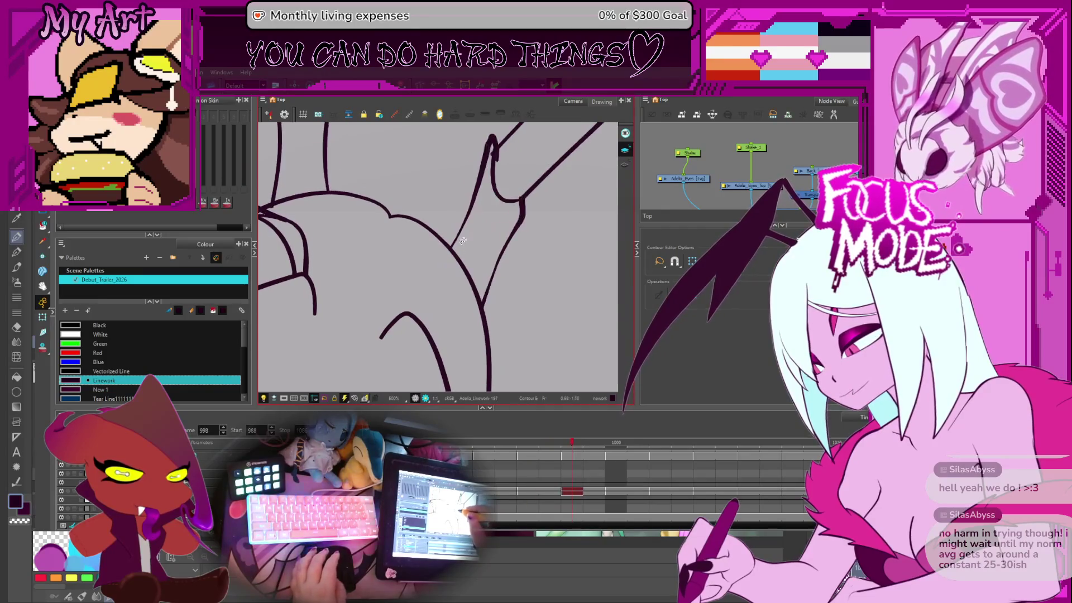
scroll(483, 174, down, 4)
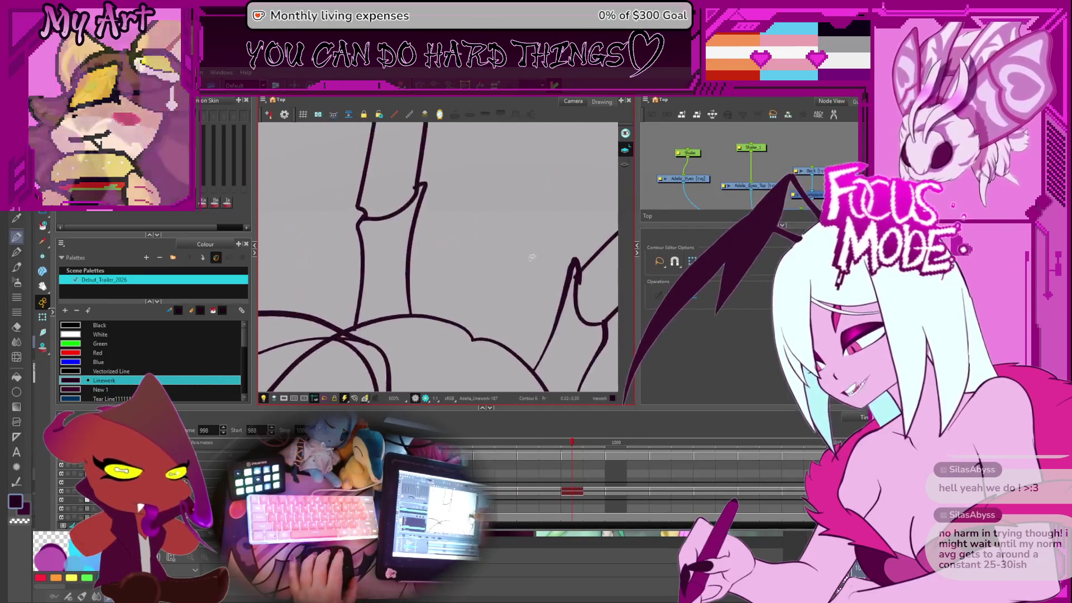
Step: Cut the crossing strokes at their junction and pan across the close-up
scroll(520, 241, down, 2)
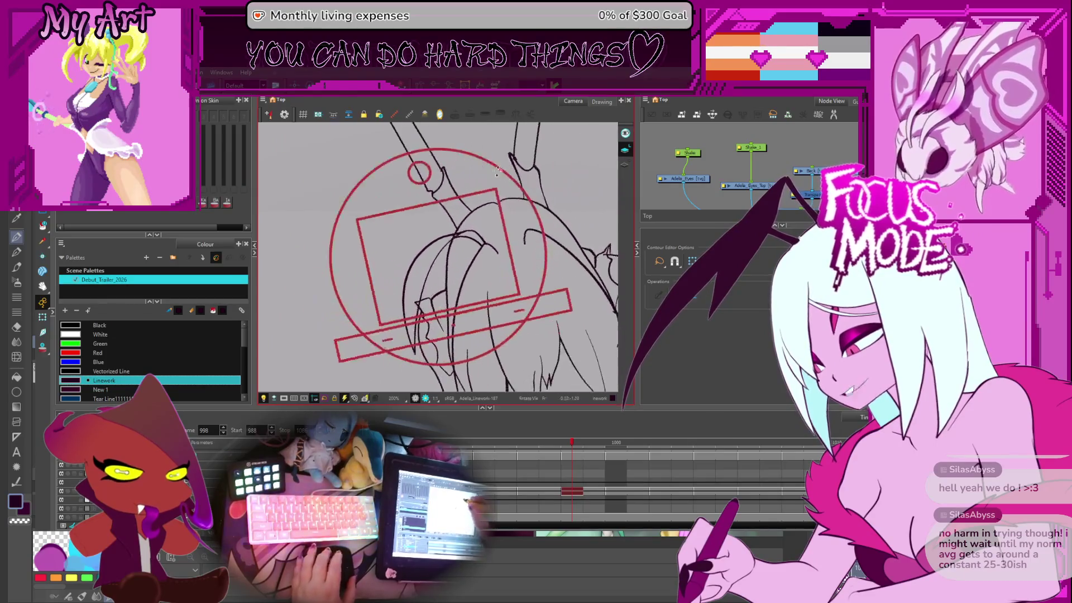
scroll(439, 327, up, 10)
click(438, 254)
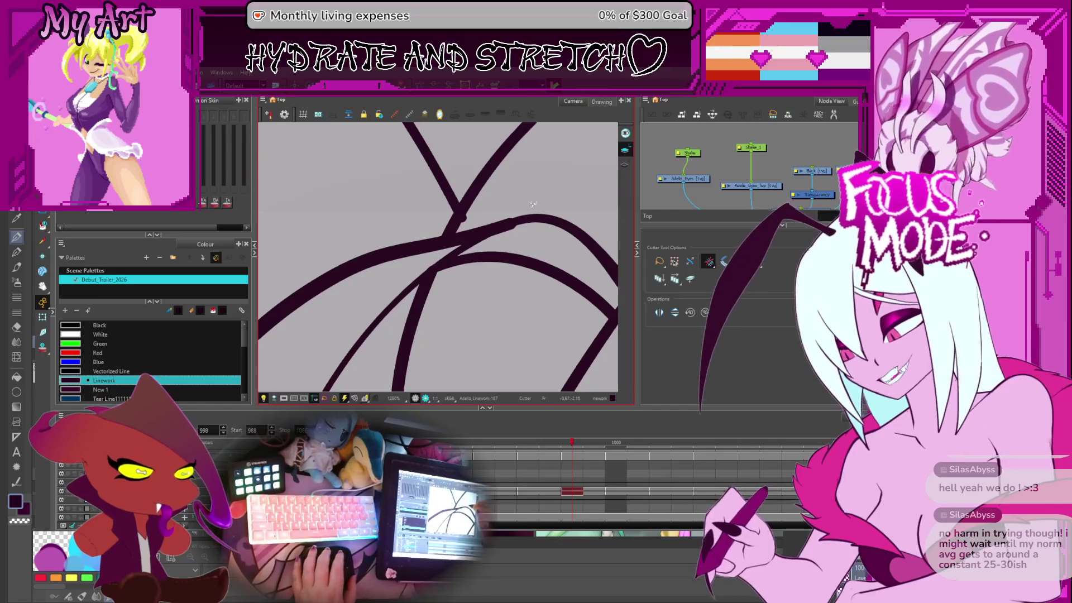
drag(533, 202, 496, 256)
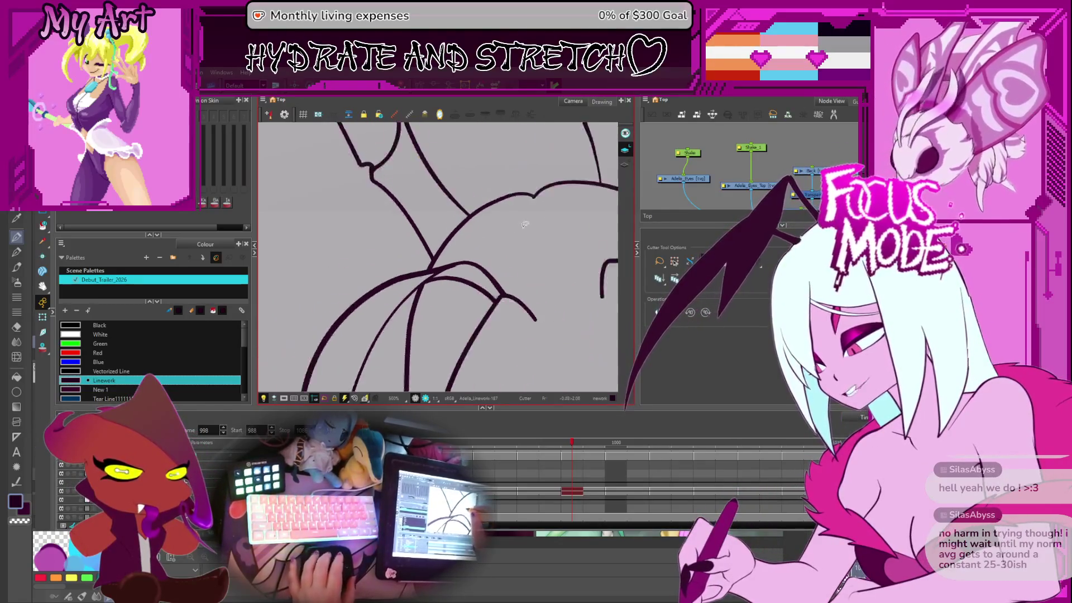
scroll(496, 243, down, 2)
scroll(501, 242, down, 2)
scroll(463, 286, down, 2)
scroll(489, 165, up, 3)
scroll(488, 165, down, 1)
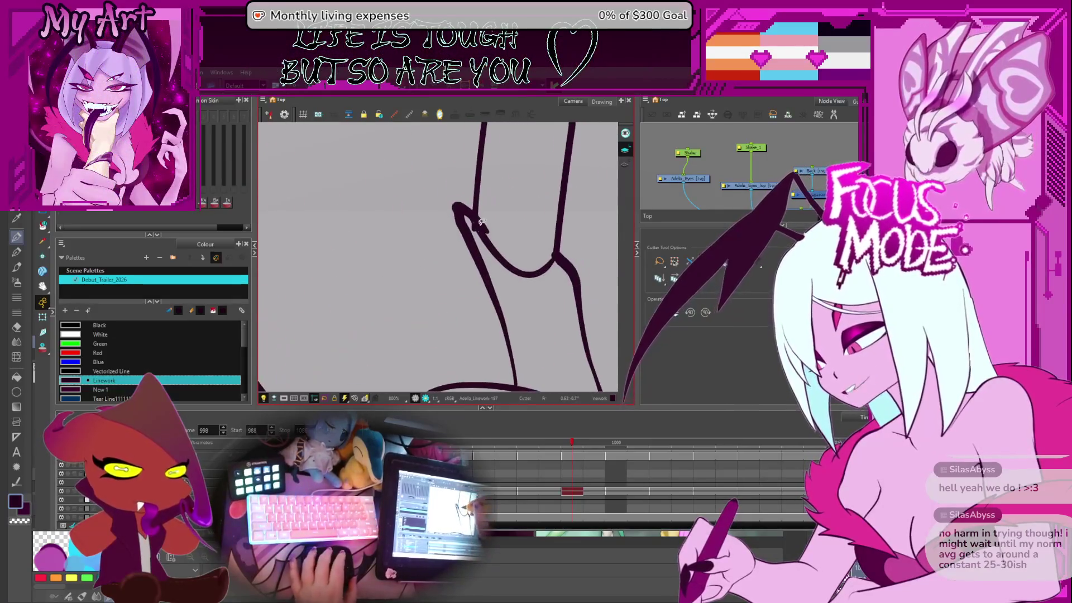
scroll(485, 285, down, 1)
Step: On frame 1001, delete the short line piece left at the crossing
key(comma)
key(comma)
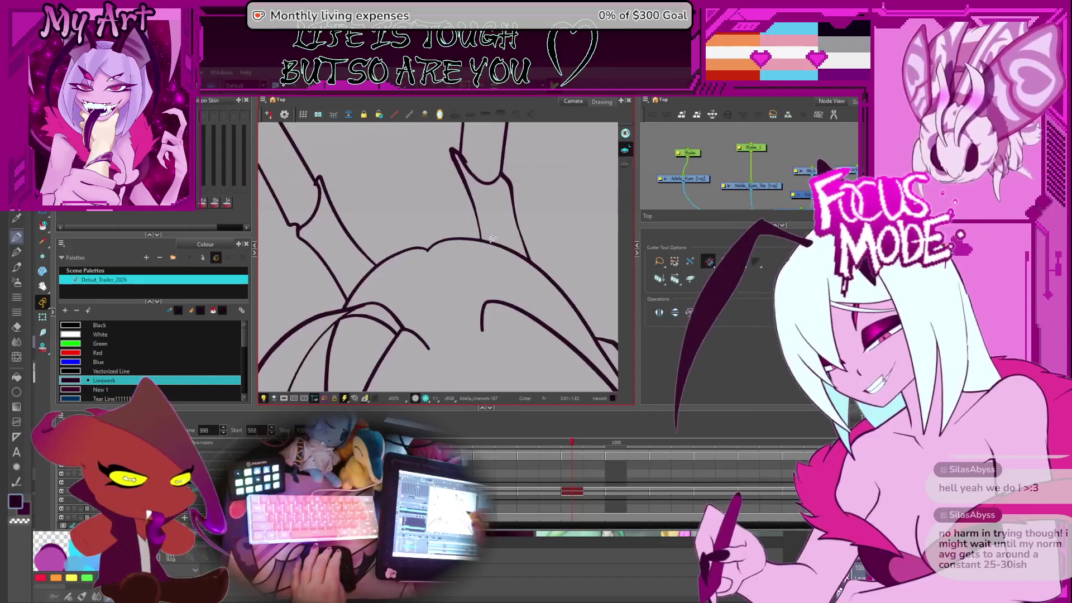
key(period)
key(period)
key(period)
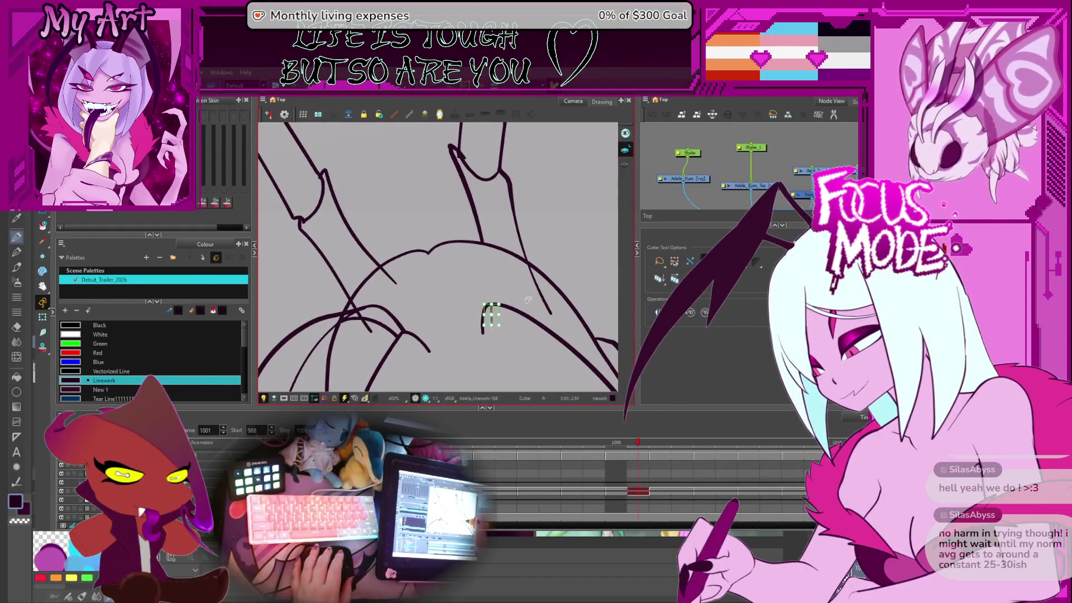
click(367, 326)
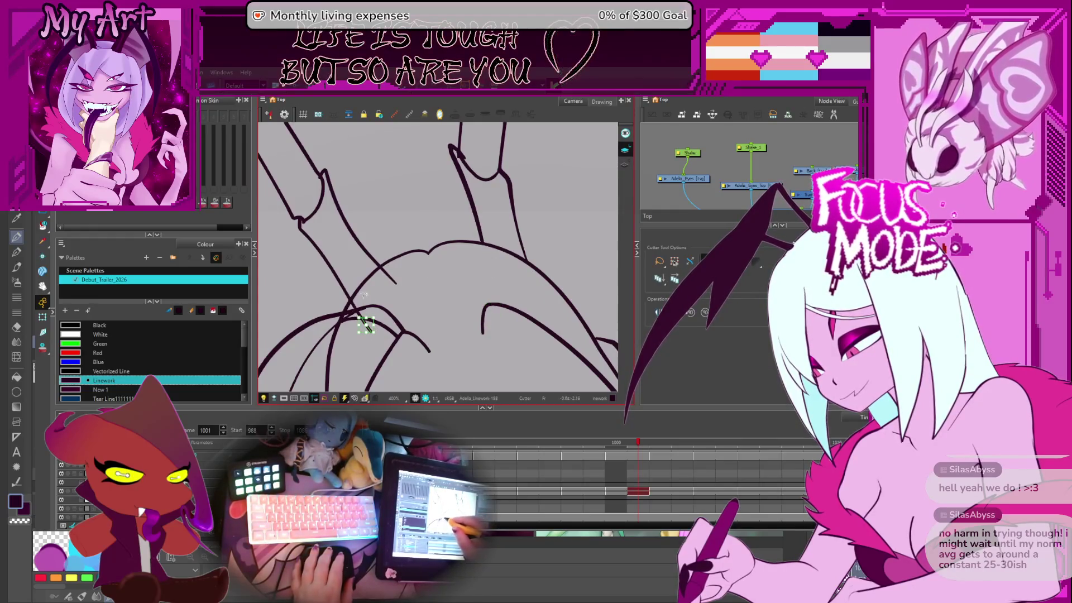
key(Delete)
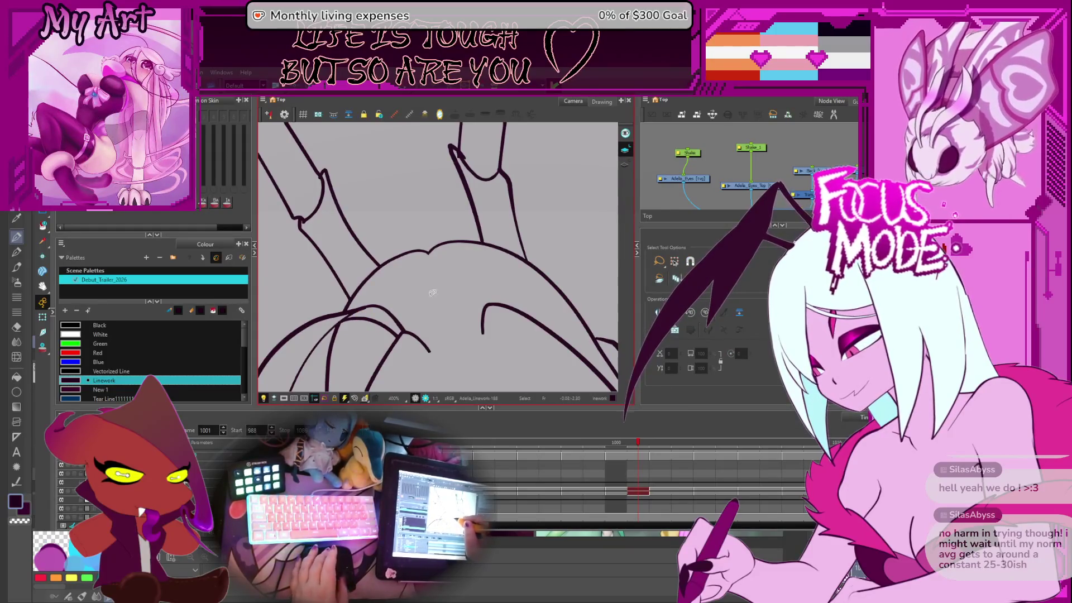
Step: Flip through frames 998 to 1005 to compare drawings, ending on frame 1005
key(.)
key(alt+t)
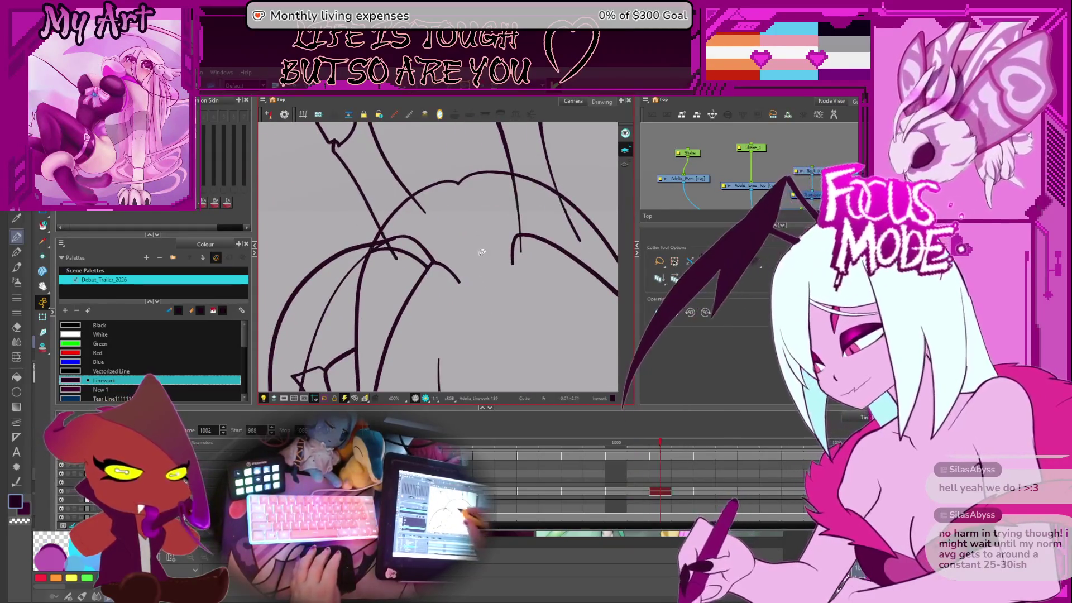
key(comma)
key(period)
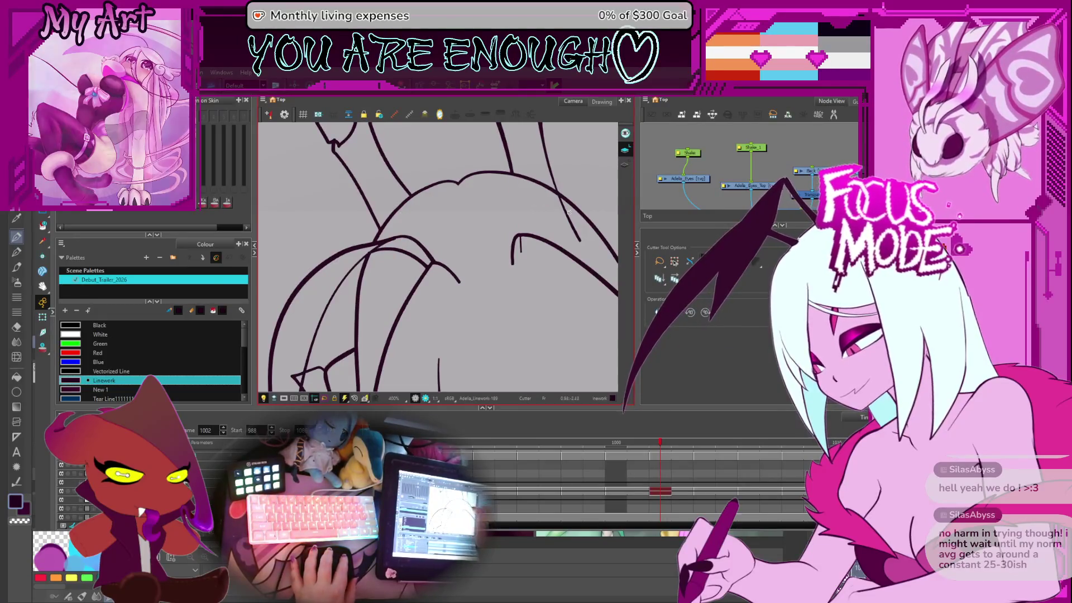
mouse_move(454, 288)
mouse_down()
mouse_move(470, 273)
mouse_move(461, 257)
mouse_move(420, 255)
mouse_up()
scroll(471, 273, down, 1)
key(period)
key(comma)
key(period)
key(comma)
key(comma)
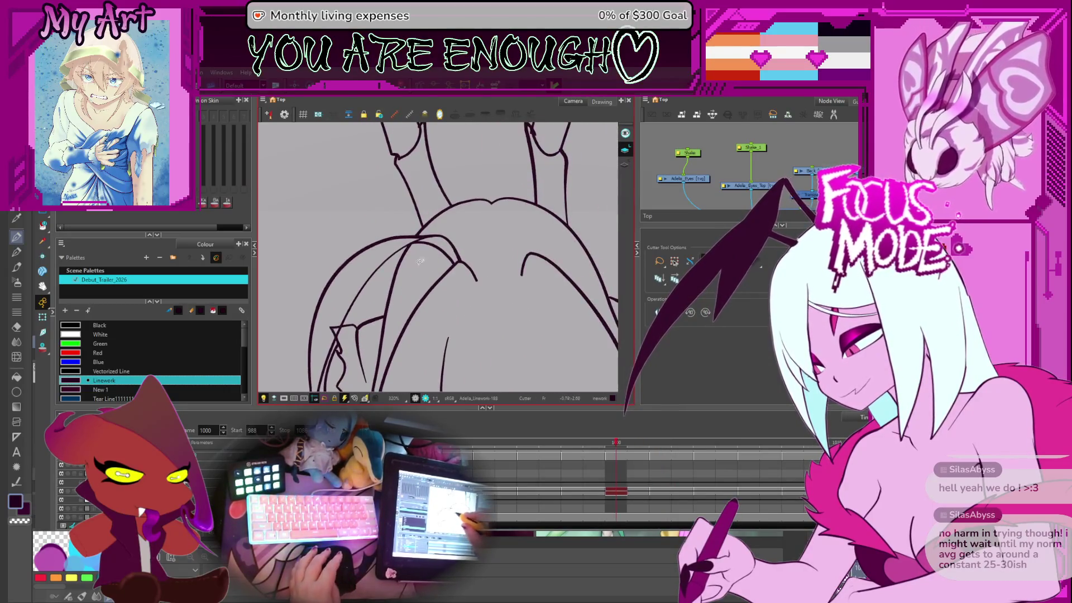
key(comma)
key(comma)
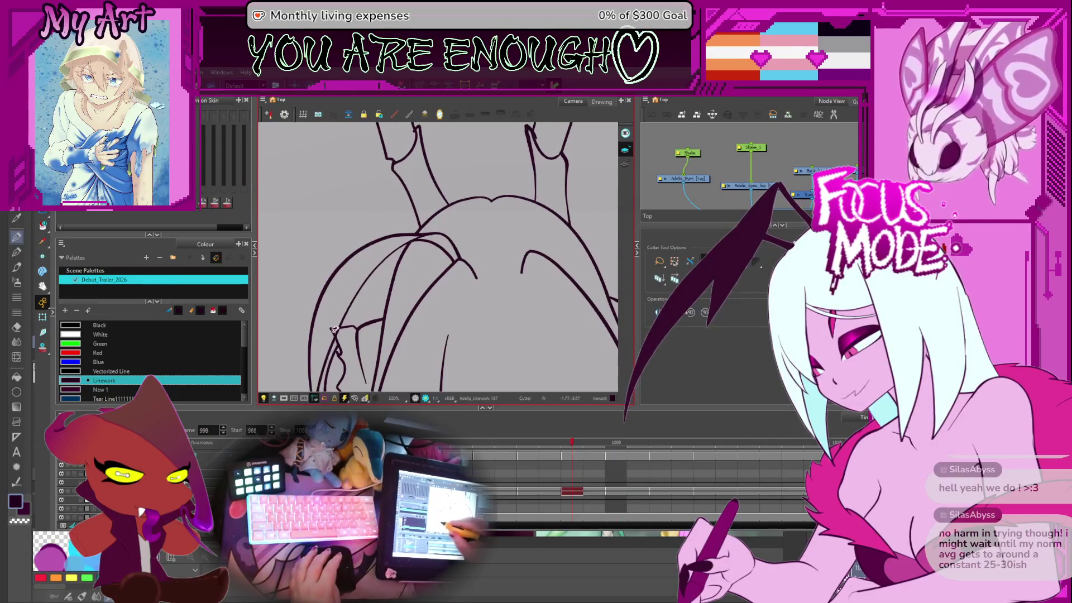
key(period)
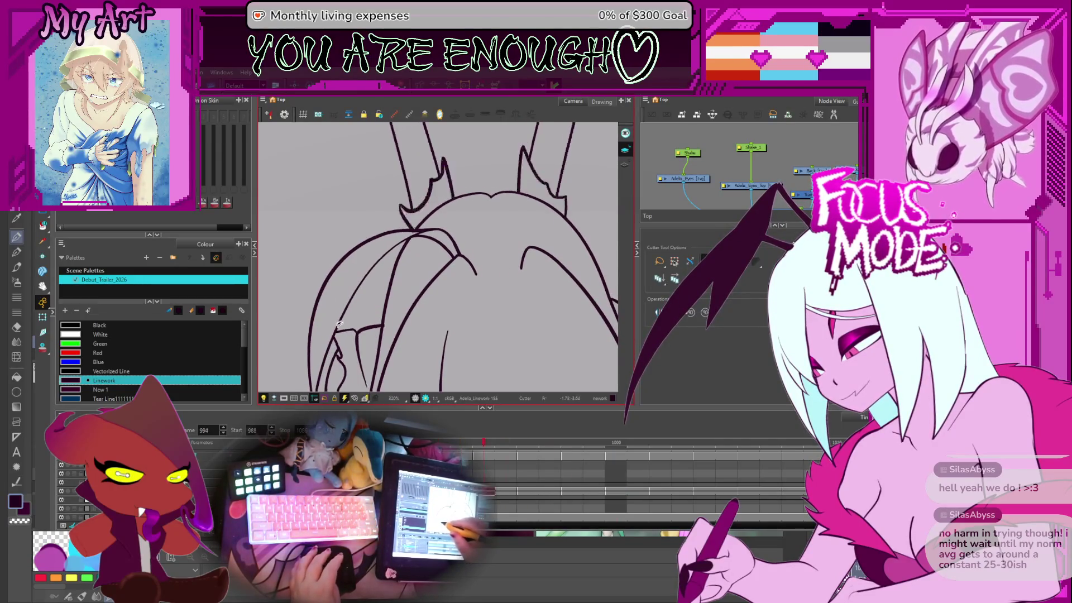
key(period)
key(period)
key(period)
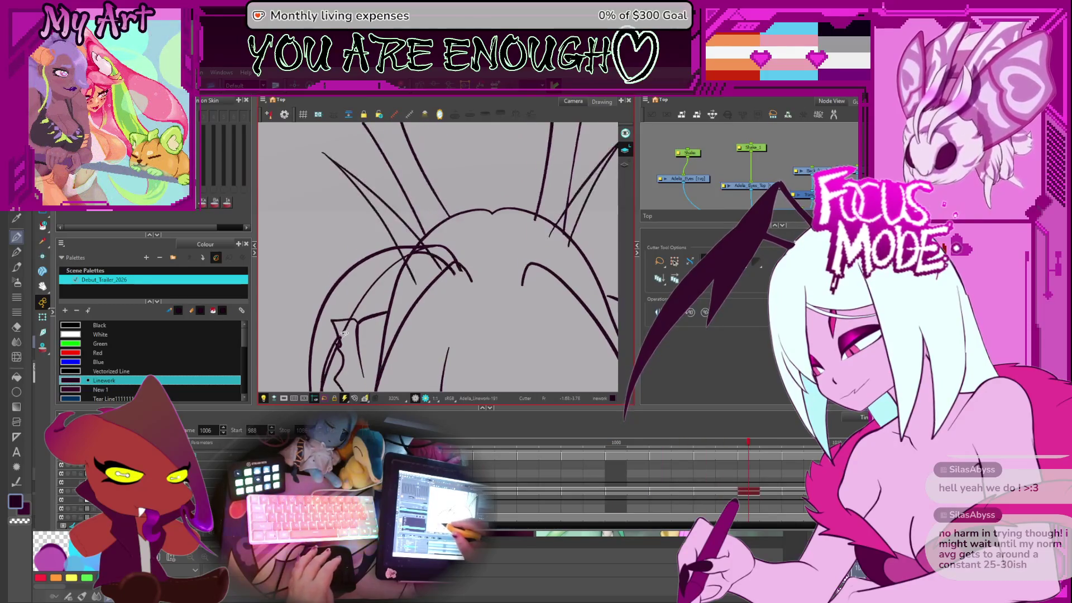
Step: Cut away the overlapping stroke pieces at the horn base on frame 1005
mouse_move(344, 297)
mouse_down()
mouse_move(363, 313)
mouse_move(411, 300)
mouse_up()
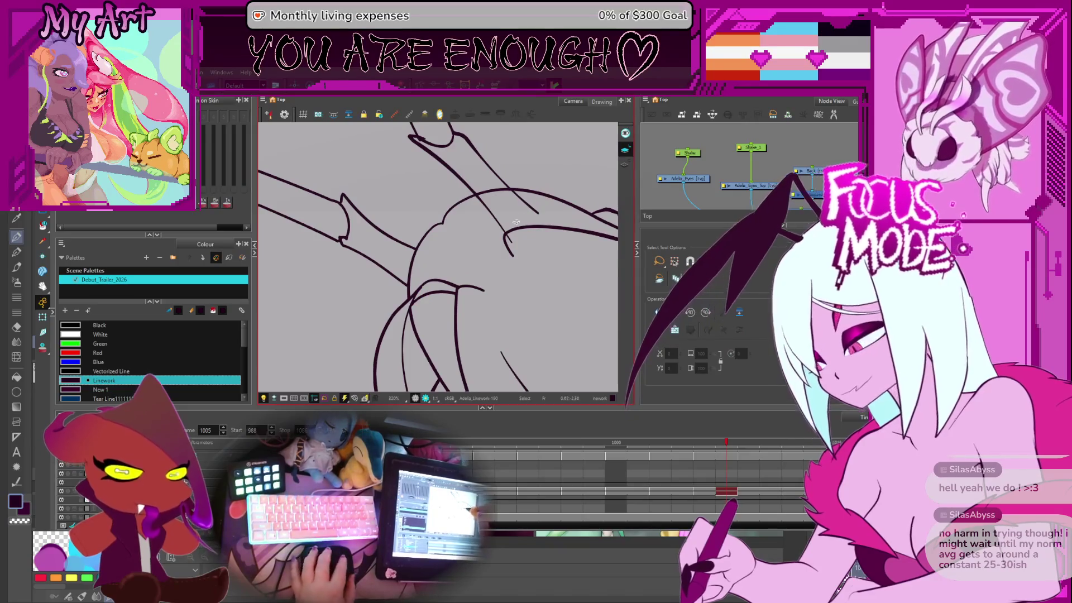
key(alt+t)
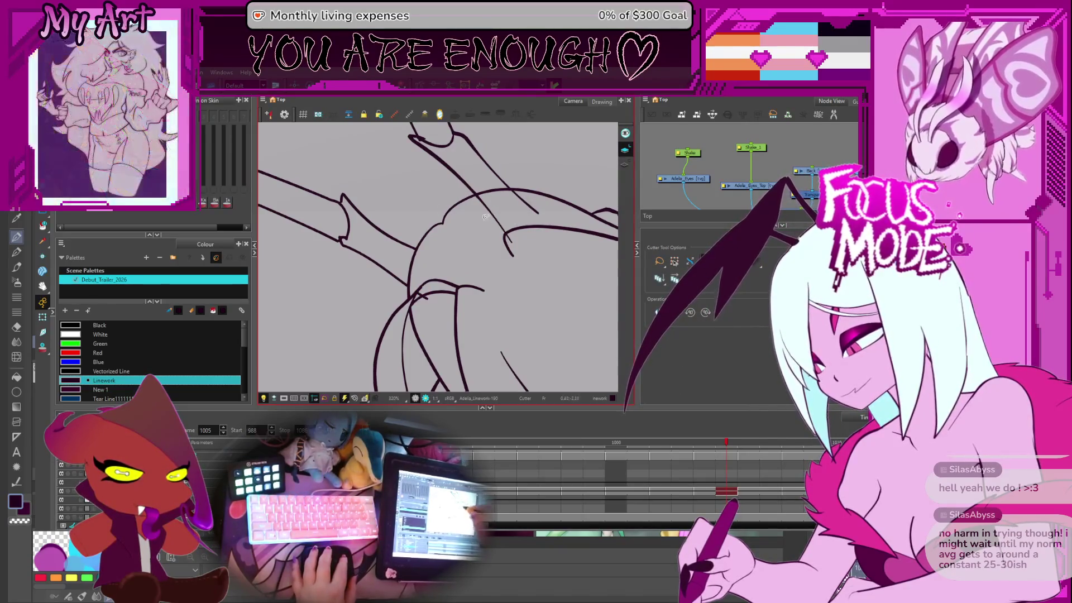
mouse_move(536, 199)
mouse_down()
mouse_move(517, 235)
mouse_move(468, 272)
mouse_move(406, 284)
mouse_up()
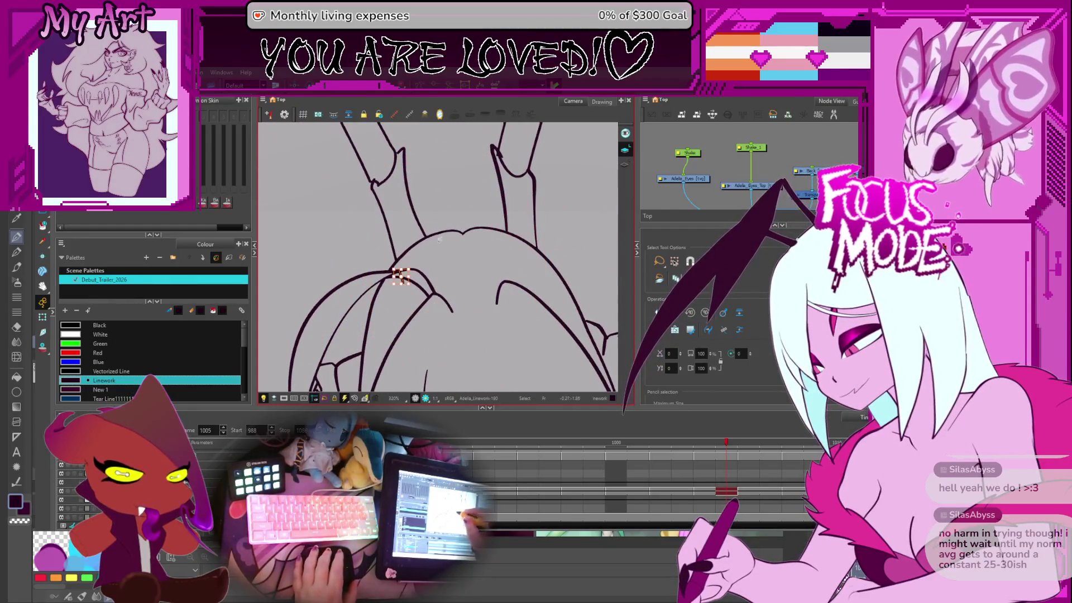
key(shift+m)
drag(446, 246, 487, 217)
scroll(487, 217, up, 2)
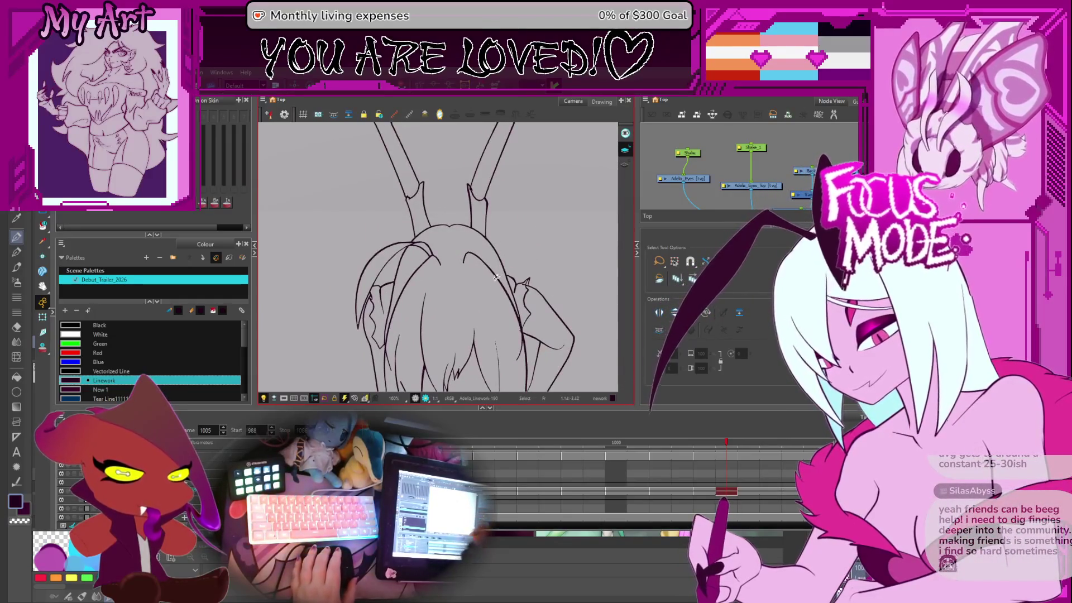
mouse_move(534, 268)
mouse_down()
mouse_move(438, 271)
mouse_move(523, 269)
mouse_move(506, 256)
mouse_up()
Step: Compare frame 1005 against frame 1003 and inspect the horn lines up close
key(comma)
key(comma)
key(period)
key(period)
scroll(505, 256, up, 5)
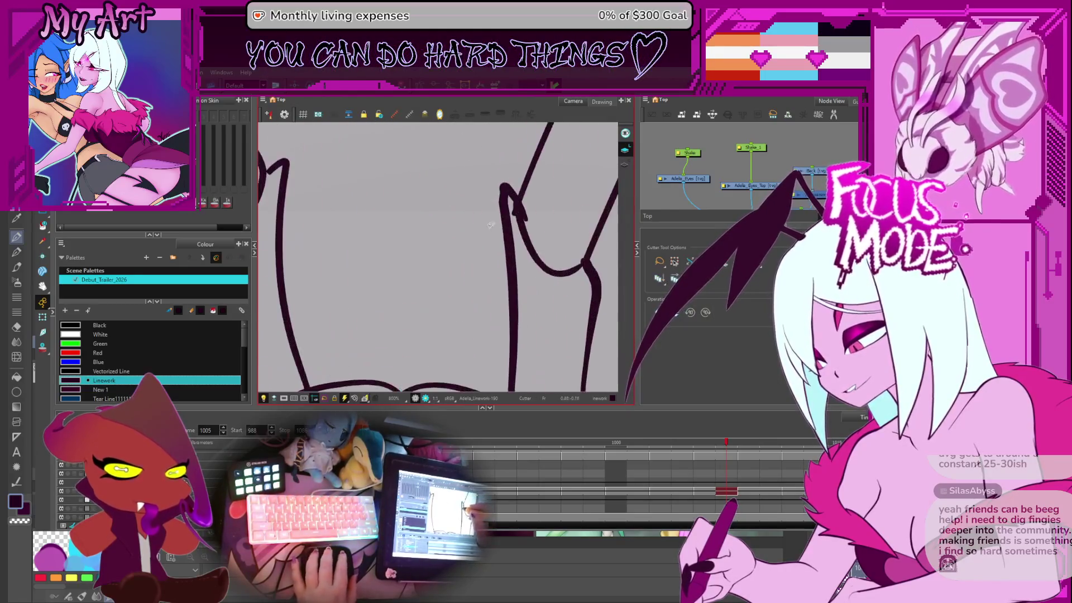
scroll(492, 231, down, 3)
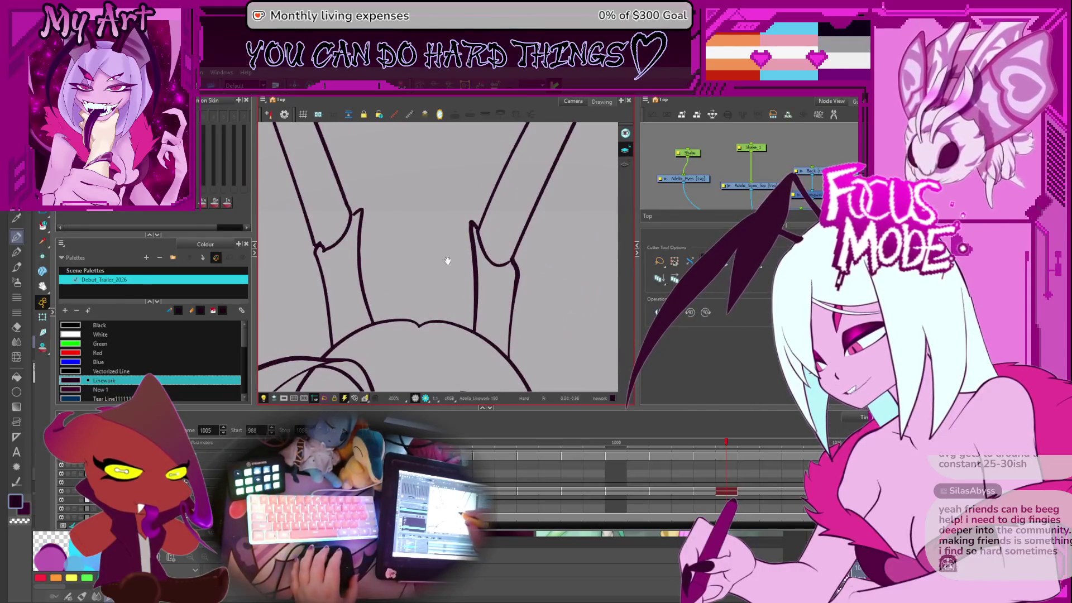
drag(448, 261, 452, 241)
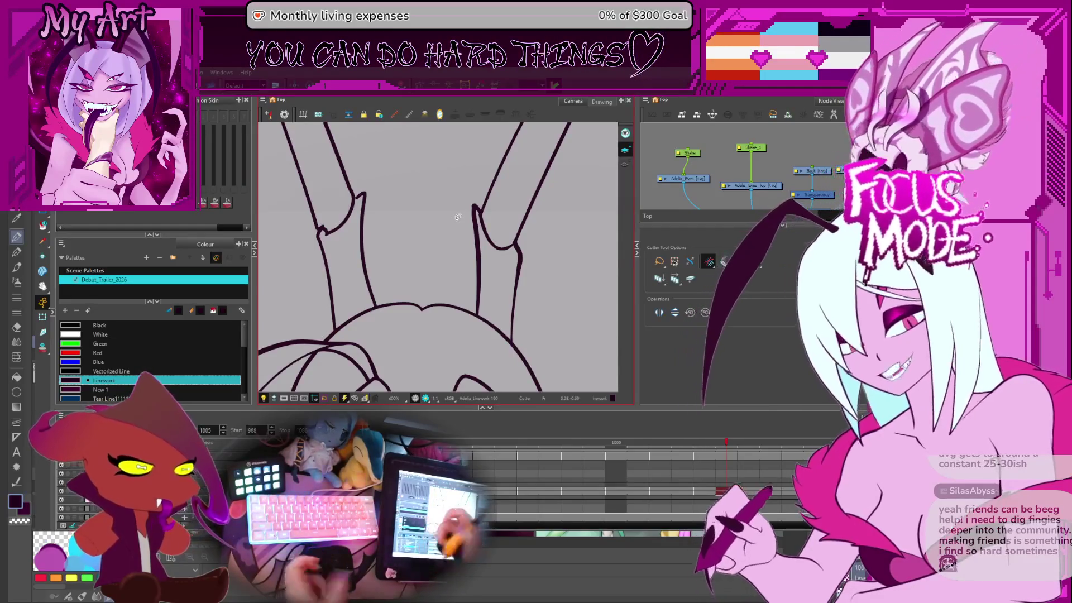
scroll(350, 204, up, 2)
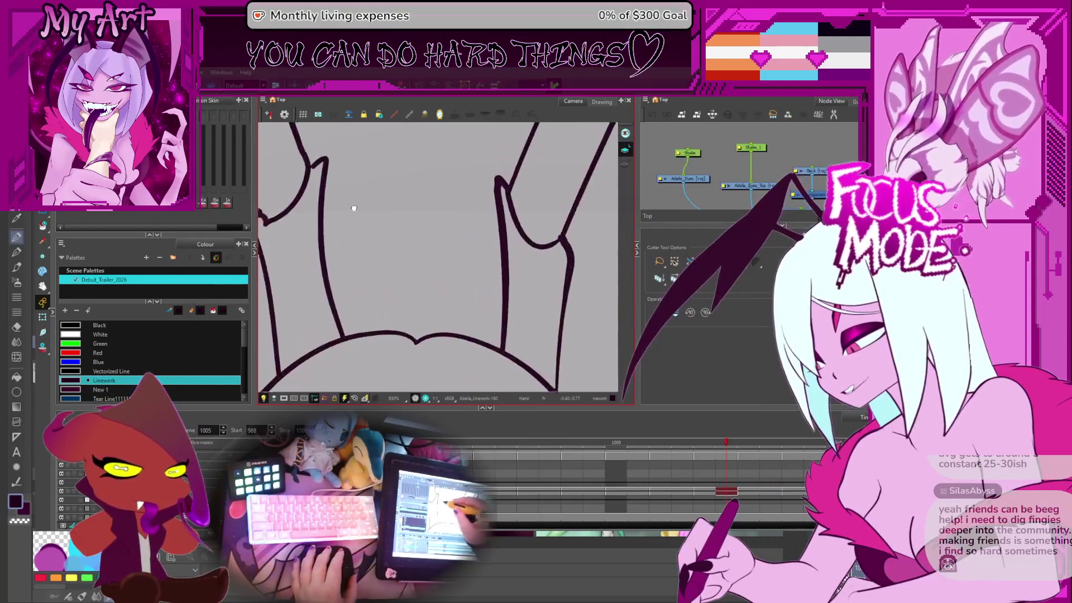
drag(350, 204, 420, 251)
Step: Adjust the contour points of the notch at the horn base
click(417, 253)
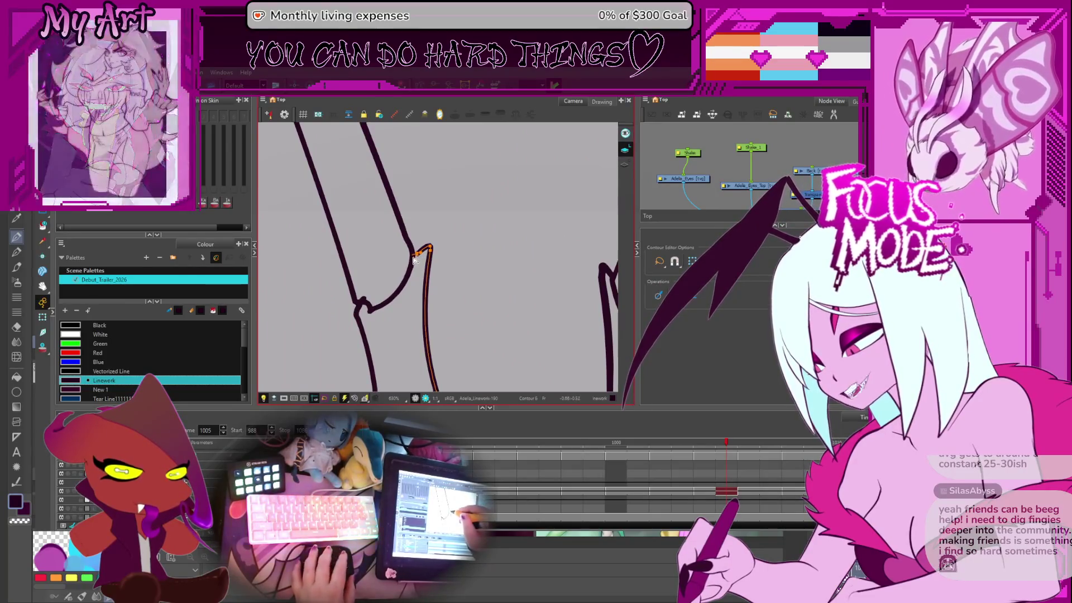
scroll(417, 253, up, 2)
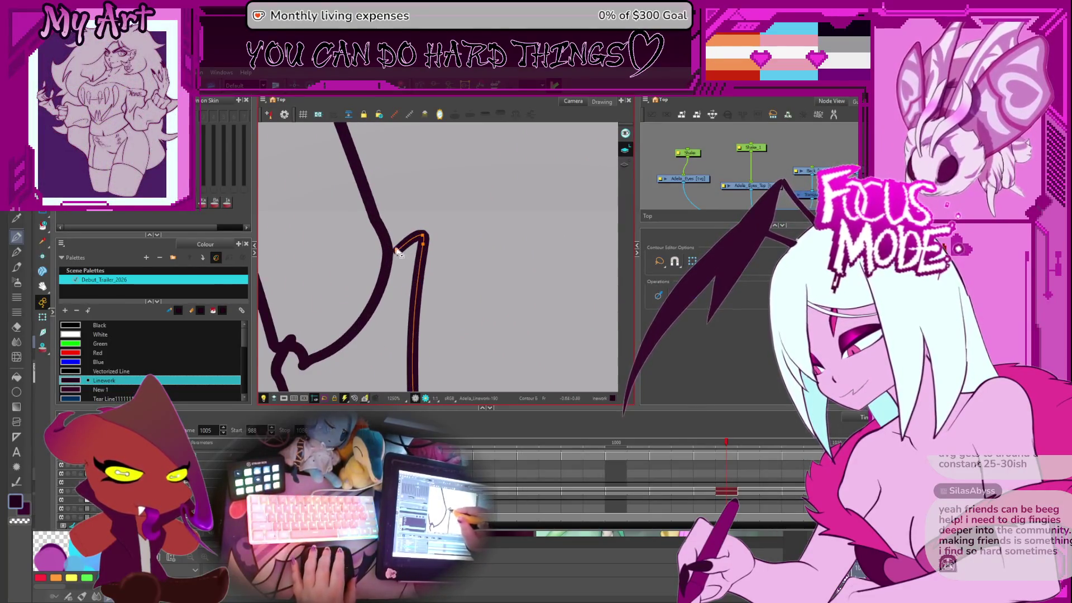
click(422, 236)
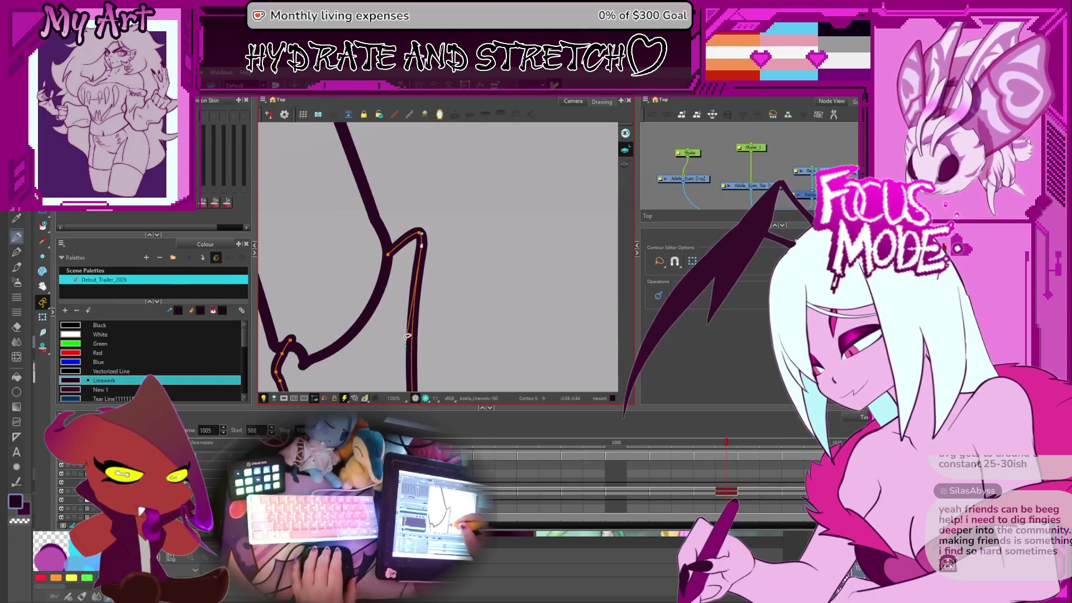
scroll(407, 336, down, 3)
Step: Step through frames 1002 to 1005, arriving at frame 1006
key(comma)
key(comma)
key(comma)
key(comma)
key(comma)
key(comma)
key(comma)
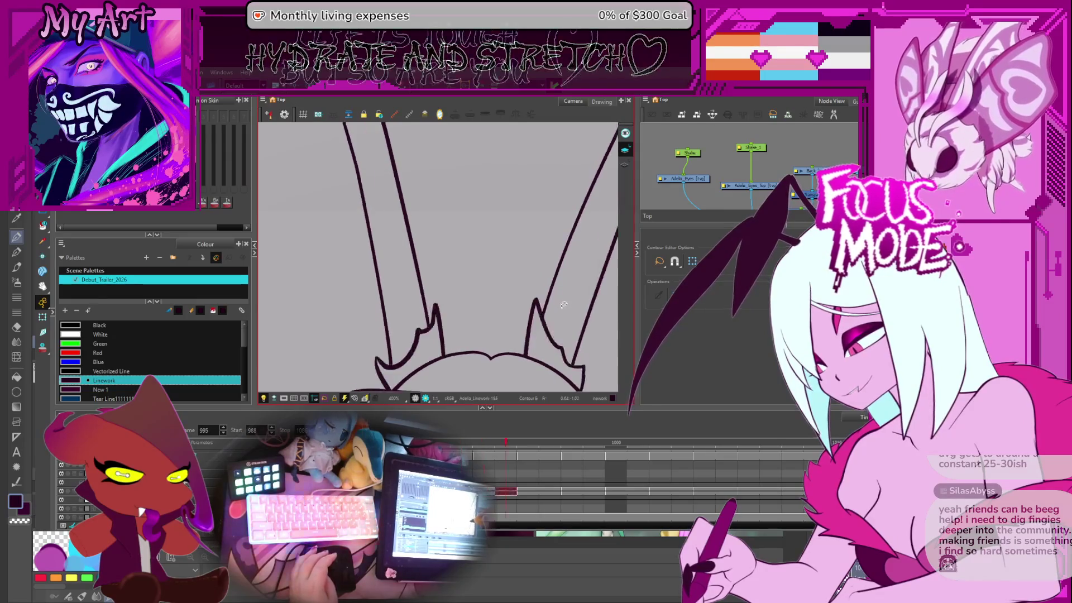
key(period)
key(period)
key(period)
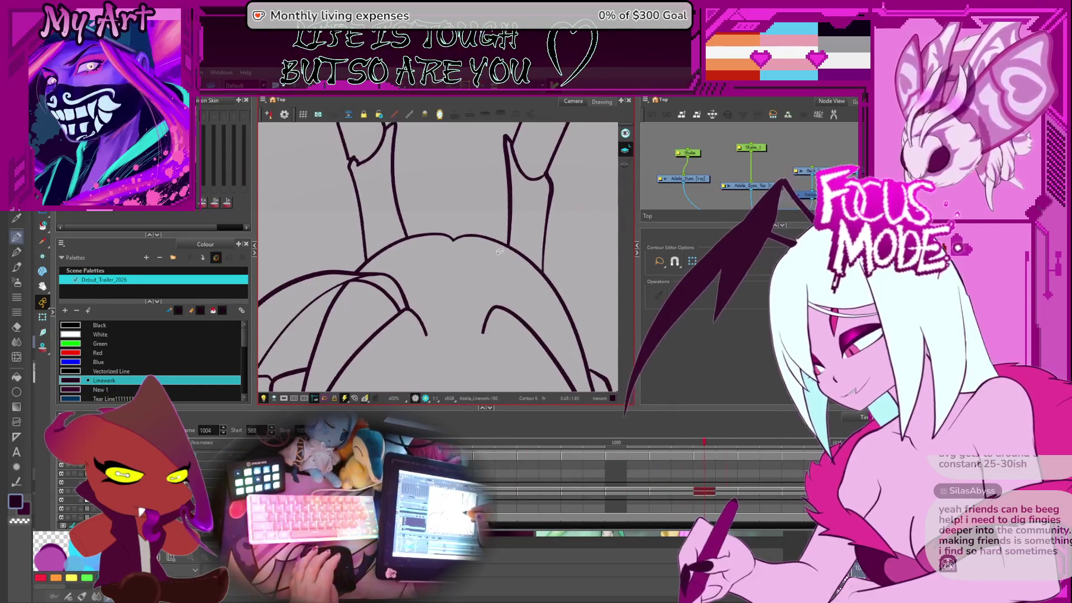
key(period)
key(period)
key(comma)
key(period)
scroll(483, 248, down, 4)
scroll(484, 248, up, 8)
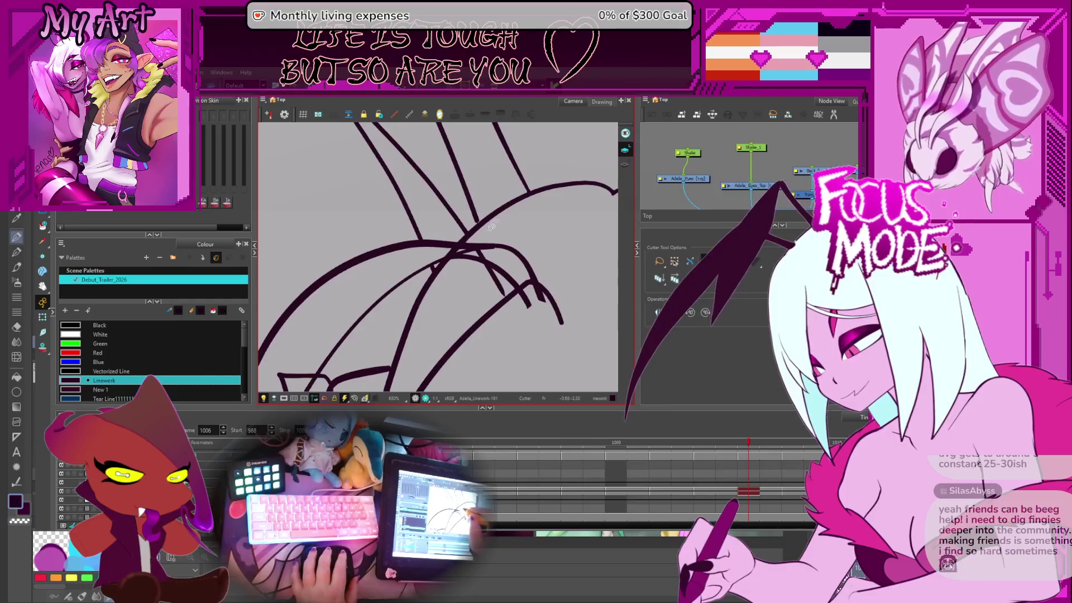
drag(565, 274, 505, 234)
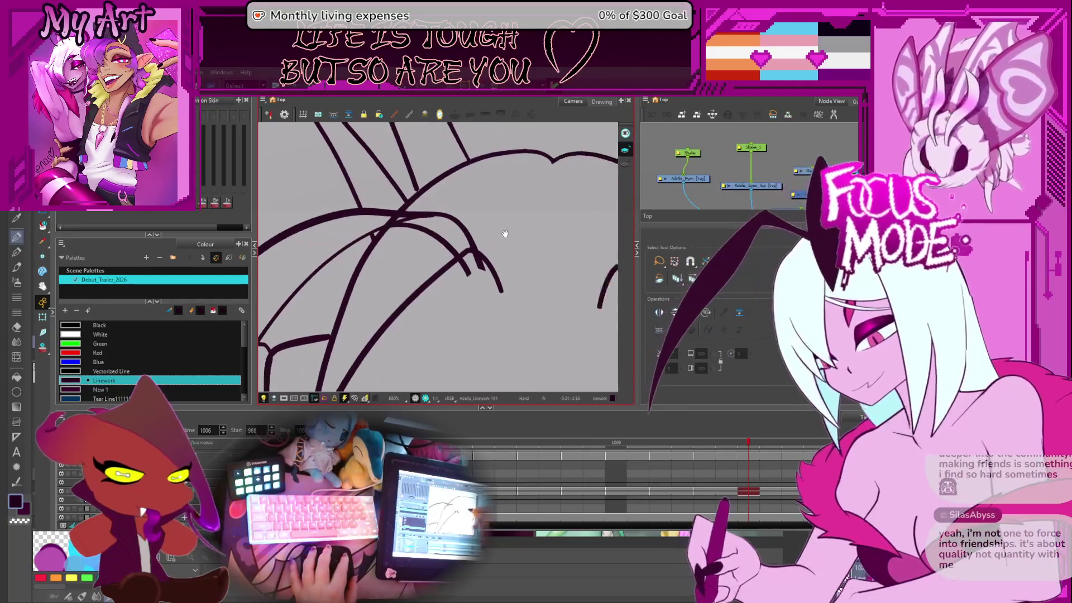
drag(494, 274, 477, 306)
key(alt+t)
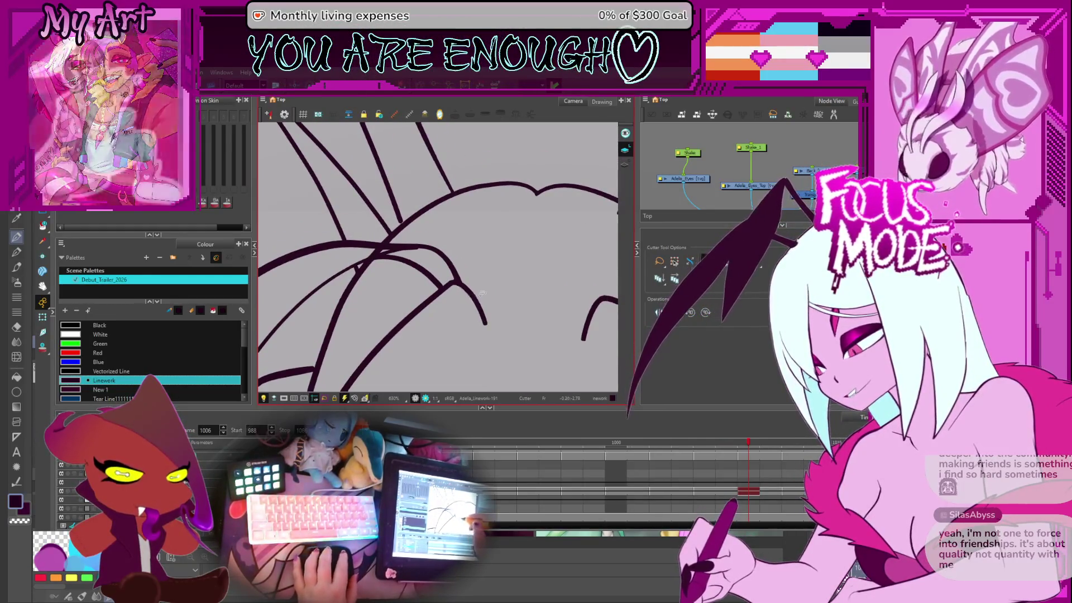
scroll(457, 293, down, 3)
scroll(454, 257, up, 2)
mouse_move(454, 258)
mouse_down()
mouse_move(458, 240)
mouse_move(446, 275)
mouse_up()
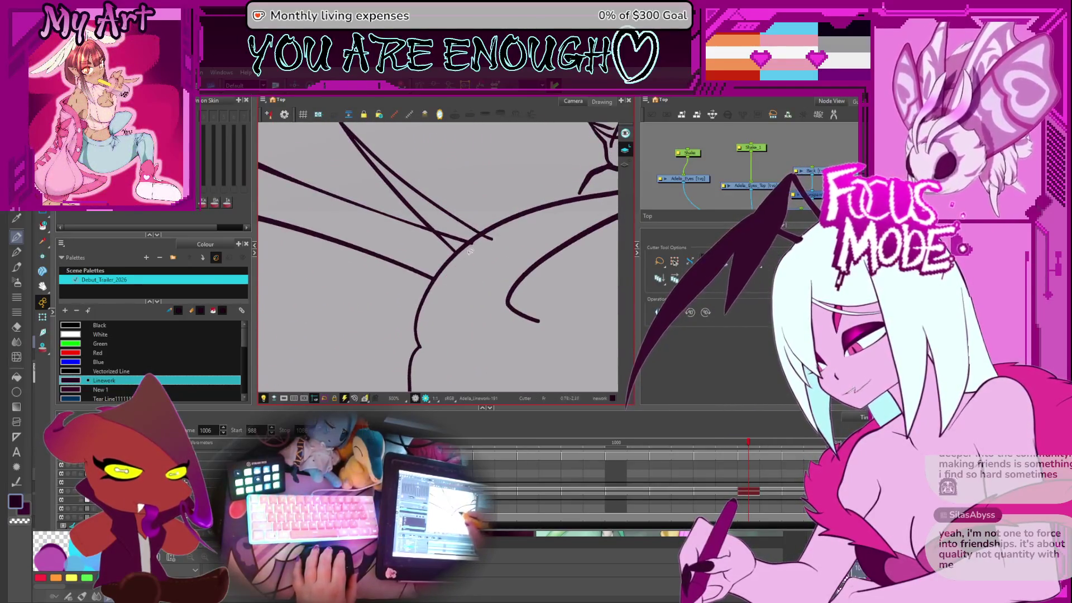
scroll(459, 236, down, 4)
mouse_move(460, 242)
mouse_down()
mouse_move(472, 317)
mouse_move(443, 269)
mouse_up()
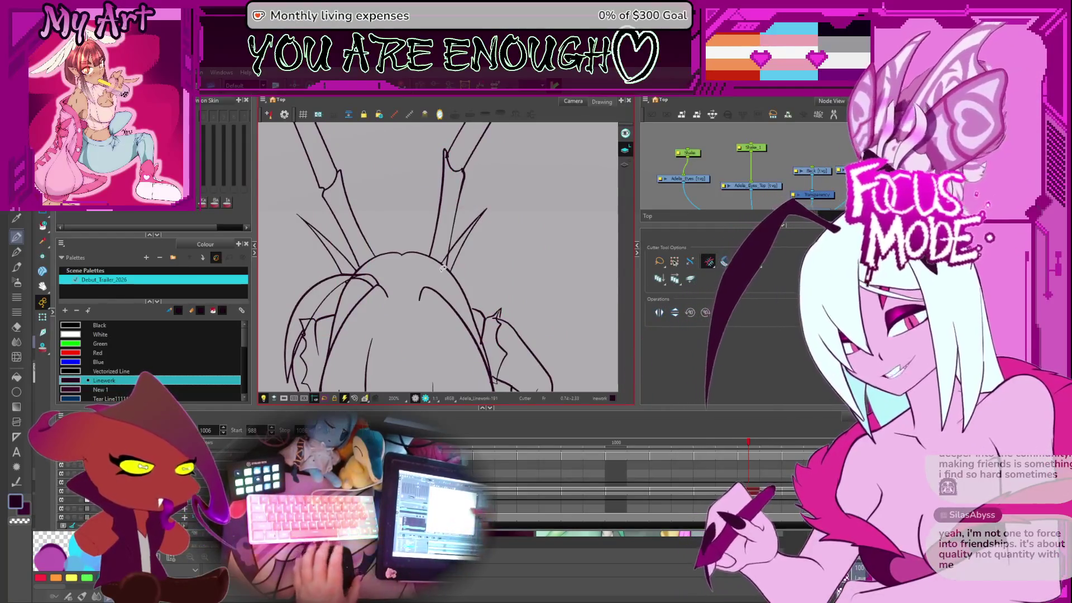
scroll(480, 258, up, 3)
scroll(484, 254, up, 4)
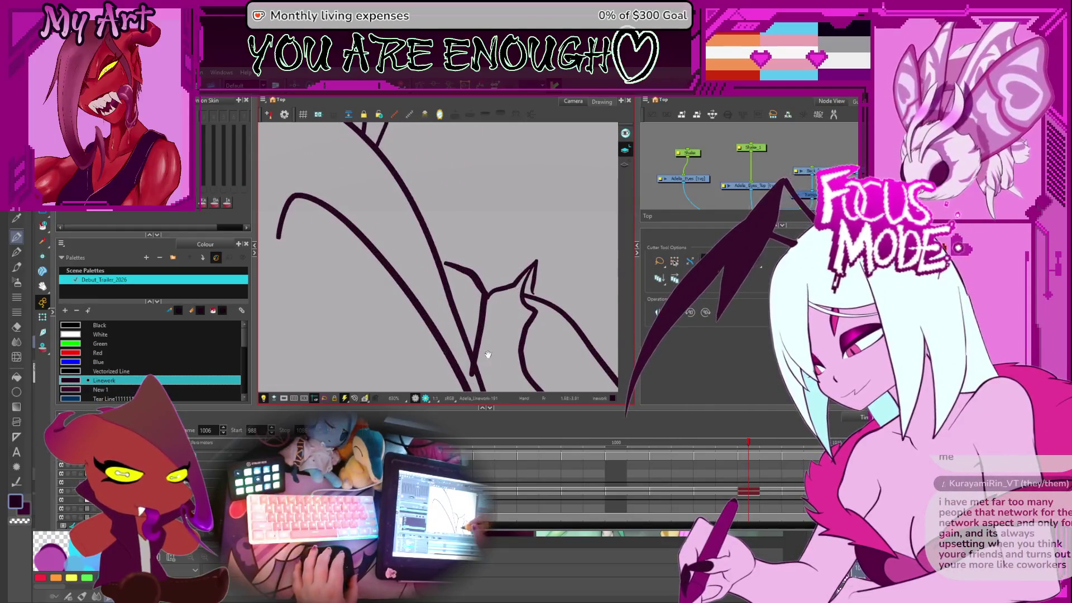
drag(487, 353, 518, 354)
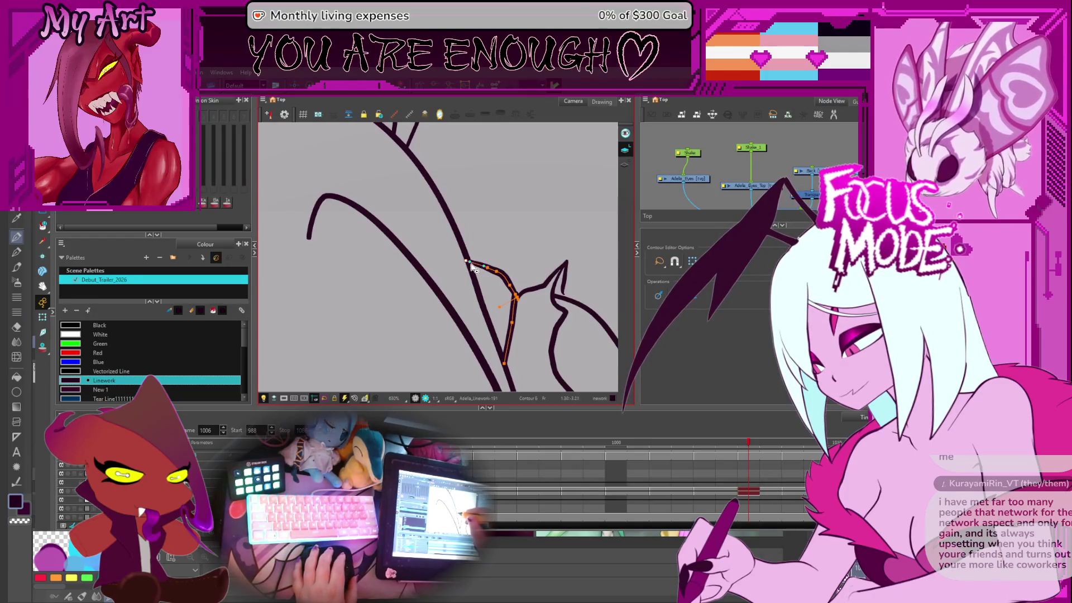
Step: Zoom in on the horn spike in frame 1006 and reshape its contour points into a pointed hook
scroll(494, 241, down, 10)
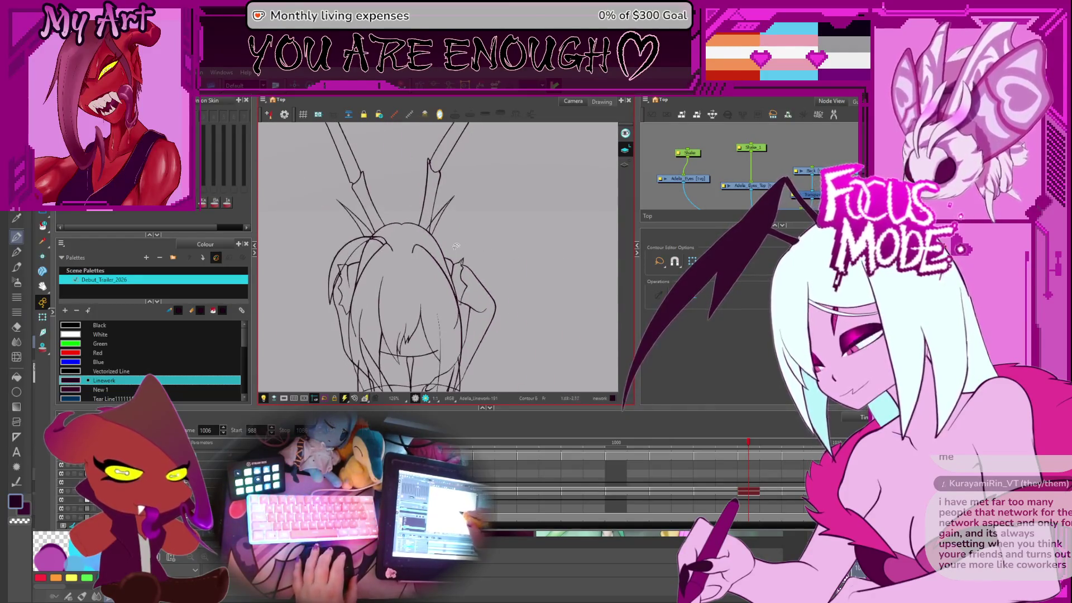
scroll(459, 261, up, 10)
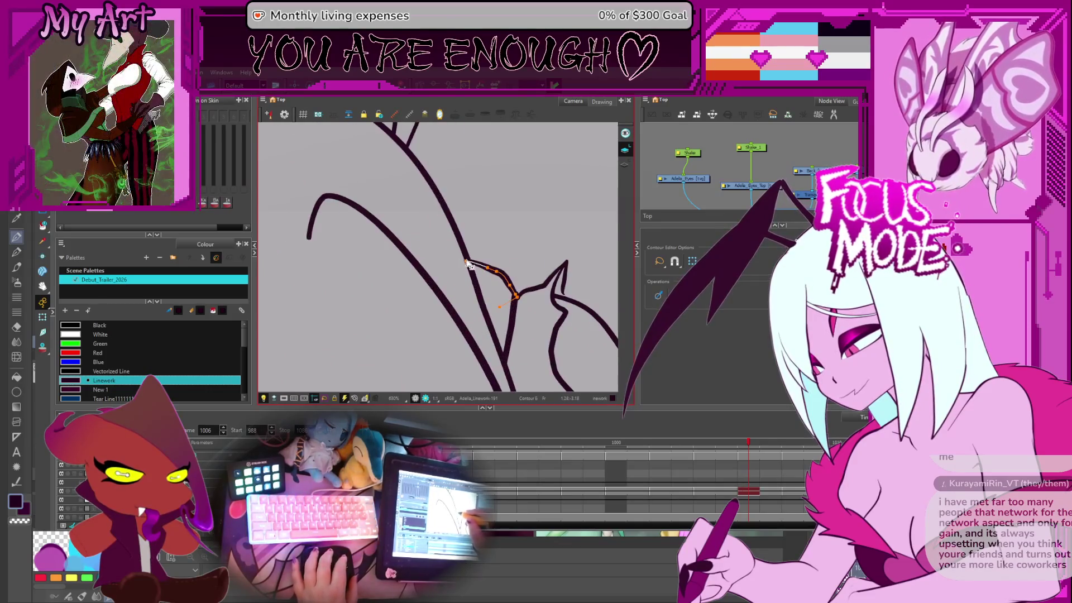
click(496, 277)
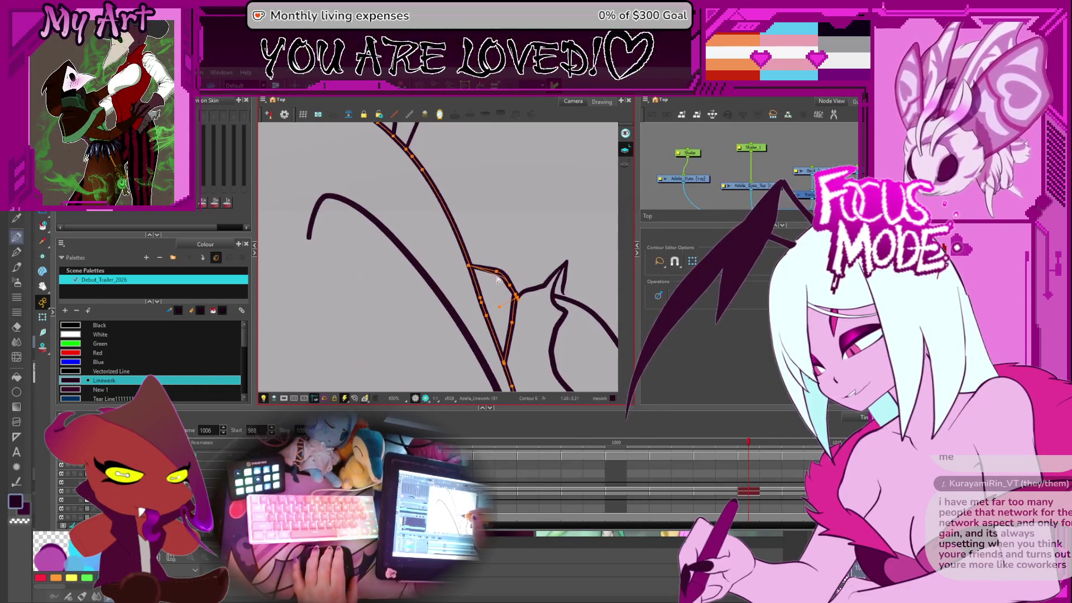
click(505, 241)
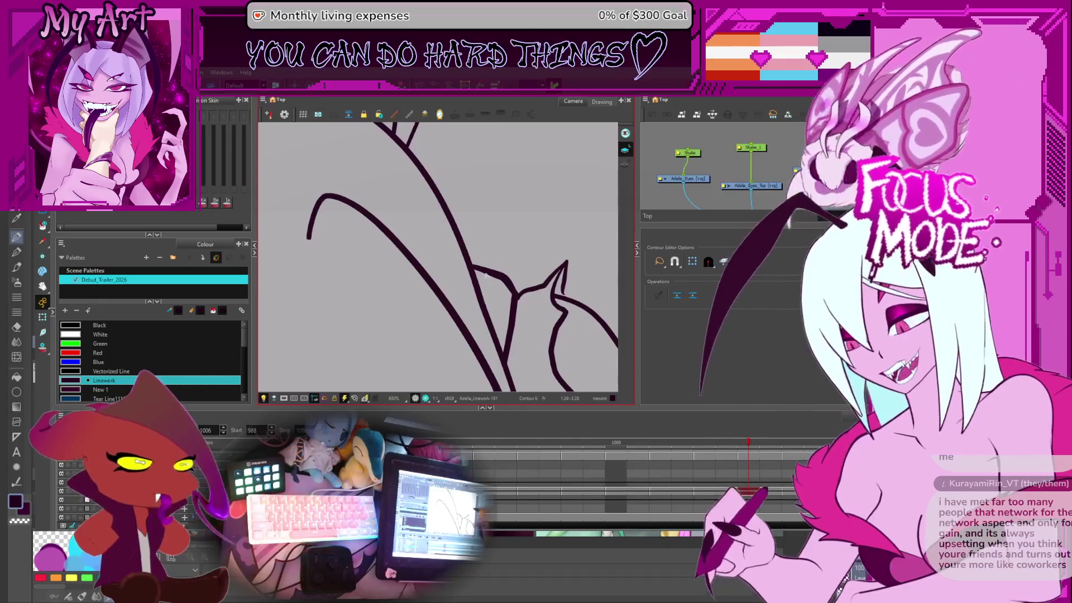
key(2)
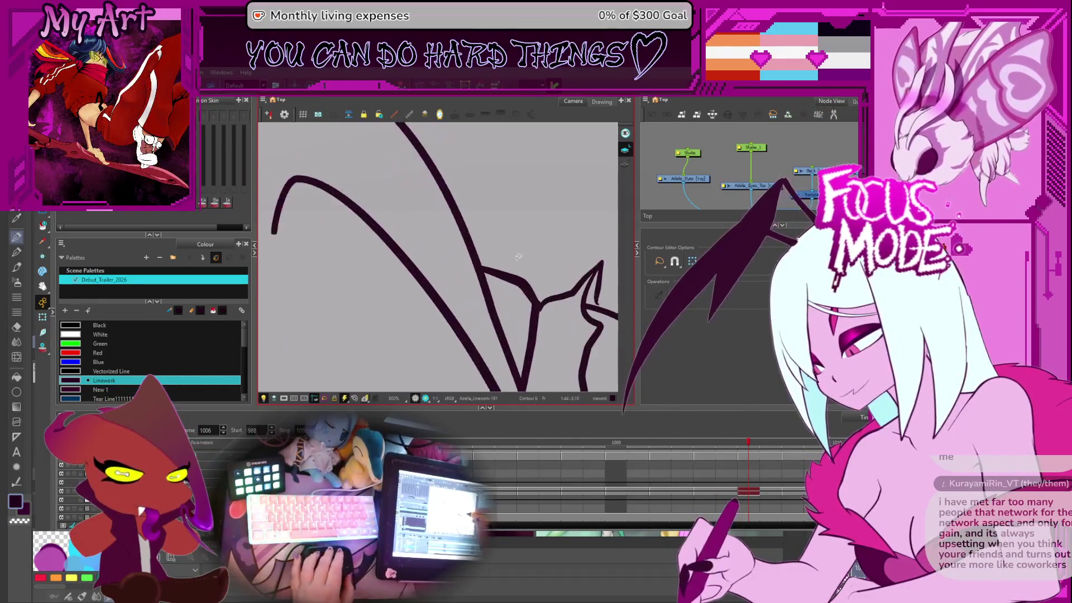
drag(587, 299, 493, 272)
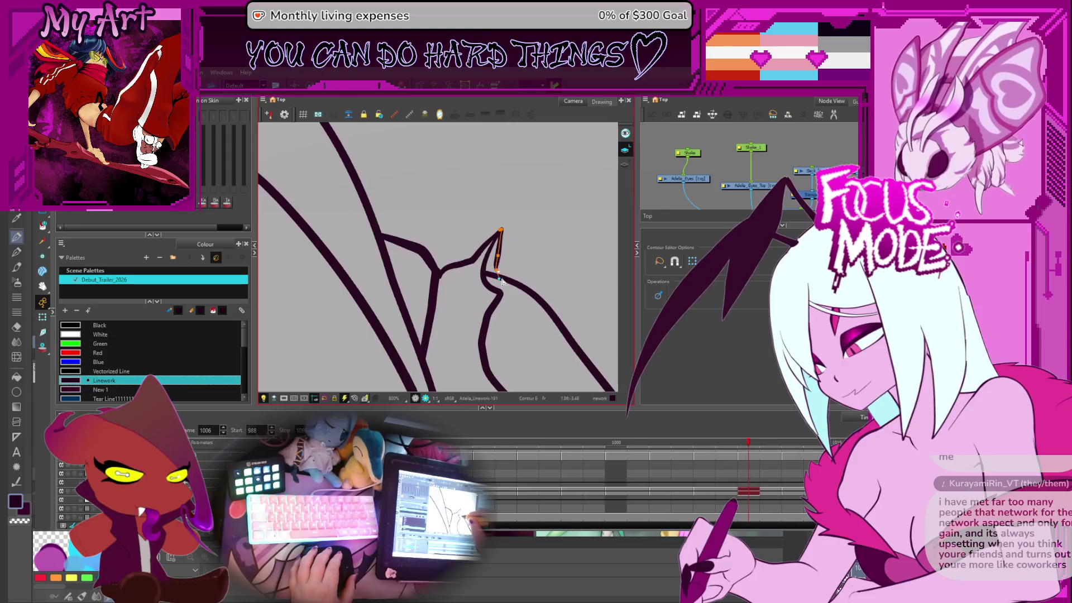
click(500, 273)
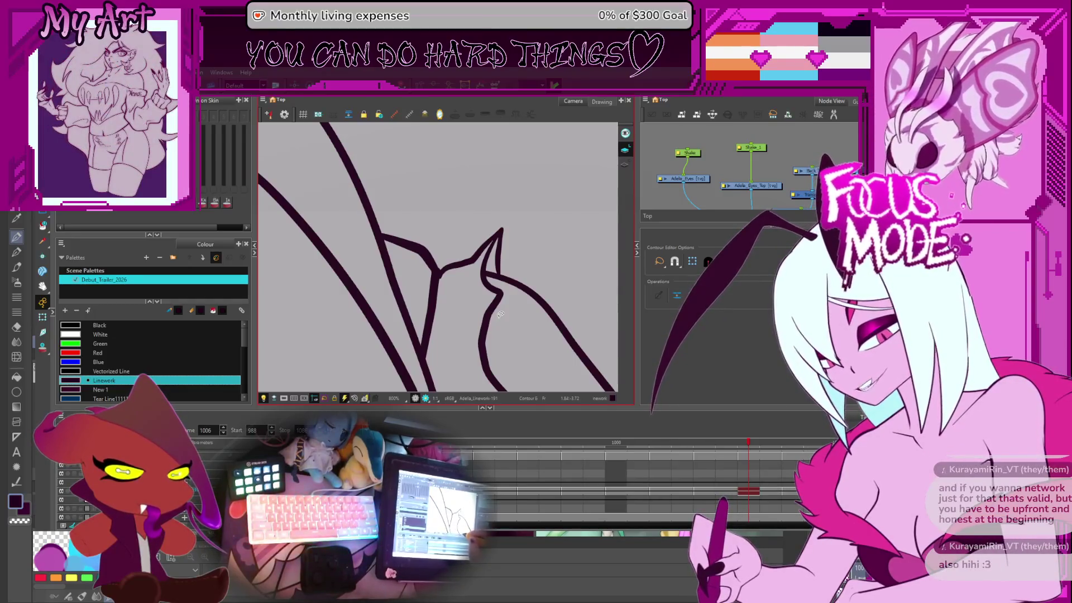
scroll(480, 268, down, 4)
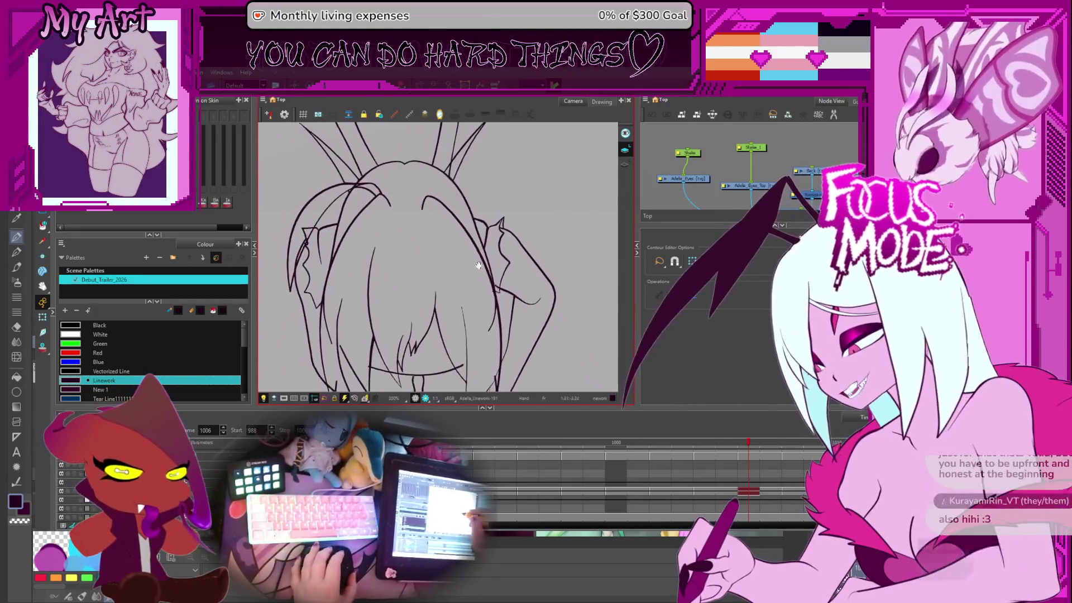
Step: Inspect the back and hair lines, then advance to frame 1007 with the view rotated and Contour Editor active
scroll(473, 261, up, 3)
key(alt+t)
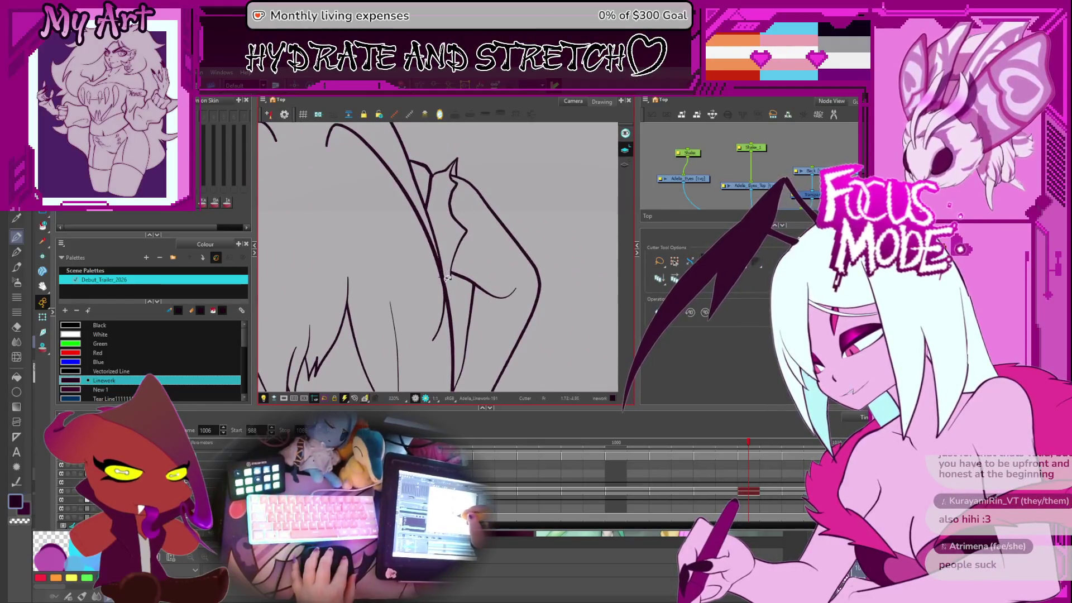
scroll(438, 273, down, 4)
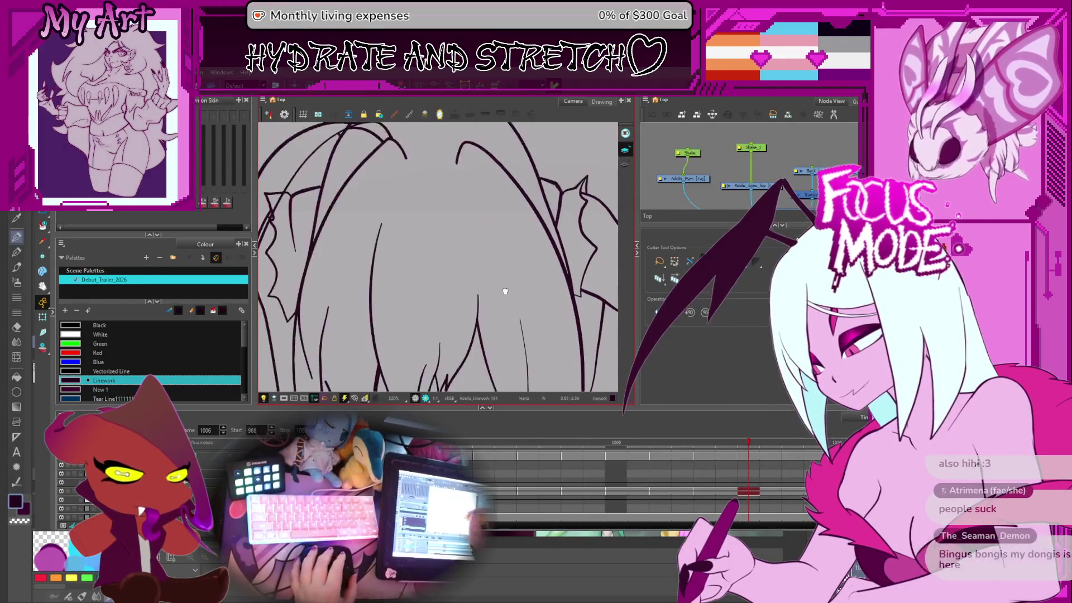
scroll(403, 277, up, 3)
drag(403, 277, 439, 296)
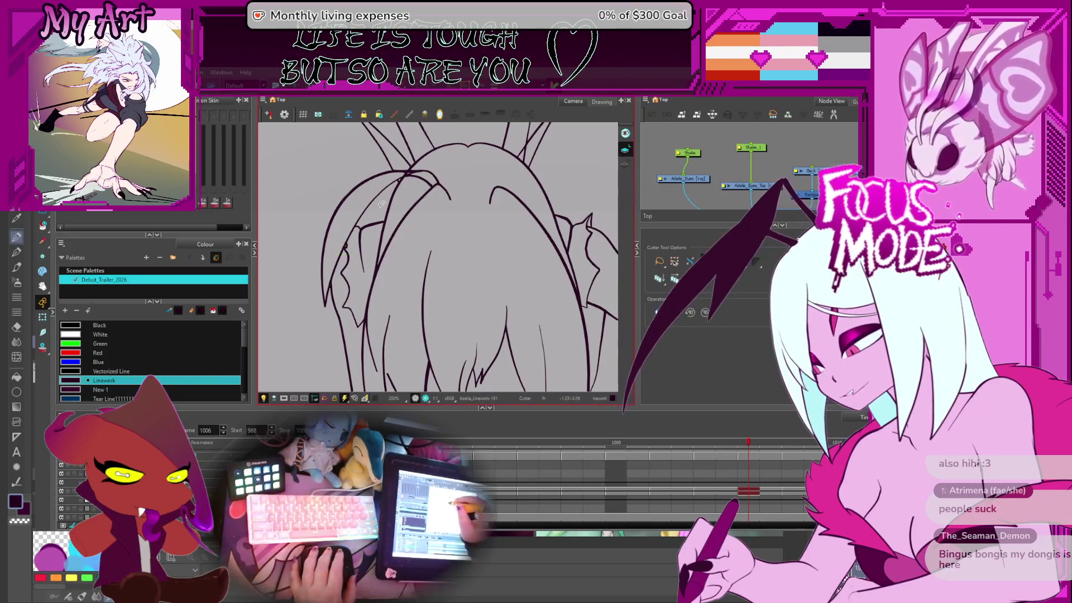
scroll(380, 204, up, 4)
mouse_move(474, 245)
mouse_down()
mouse_move(515, 288)
mouse_move(491, 251)
mouse_up()
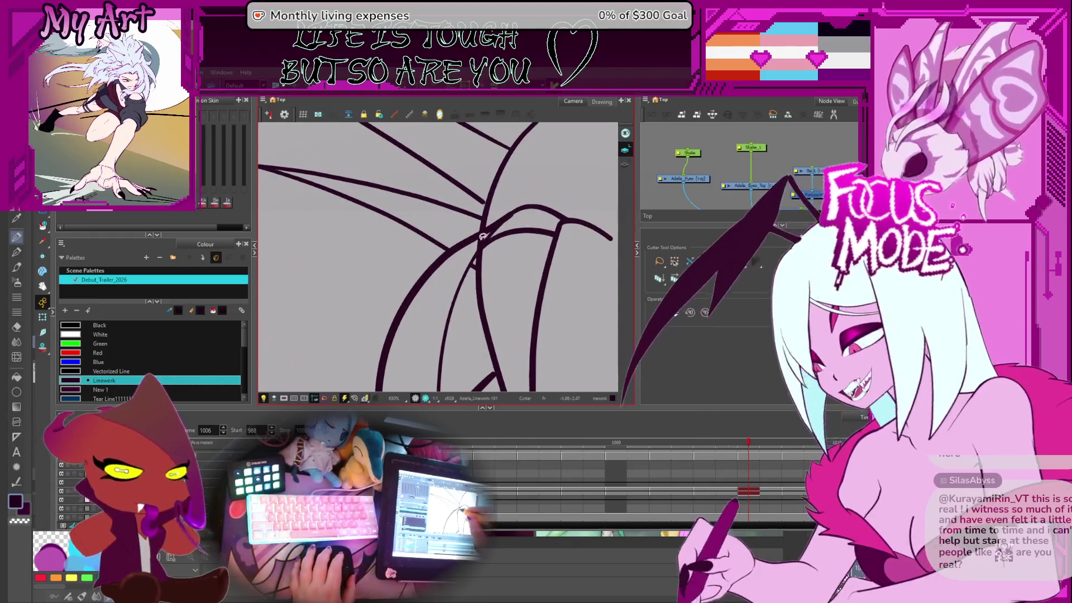
scroll(519, 218, down, 3)
key(period)
drag(541, 206, 525, 227)
scroll(523, 229, up, 5)
key(alt+q)
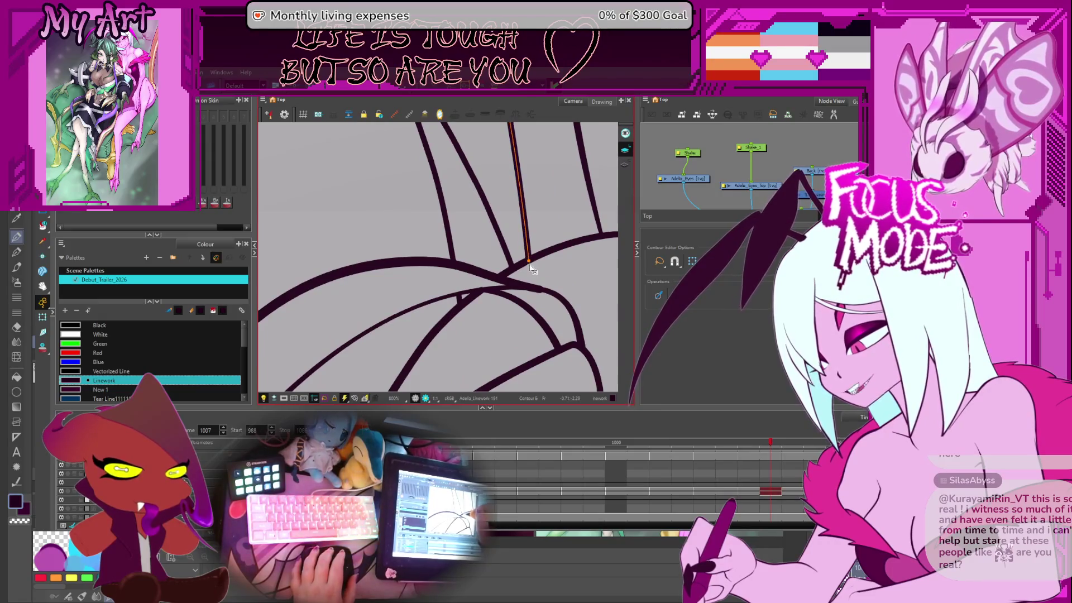
Step: Reshape the wing bone stroke segment and cut away a small stroke bump
scroll(528, 264, down, 3)
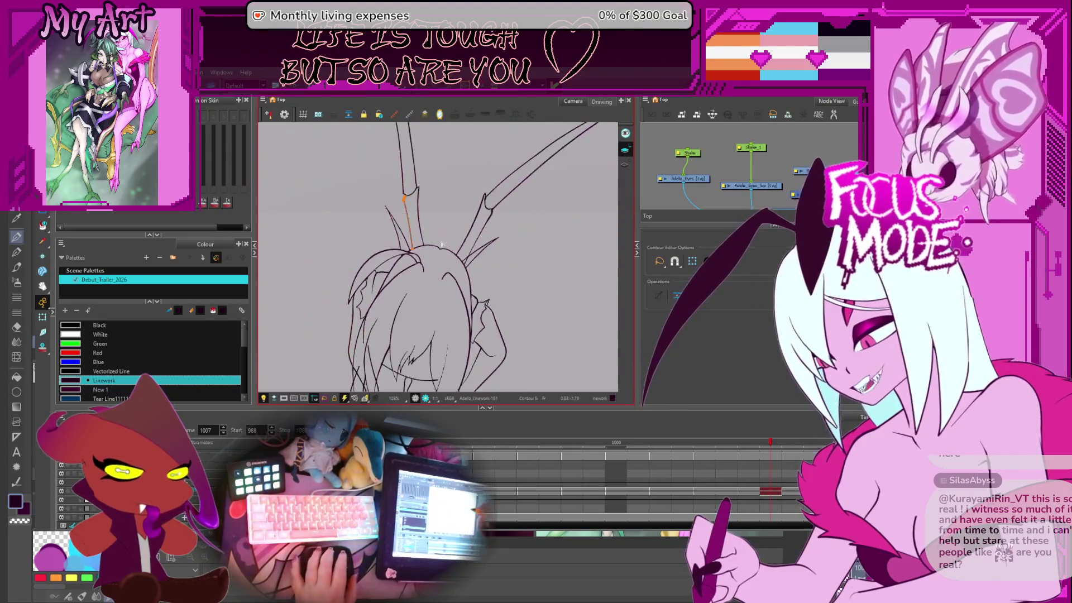
scroll(501, 263, up, 2)
drag(502, 265, 525, 301)
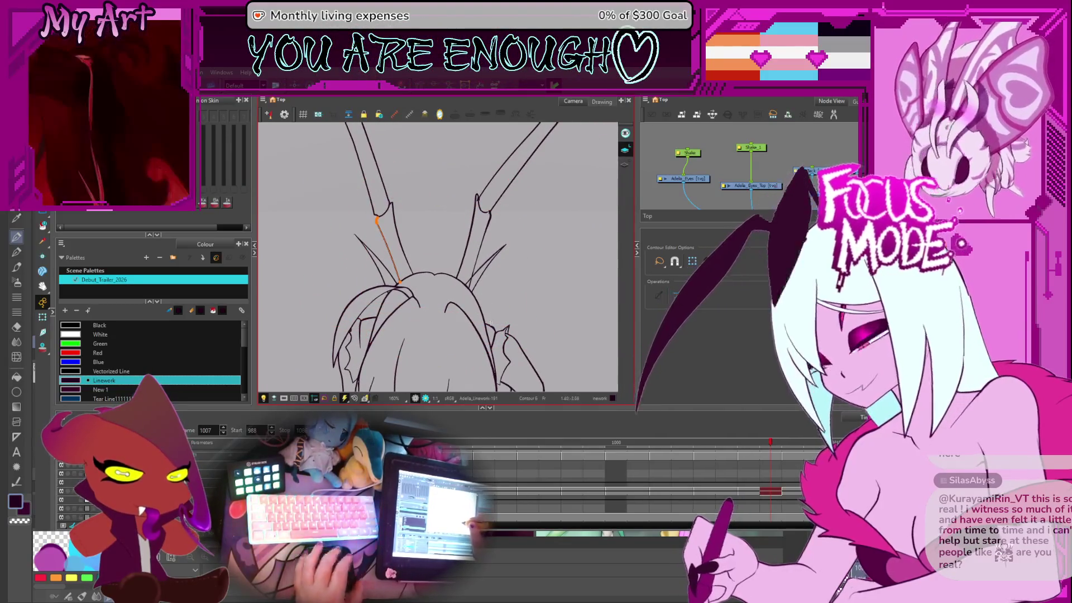
click(388, 252)
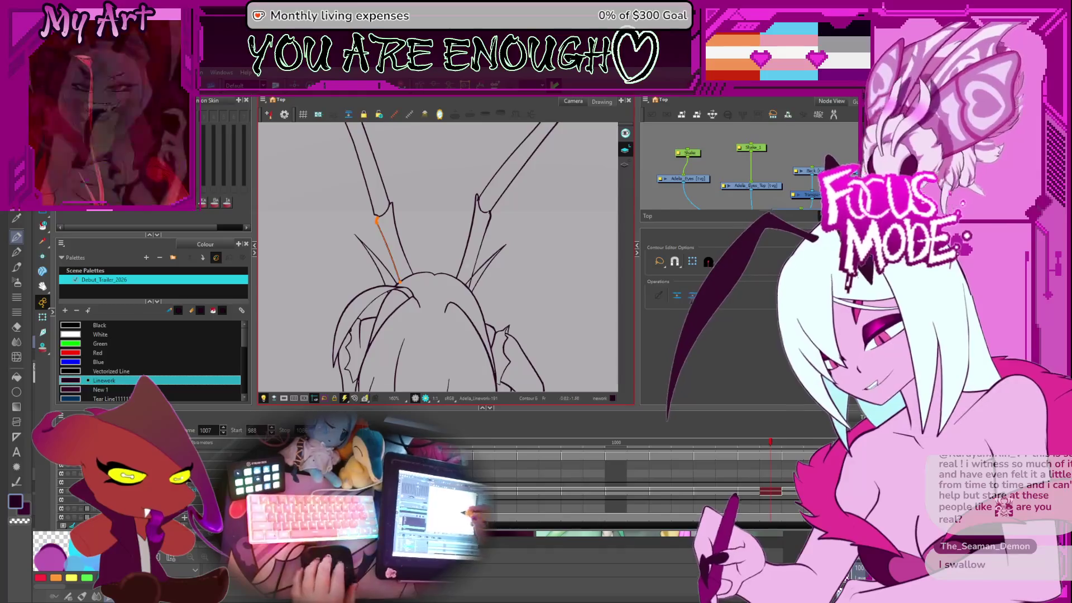
scroll(461, 283, up, 2)
scroll(533, 220, up, 4)
key(alt+t)
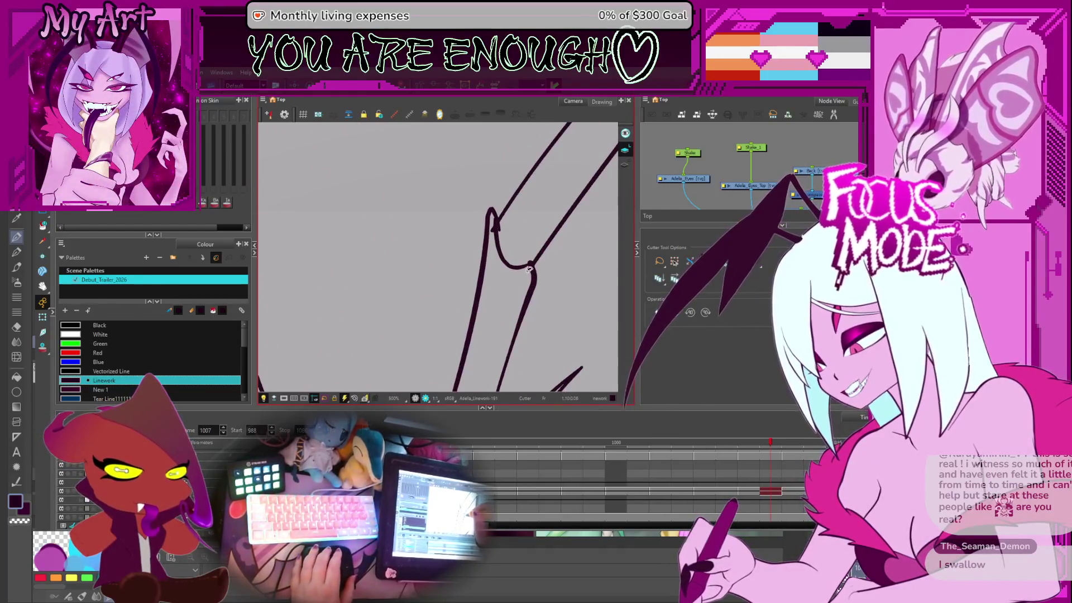
drag(485, 238, 505, 223)
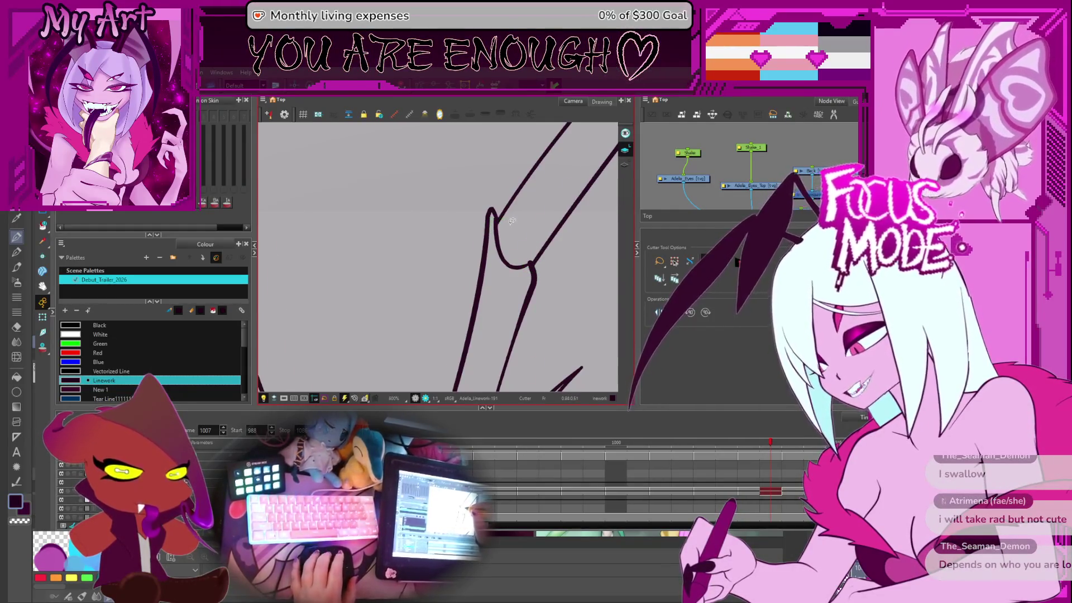
Step: Compare with the previous frame, then return to frame 1008 with the head repositioned
scroll(512, 221, down, 3)
key(comma)
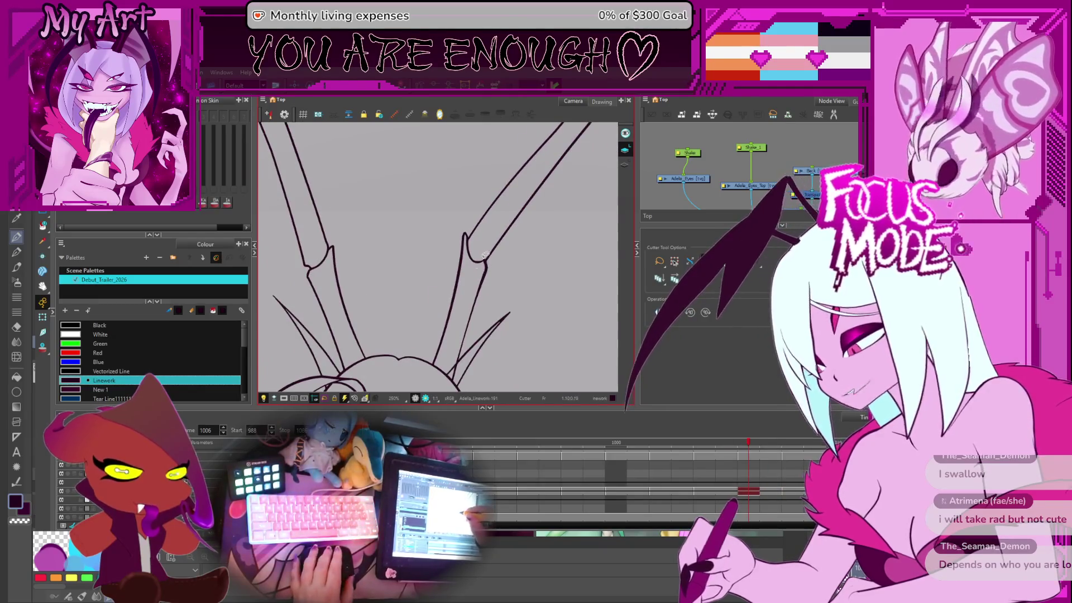
scroll(482, 251, down, 5)
scroll(447, 227, up, 3)
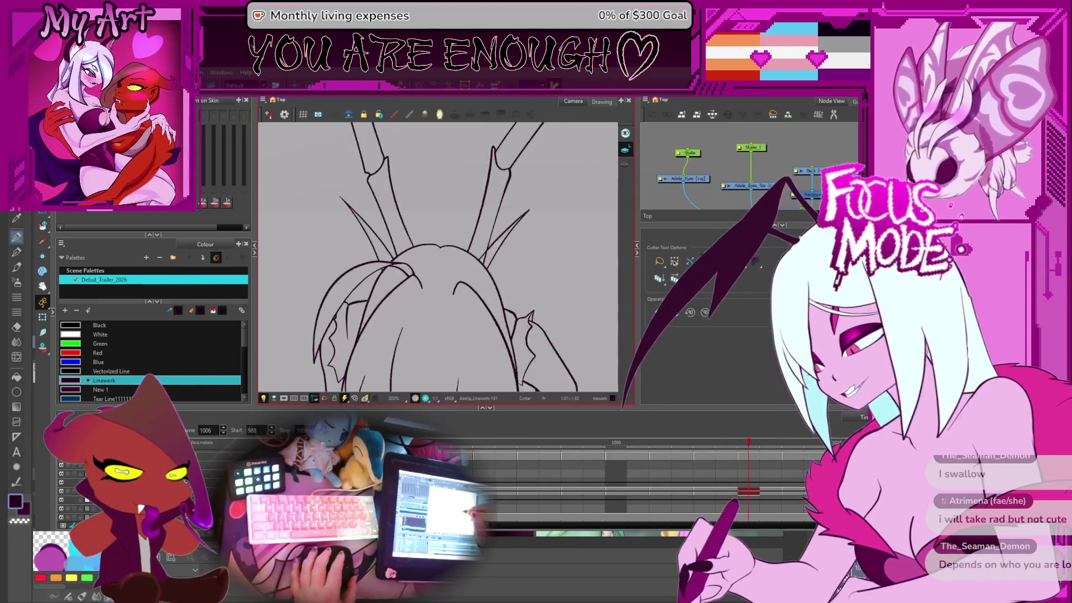
scroll(490, 282, up, 2)
drag(522, 263, 485, 340)
key(period)
key(period)
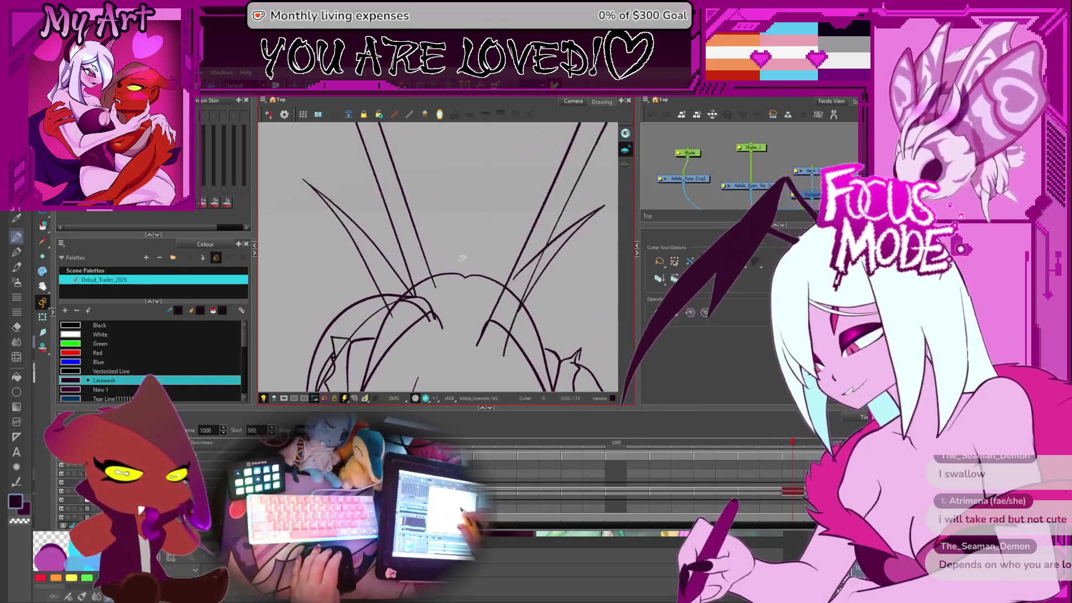
scroll(484, 202, up, 5)
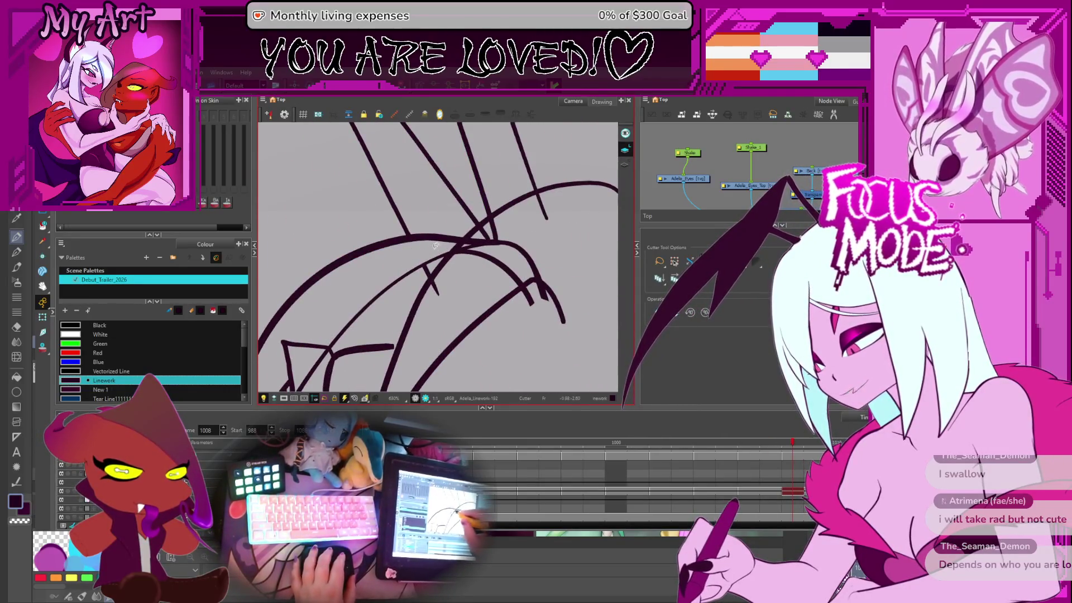
Step: Trim the overshooting stroke tails and leftover segment at the wing/hair junctions on frame 1008
drag(467, 237, 449, 256)
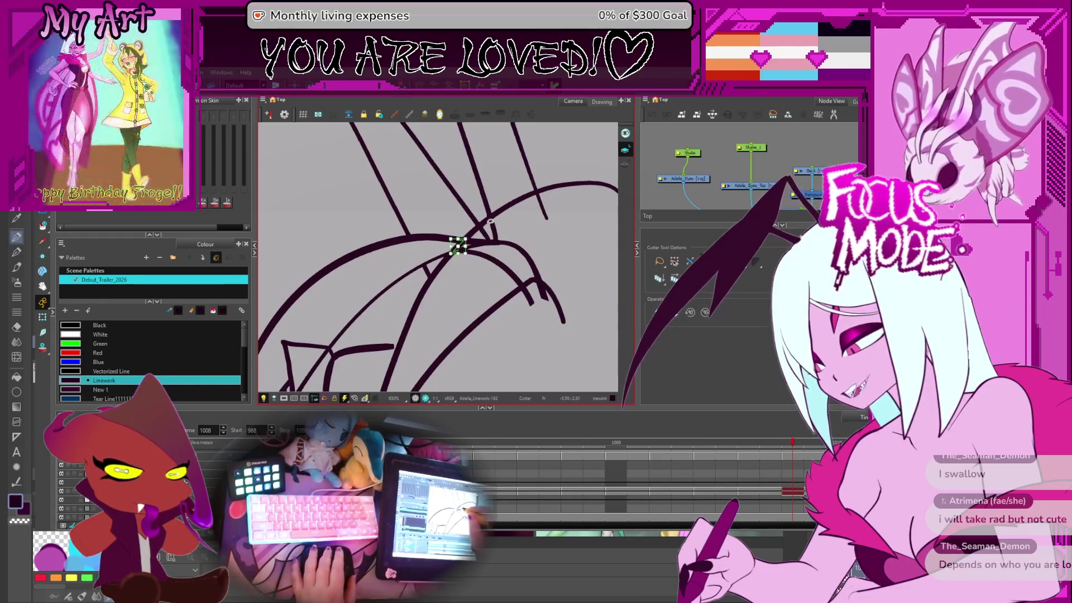
drag(532, 201, 550, 208)
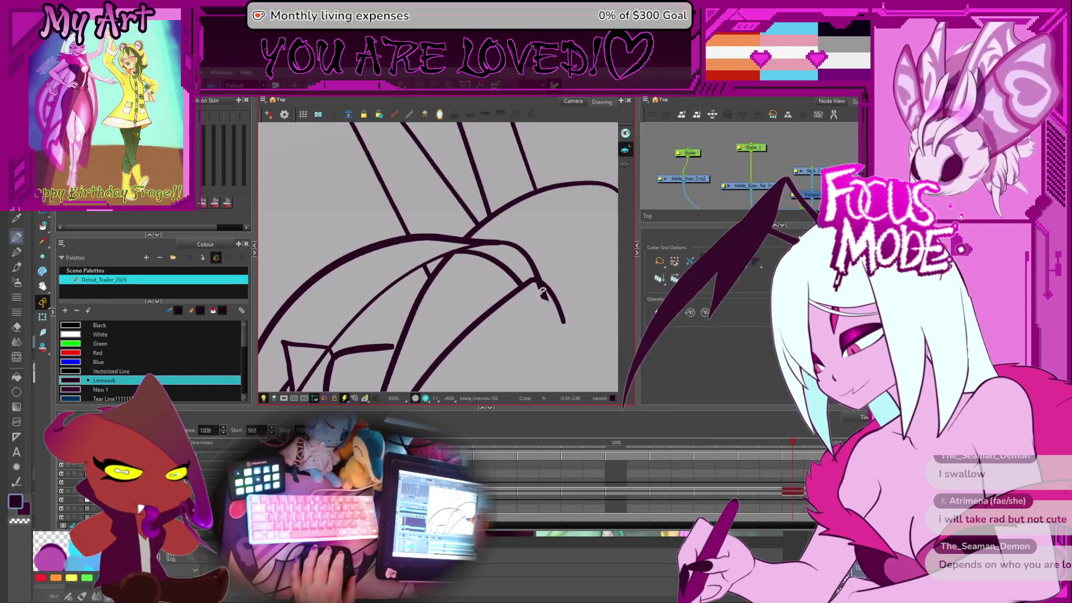
drag(593, 291, 423, 258)
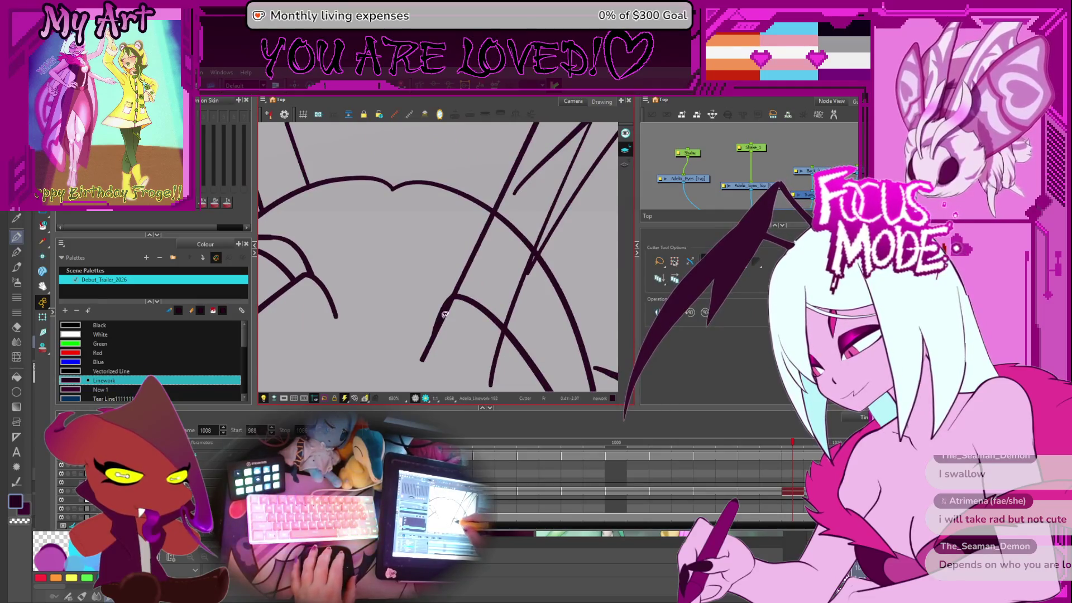
drag(500, 363, 461, 241)
drag(553, 201, 475, 303)
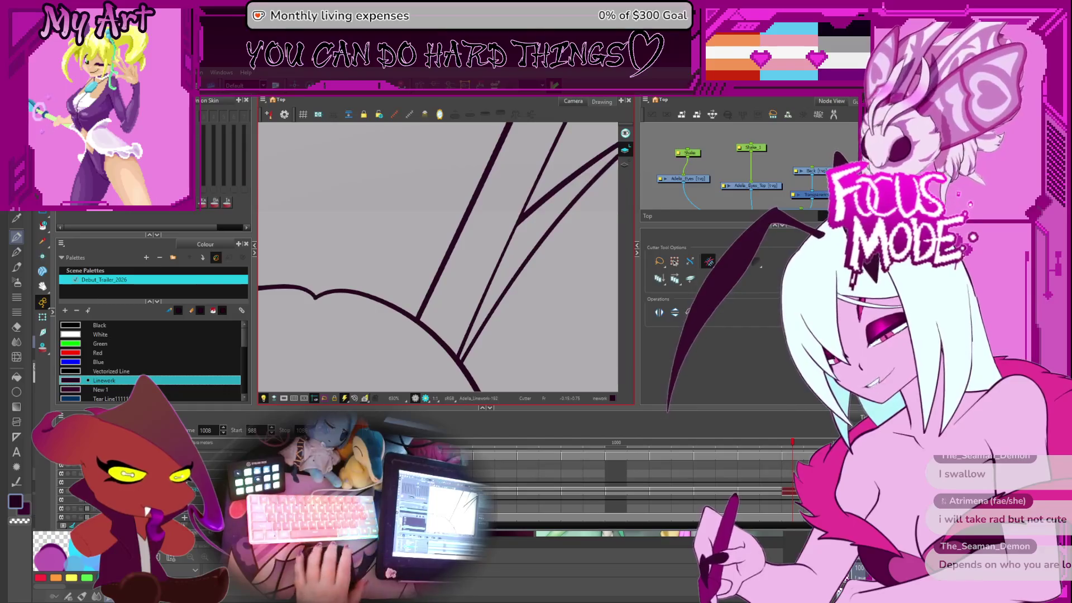
Step: Cut an overlapping hair stroke on the head and delete the cut-off fragment
key(2)
key(2)
key(2)
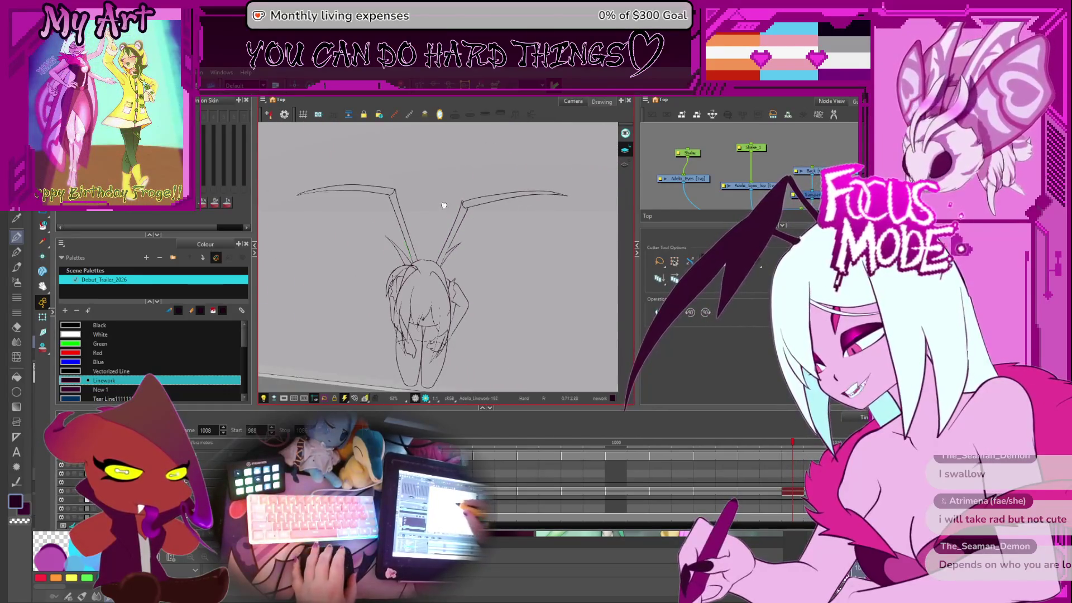
key(1)
key(2)
key(1)
key(2)
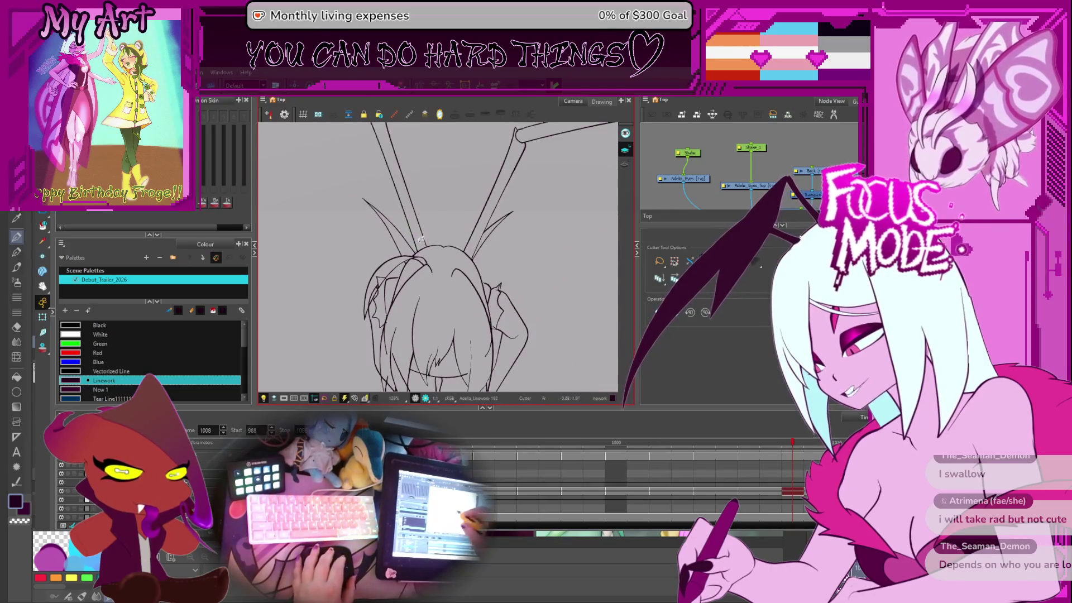
key(1)
key(1)
key(1)
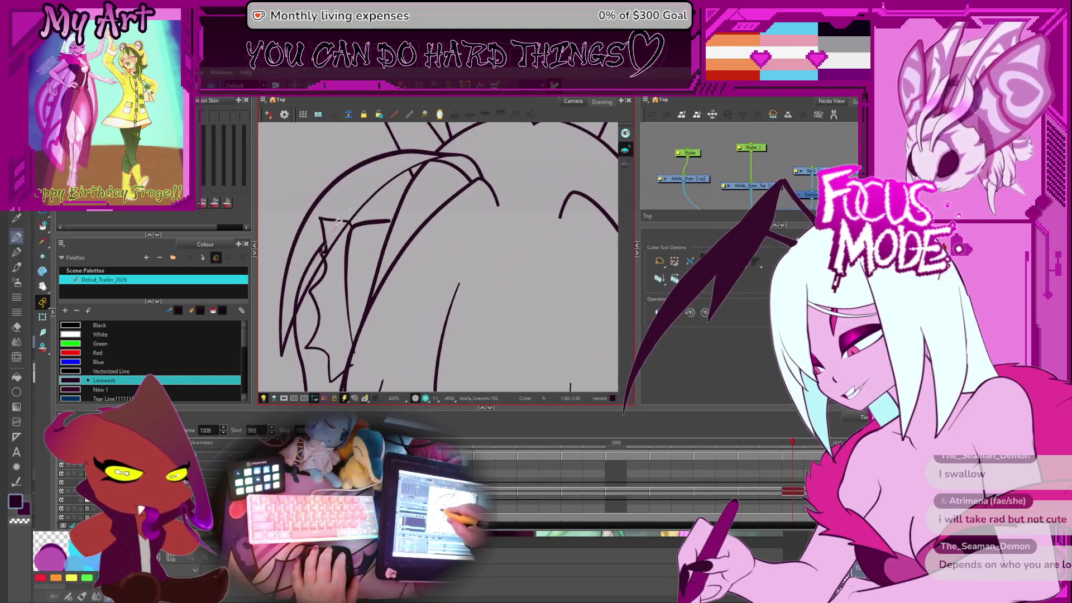
drag(338, 220, 342, 211)
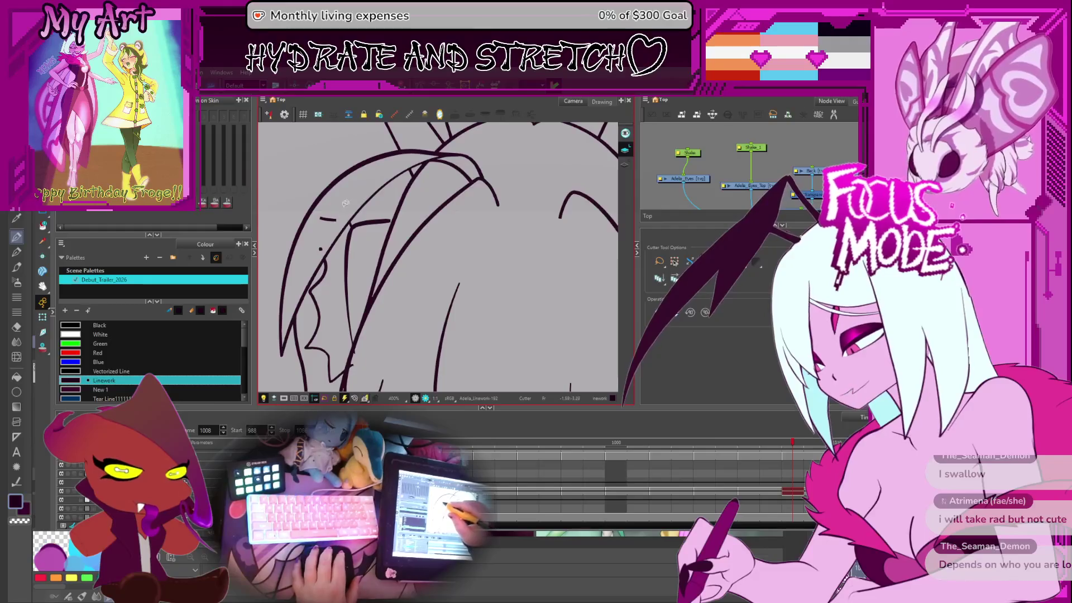
key(Delete)
key(2)
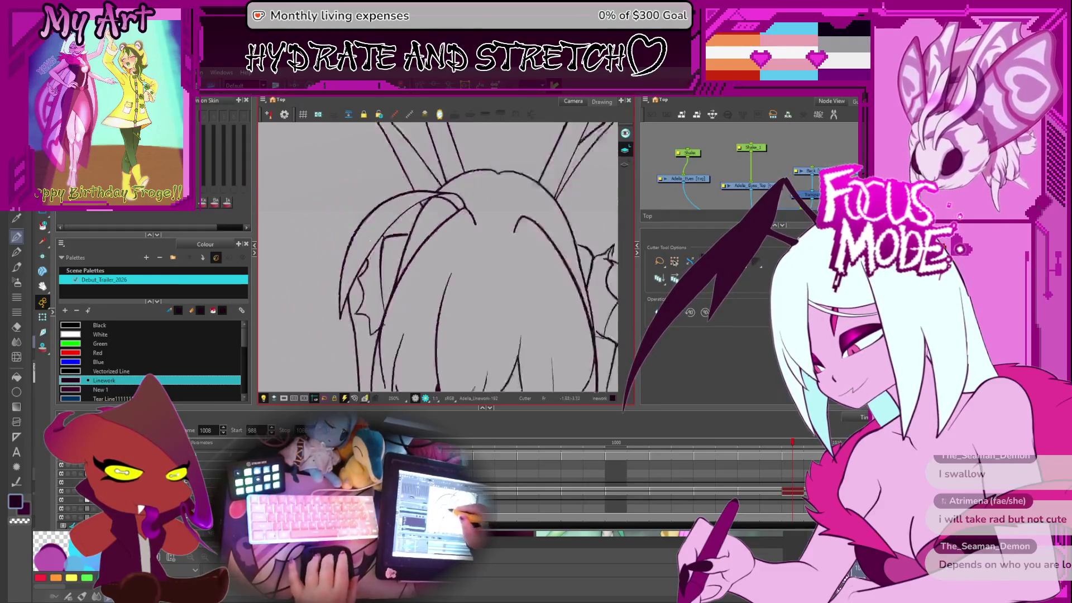
Step: Zoom out over the whole figure, clear the stroke selection, and centre on the hair strands
key(1)
key(1)
key(1)
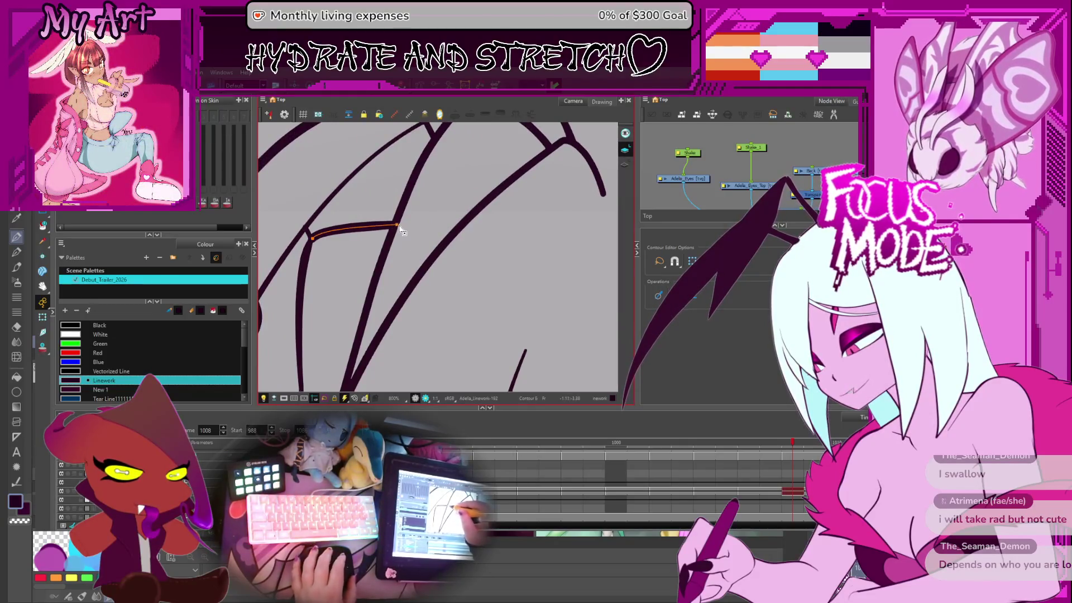
key(2)
key(2)
key(2)
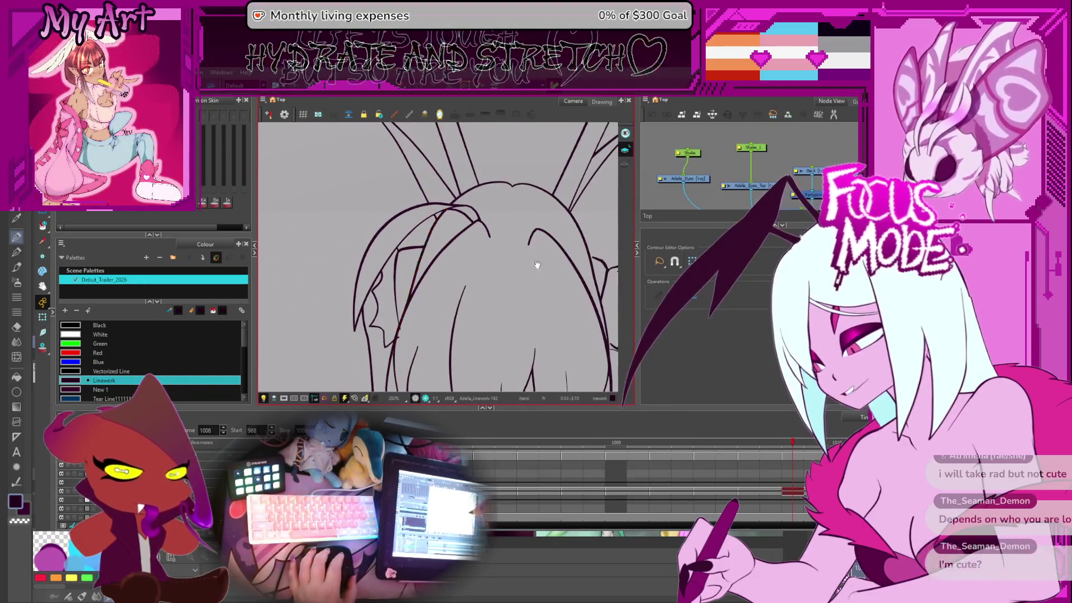
key(2)
key(2)
key(alt+s)
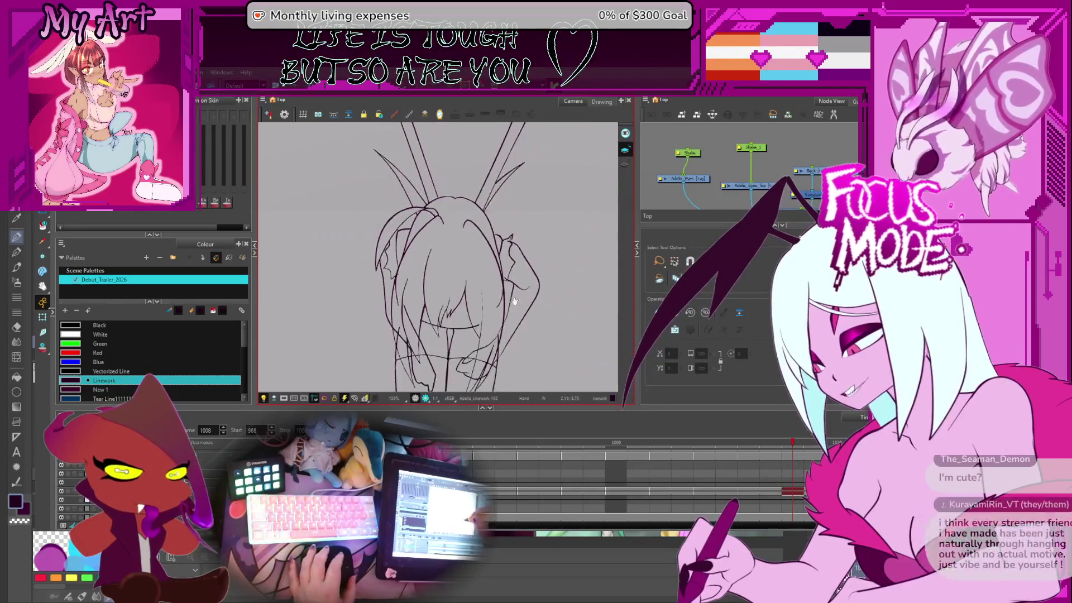
key(1)
key(1)
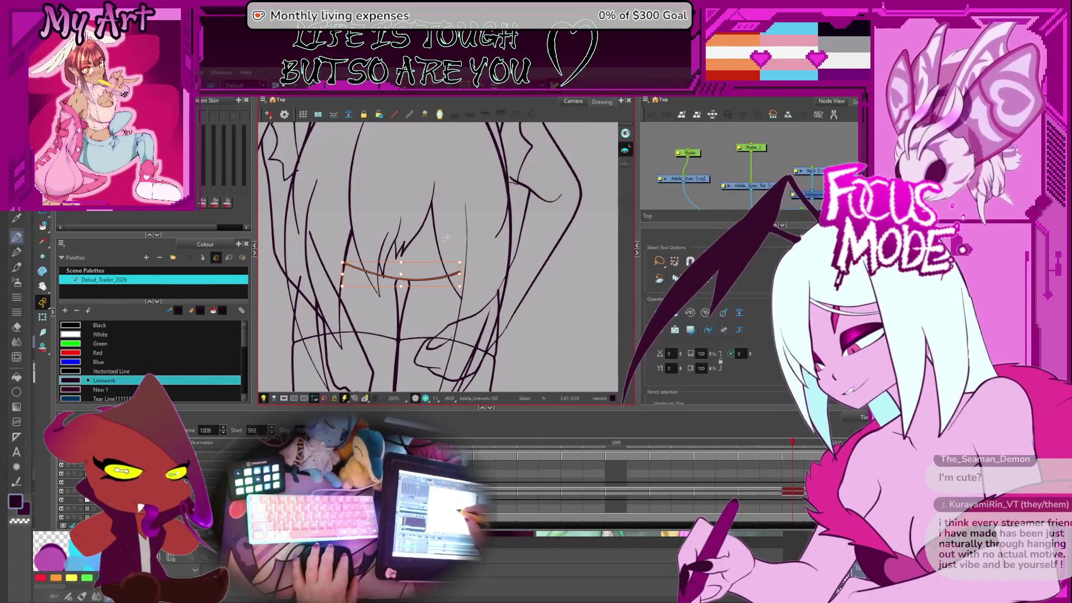
key(space)
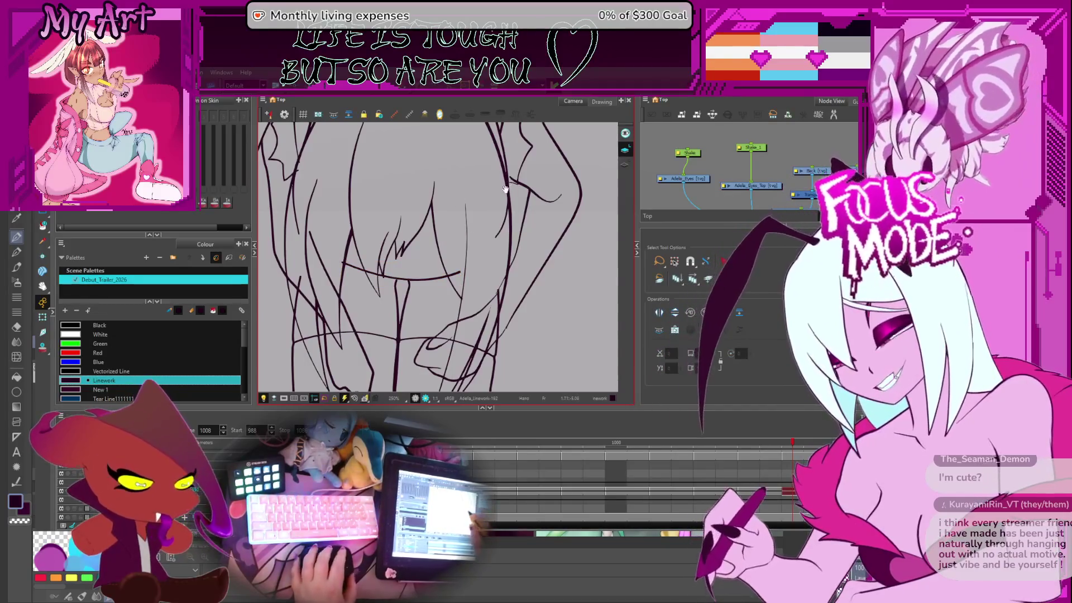
drag(505, 189, 511, 193)
Step: Trim an overlapping hair line end with the Cutter, then move toward the lower hair lines
key(alt+t)
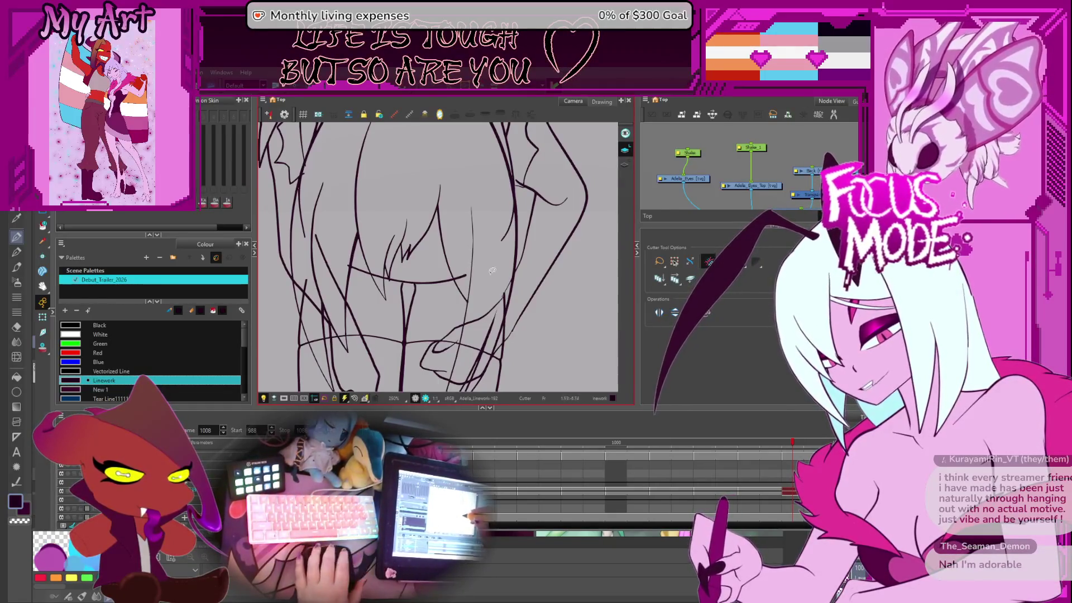
drag(492, 273, 458, 284)
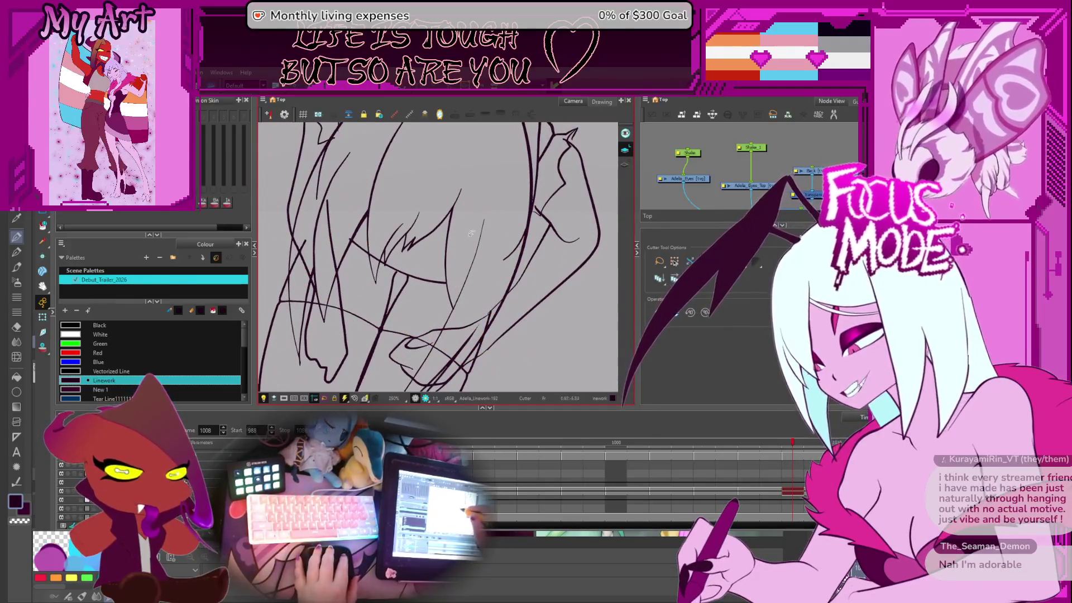
drag(510, 188, 442, 266)
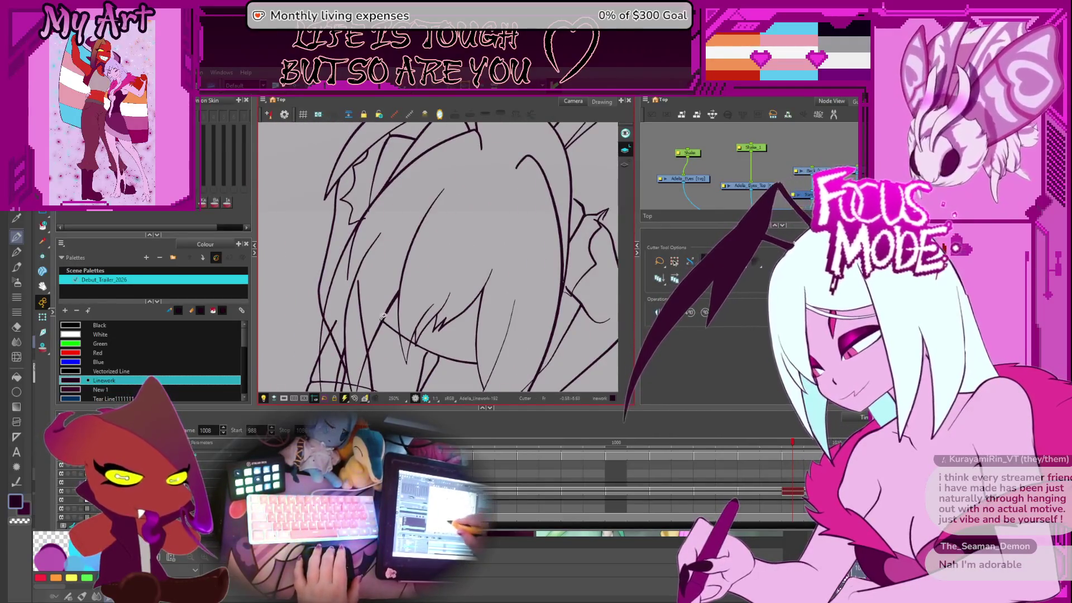
key(2)
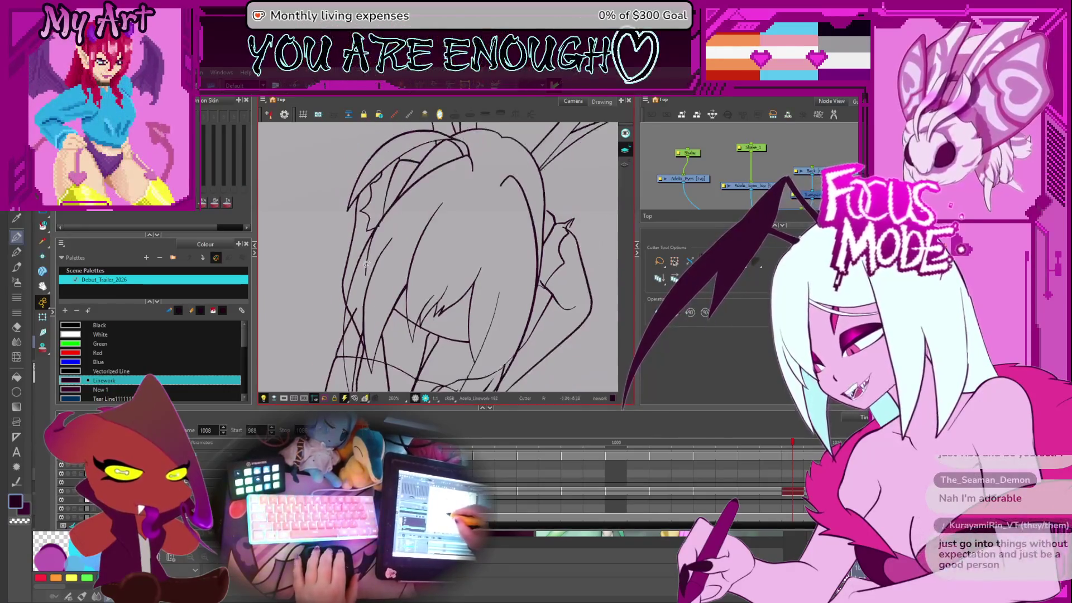
key(1)
key(1)
key(1)
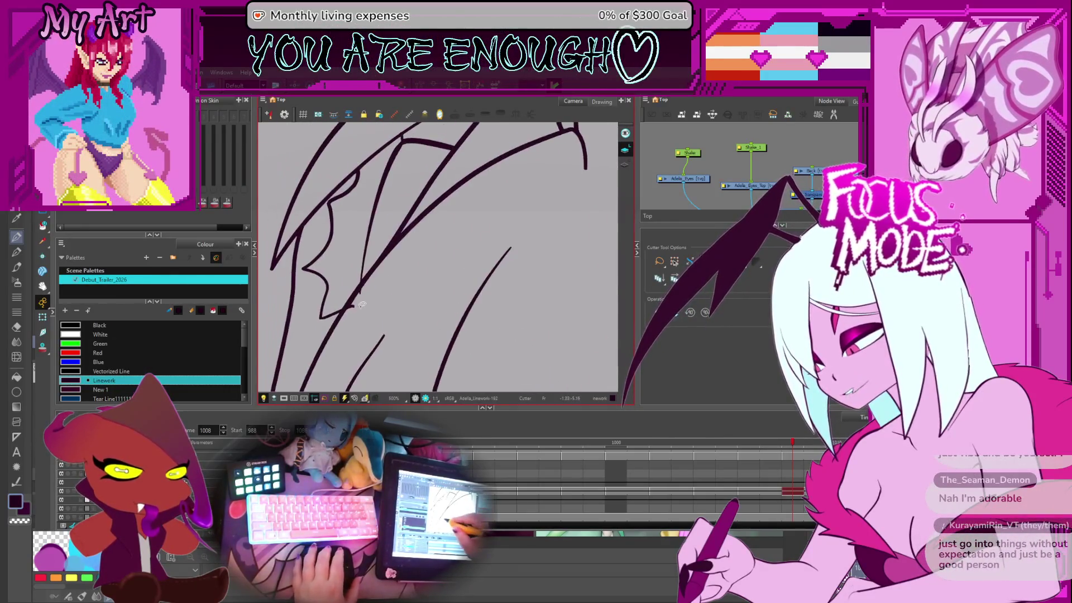
drag(362, 300, 363, 289)
key(2)
key(2)
key(2)
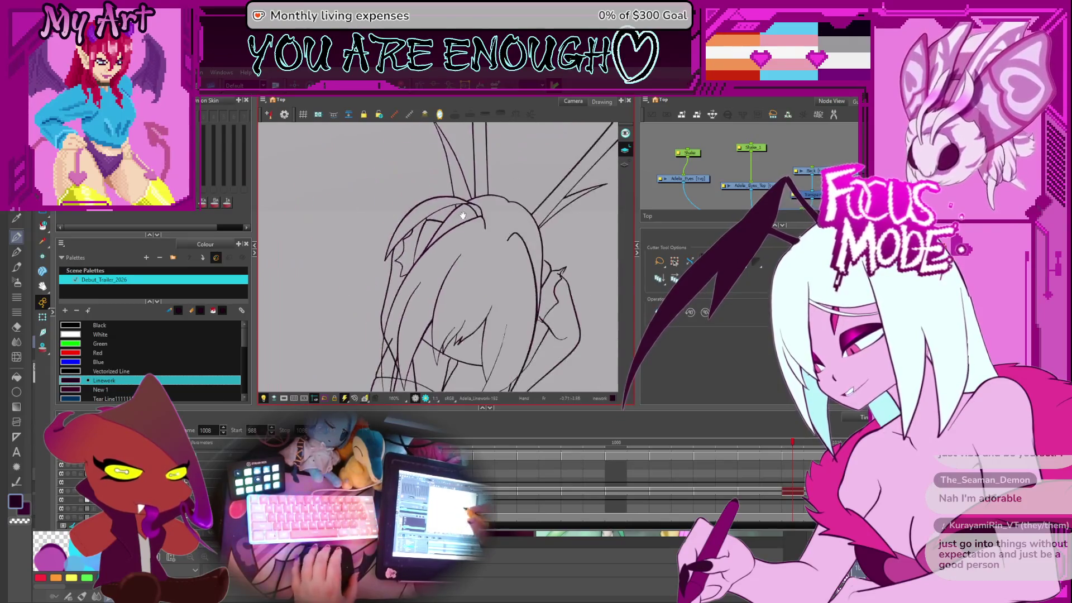
key(ctrl+alt)
key(1)
key(1)
key(1)
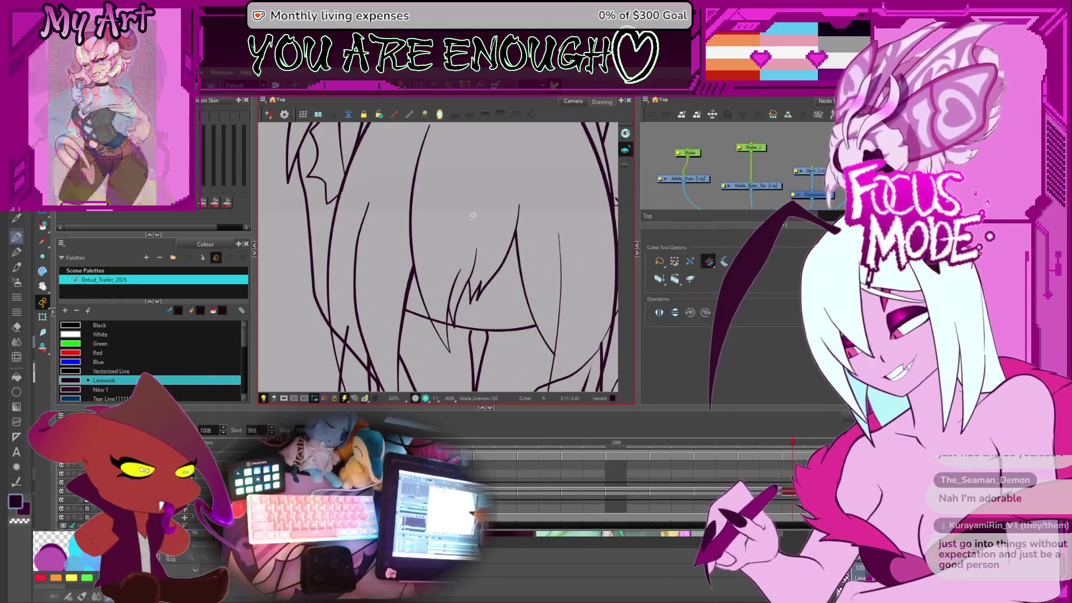
key(1)
key(1)
key(1)
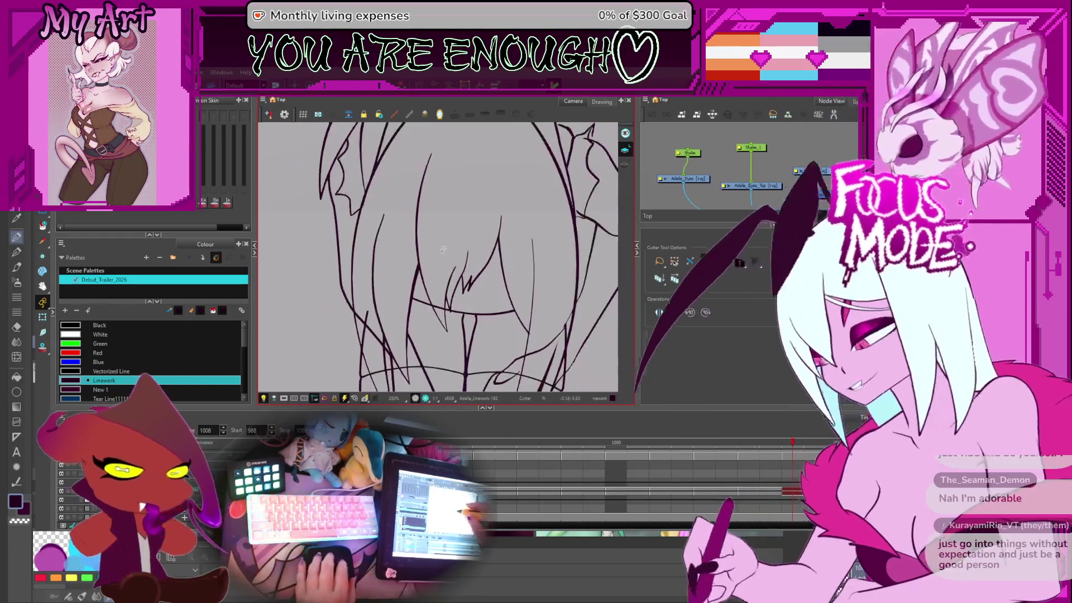
key(2)
key(2)
key(2)
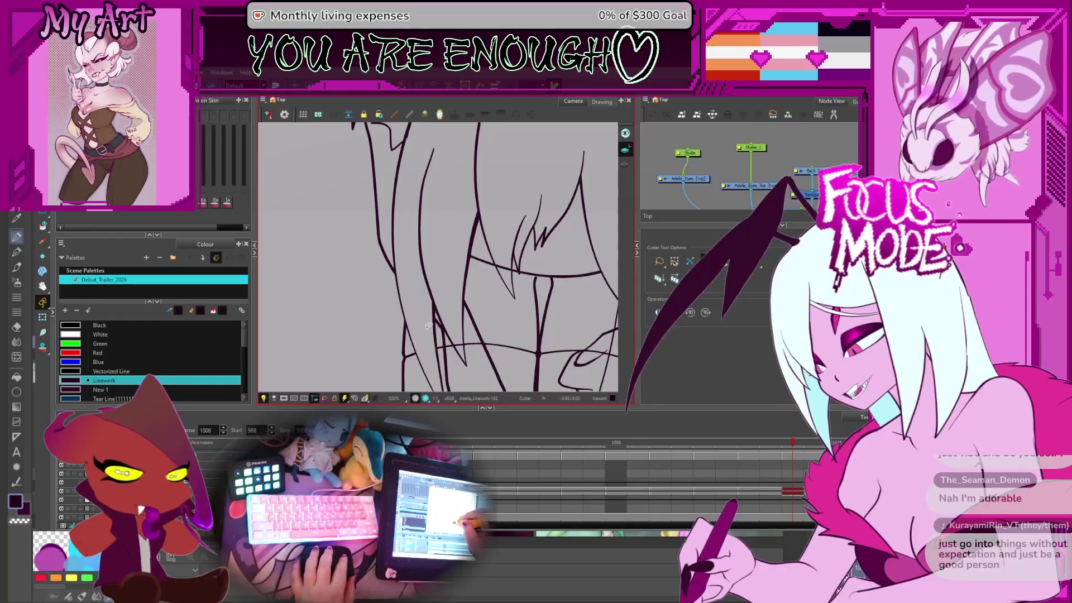
mouse_move(457, 333)
mouse_down()
mouse_move(399, 261)
mouse_move(360, 259)
mouse_up()
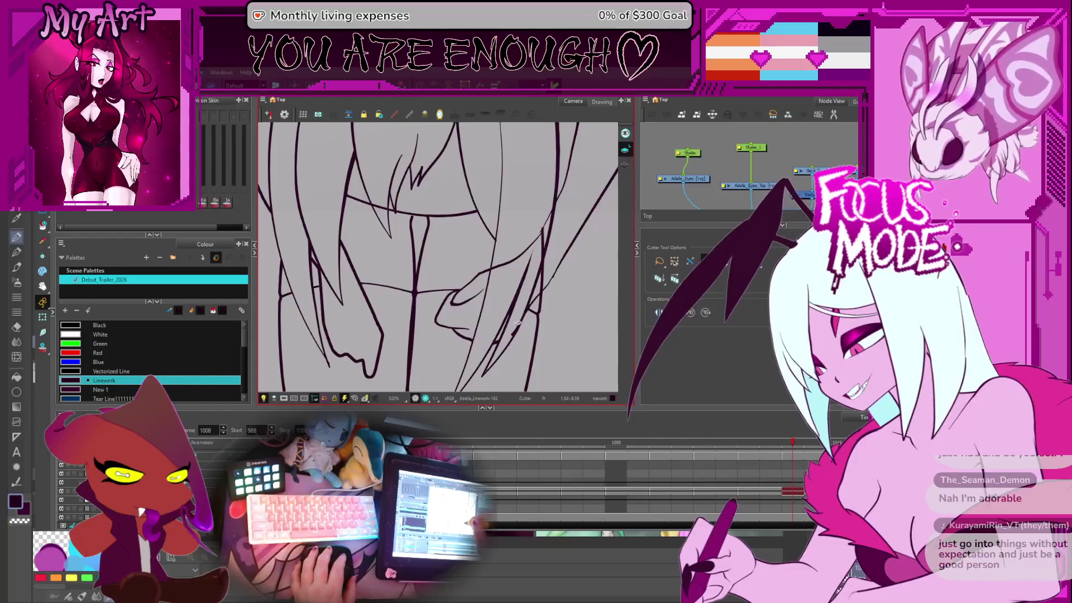
Step: Cut a small stray line piece in the hair and sharpen the pointed stroke beside it
drag(547, 257, 498, 307)
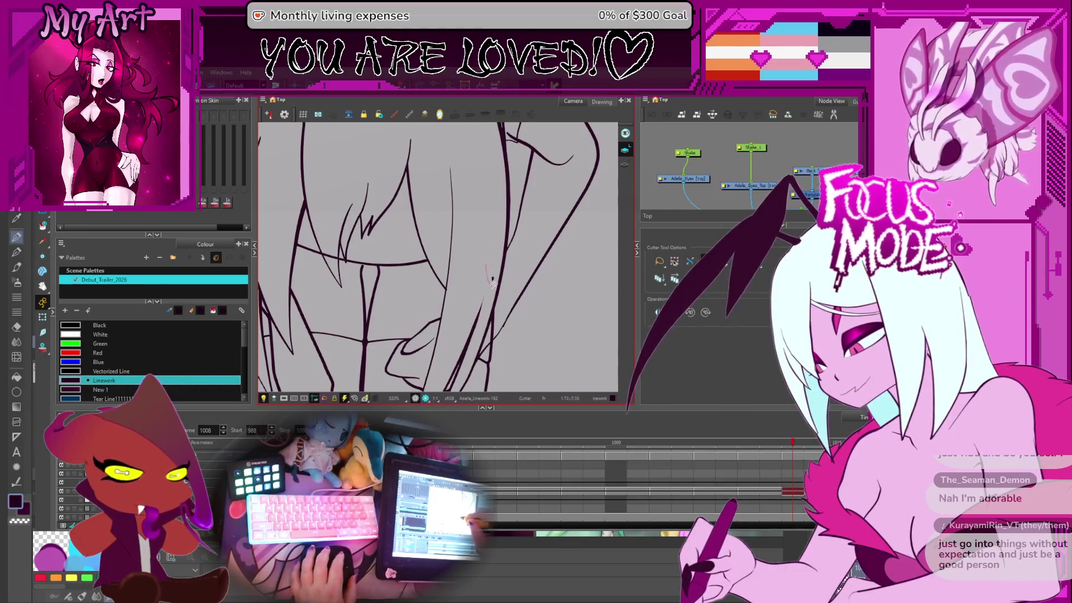
drag(412, 319, 401, 316)
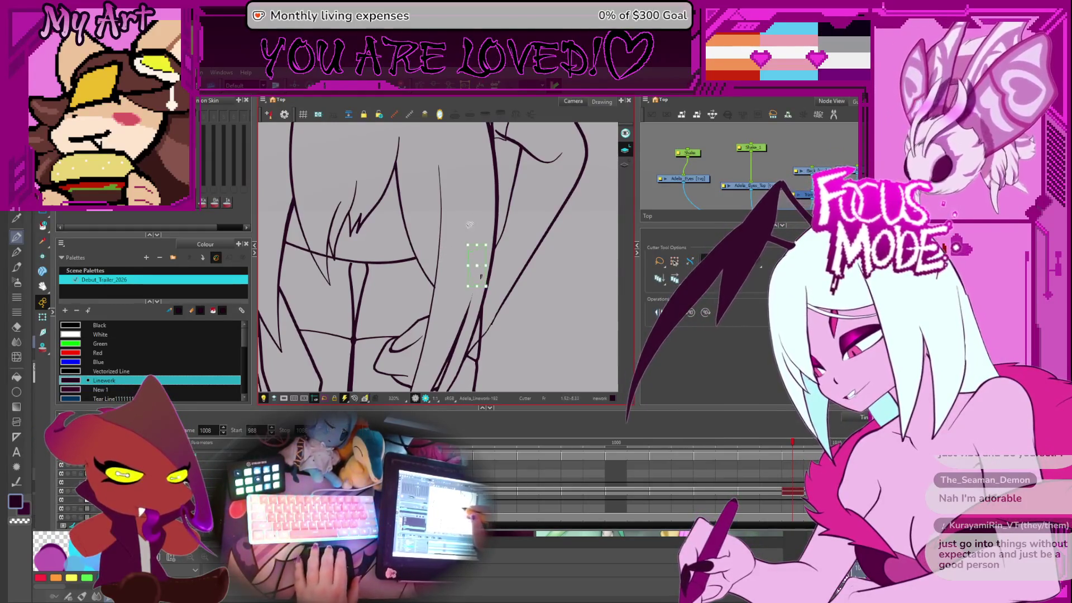
scroll(494, 290, down, 5)
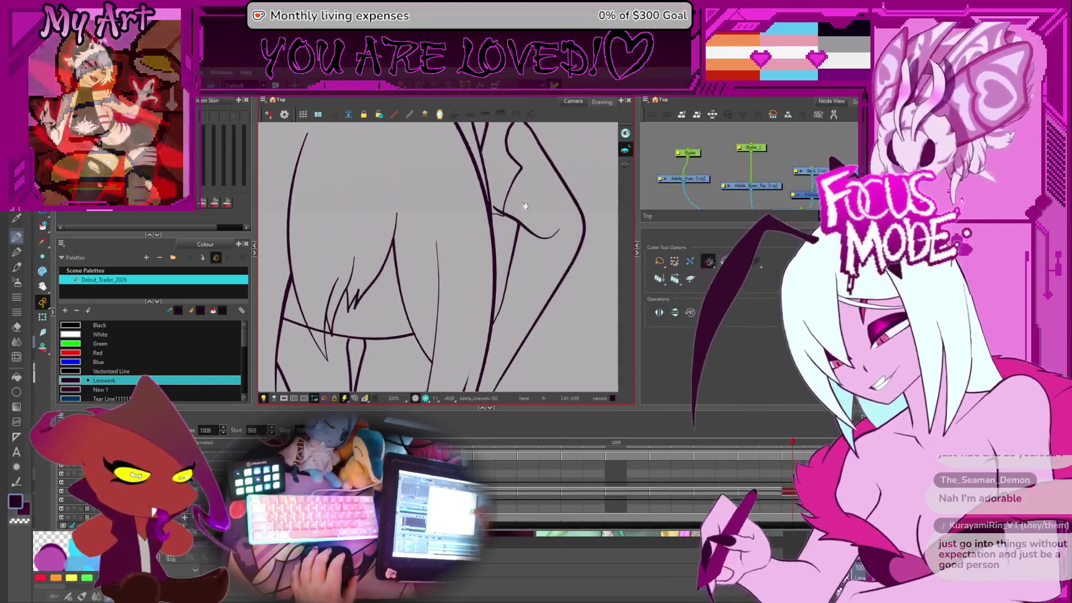
scroll(488, 278, up, 2)
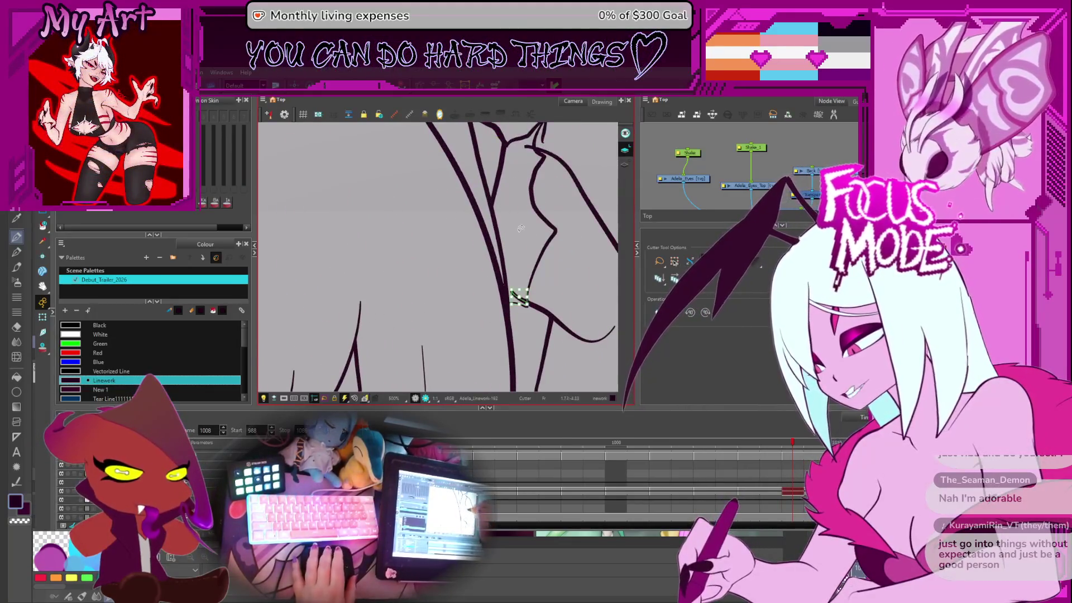
scroll(524, 235, up, 4)
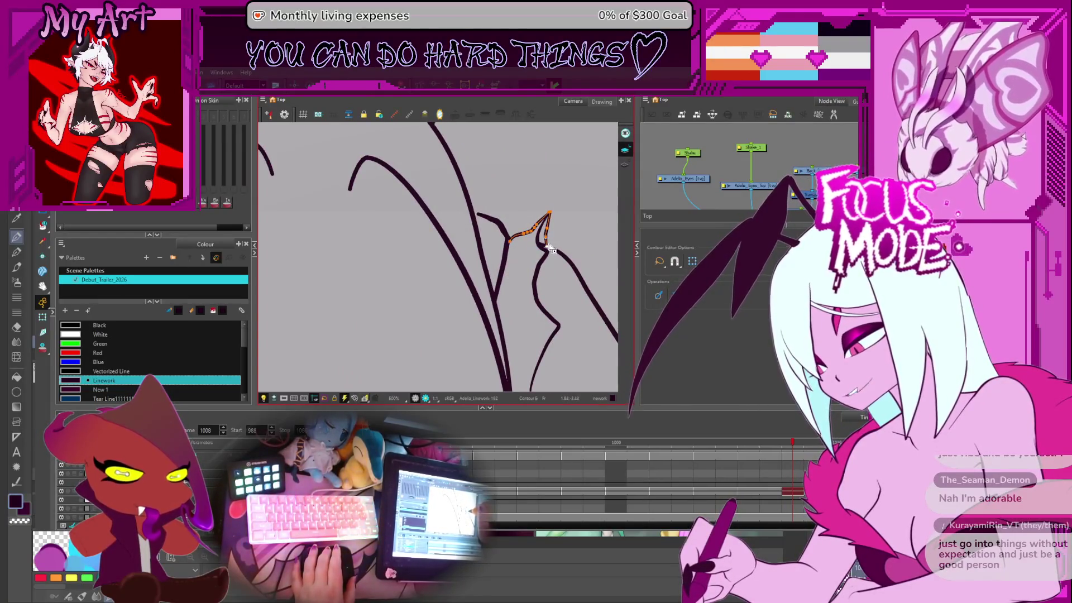
scroll(498, 202, up, 2)
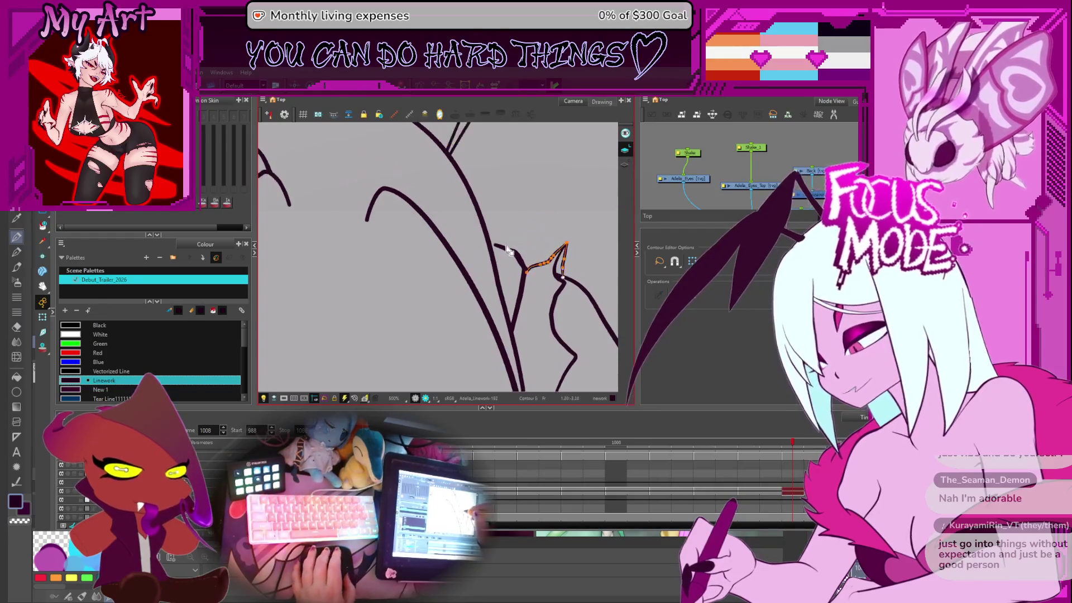
click(492, 247)
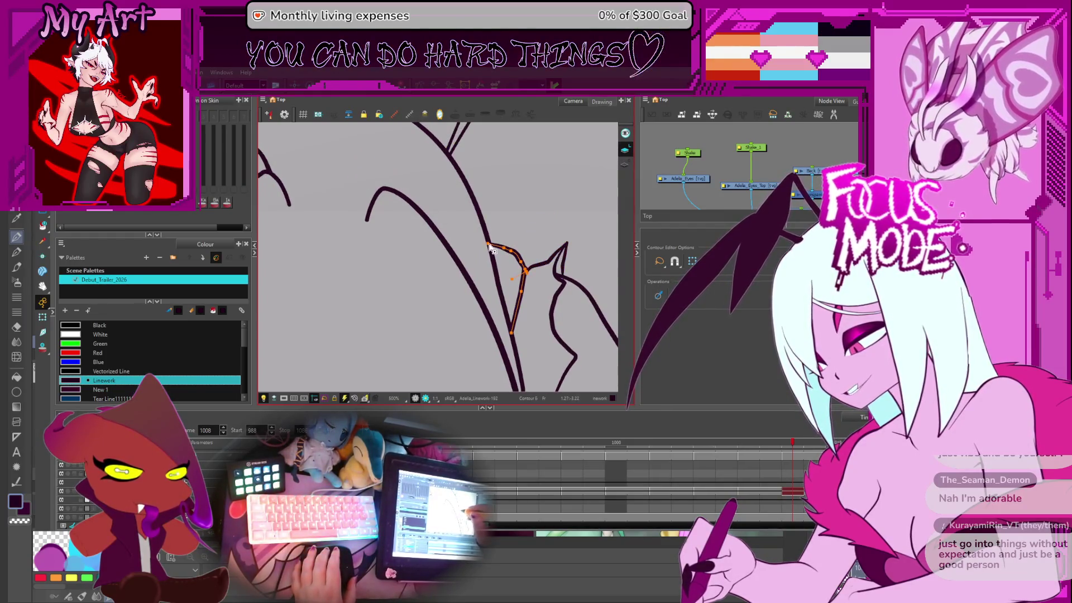
scroll(518, 221, up, 1)
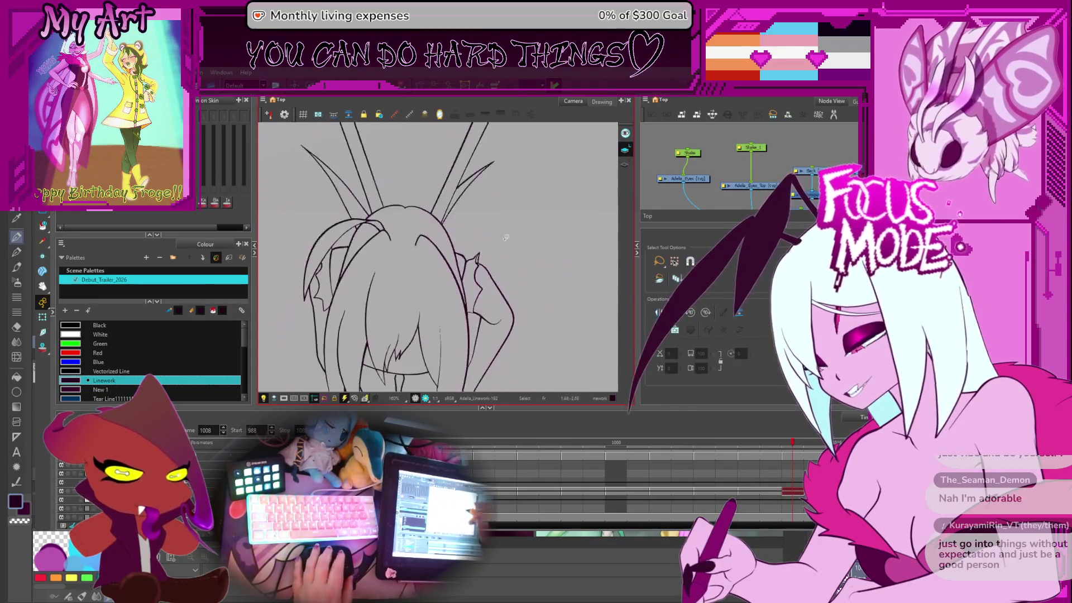
scroll(535, 278, down, 6)
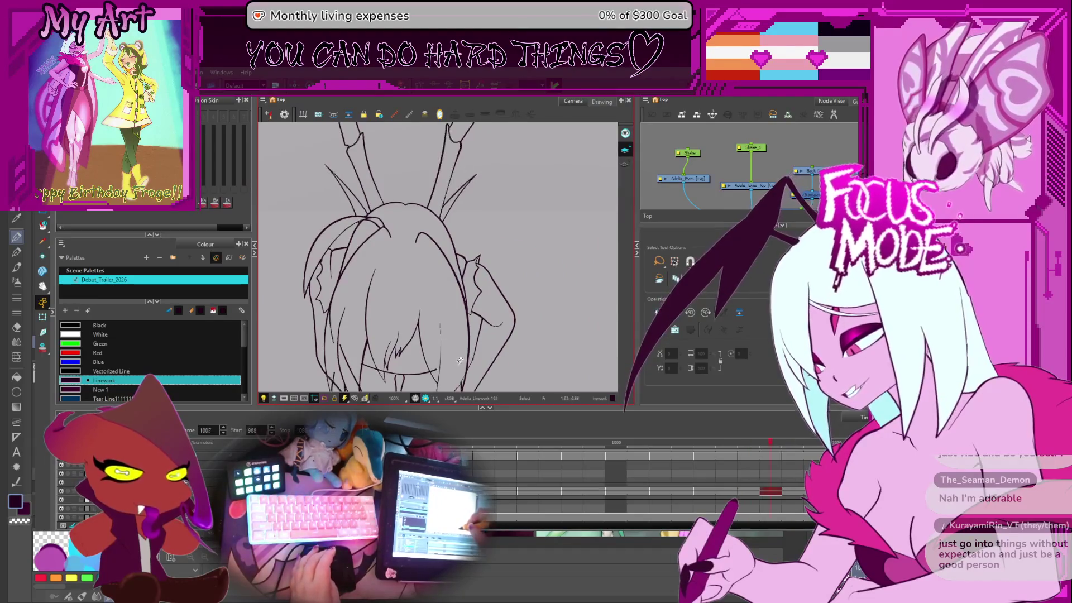
Step: Centre, tilt and zoom the frame 1007 view in close on the hair lines
drag(334, 350, 407, 244)
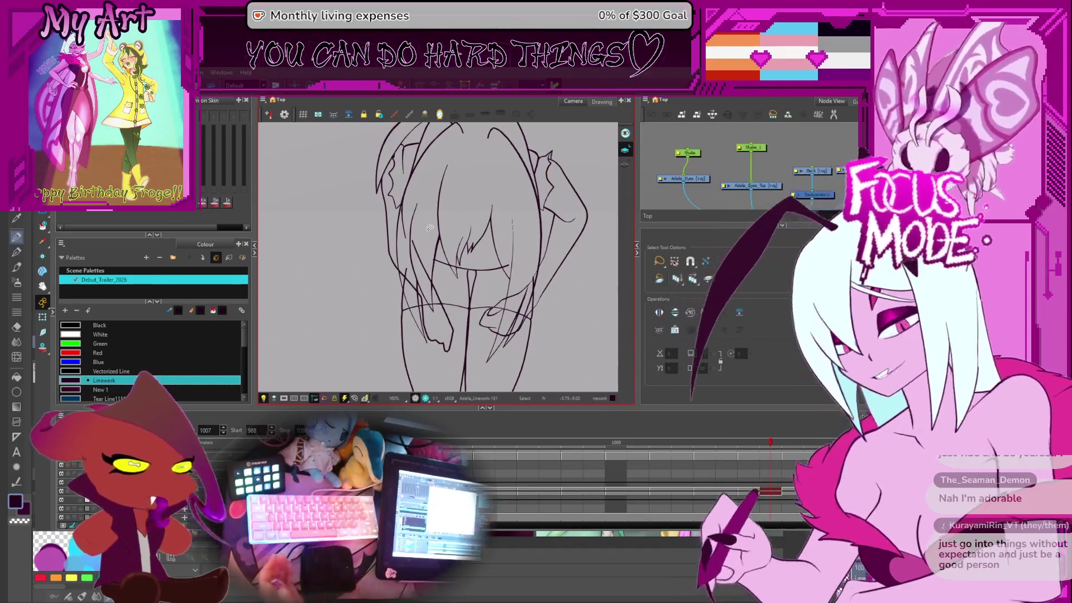
drag(554, 239, 528, 331)
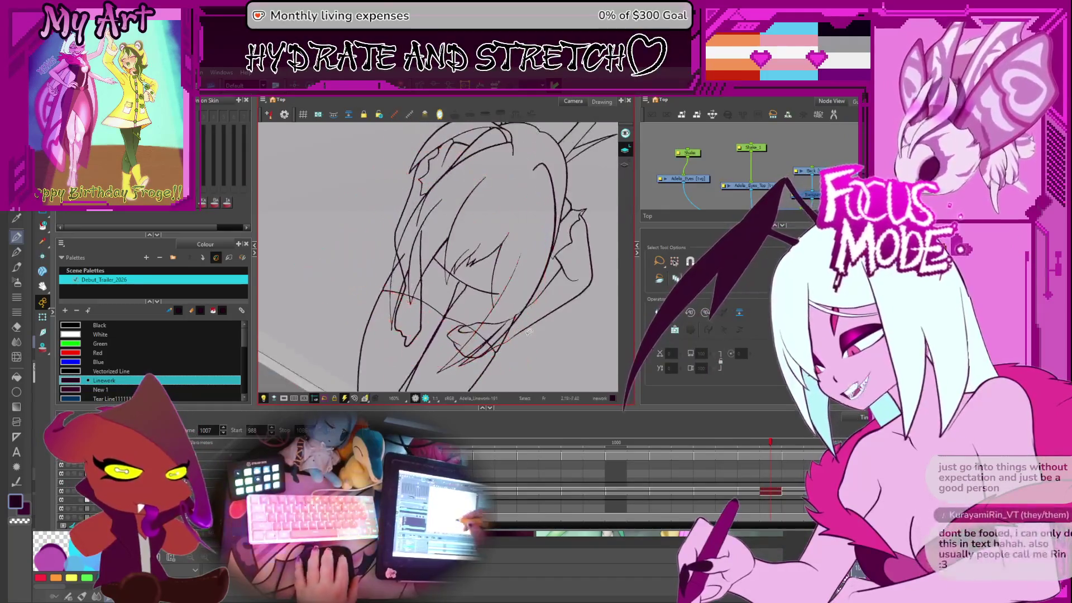
scroll(399, 264, up, 2)
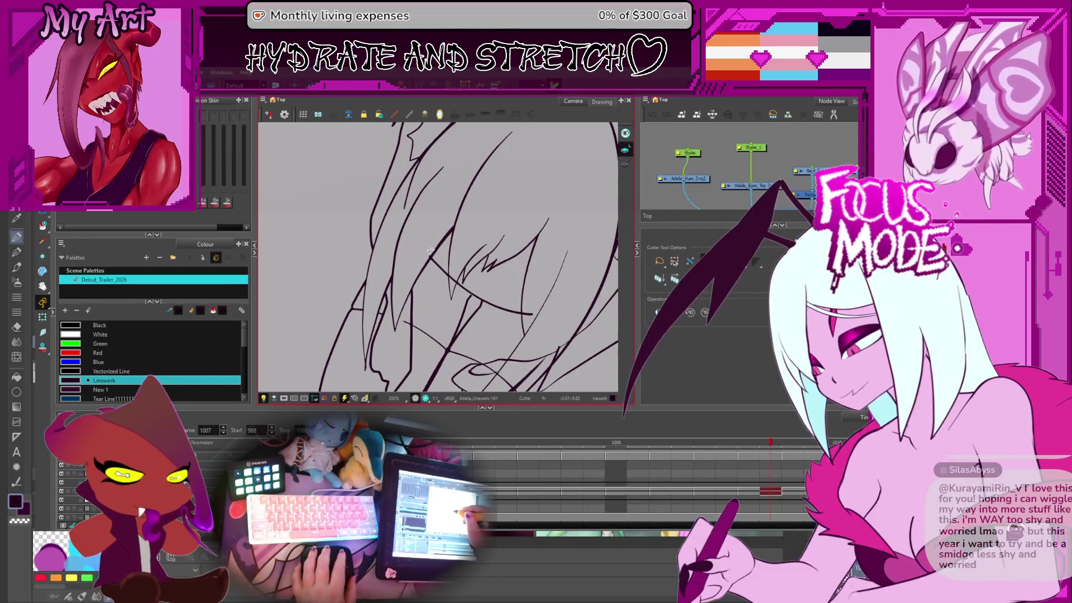
key(shift+x)
mouse_move(500, 264)
mouse_down()
mouse_move(469, 279)
mouse_move(510, 331)
mouse_up()
scroll(469, 279, up, 1)
scroll(399, 327, down, 4)
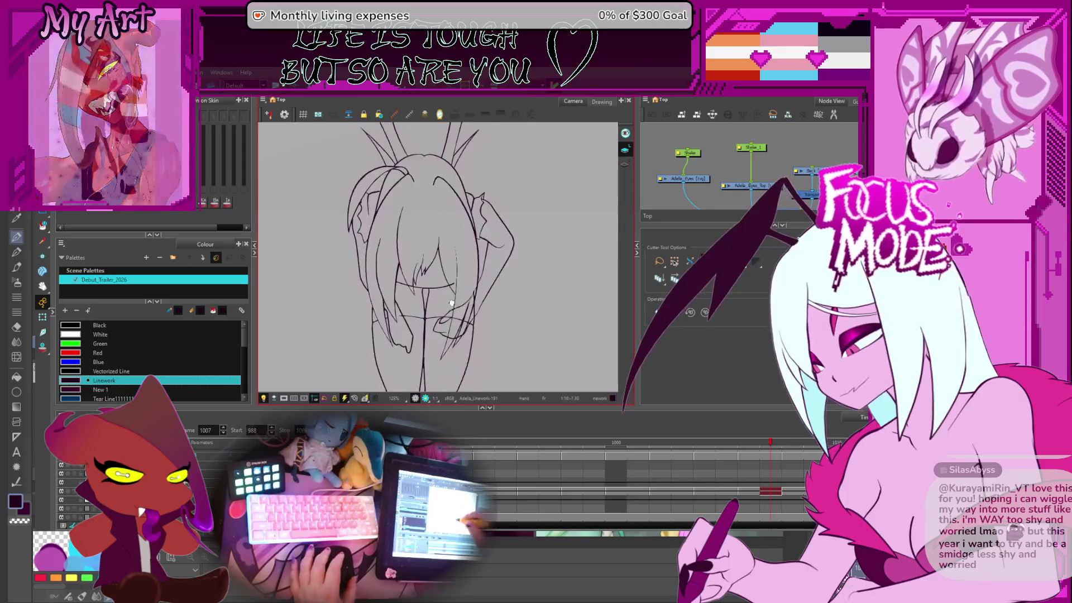
scroll(452, 302, up, 1)
scroll(452, 302, up, 1)
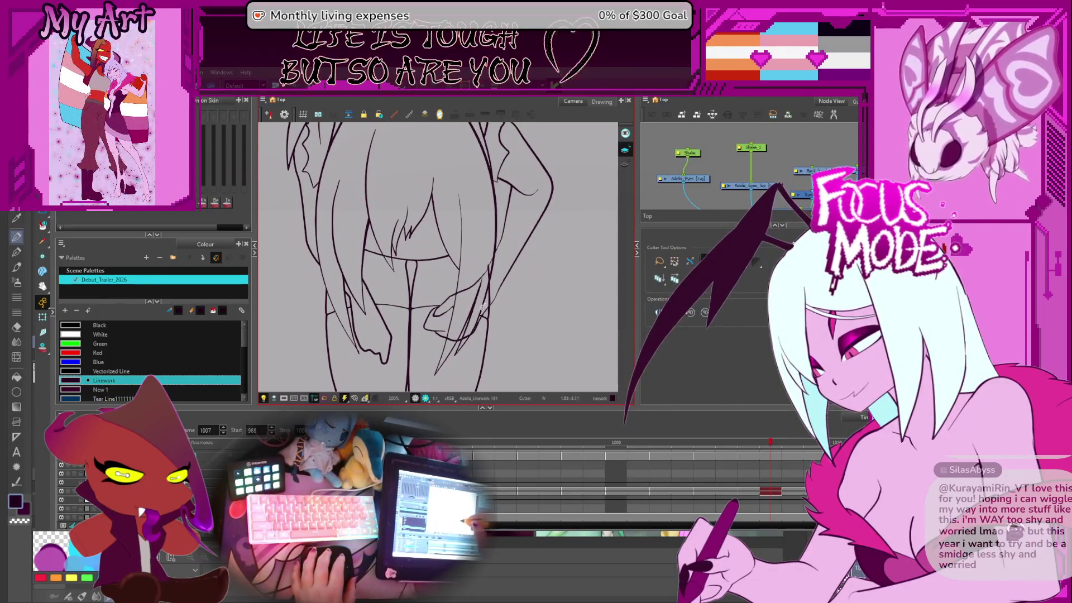
scroll(475, 301, up, 1)
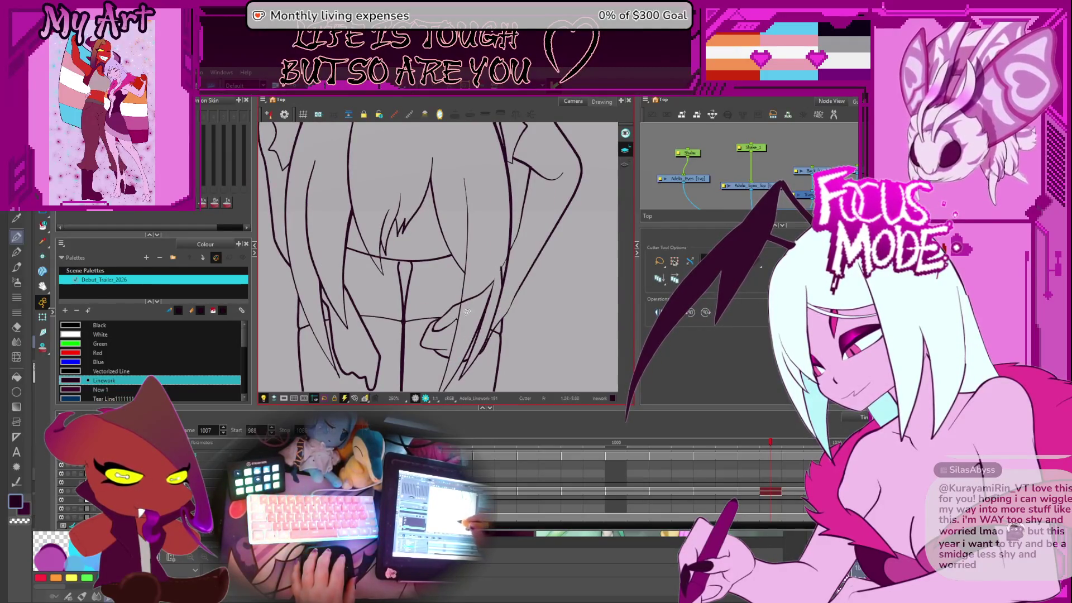
scroll(466, 311, up, 3)
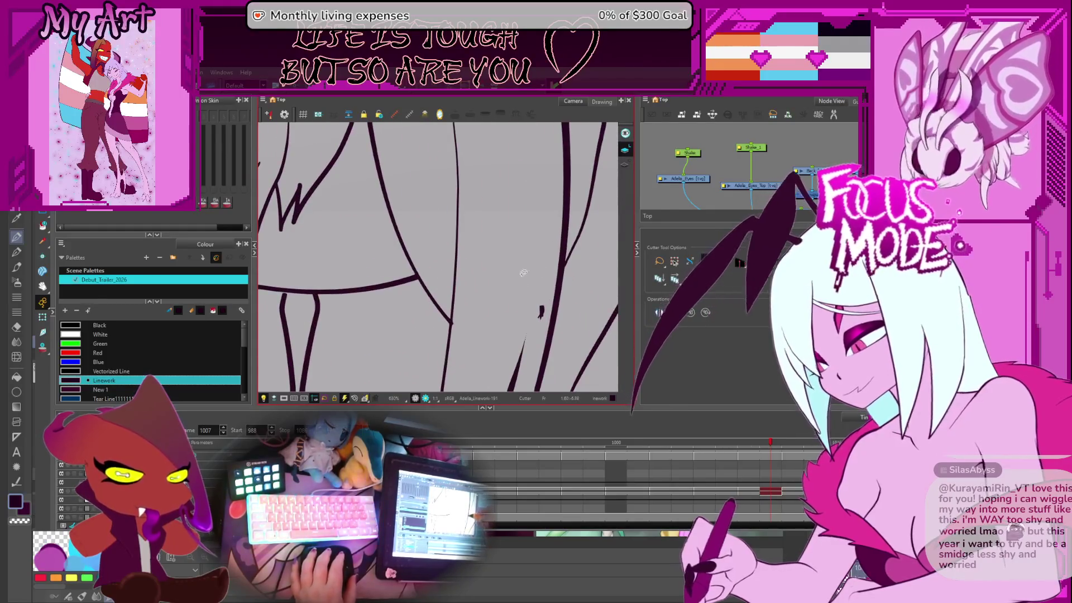
drag(547, 324, 497, 296)
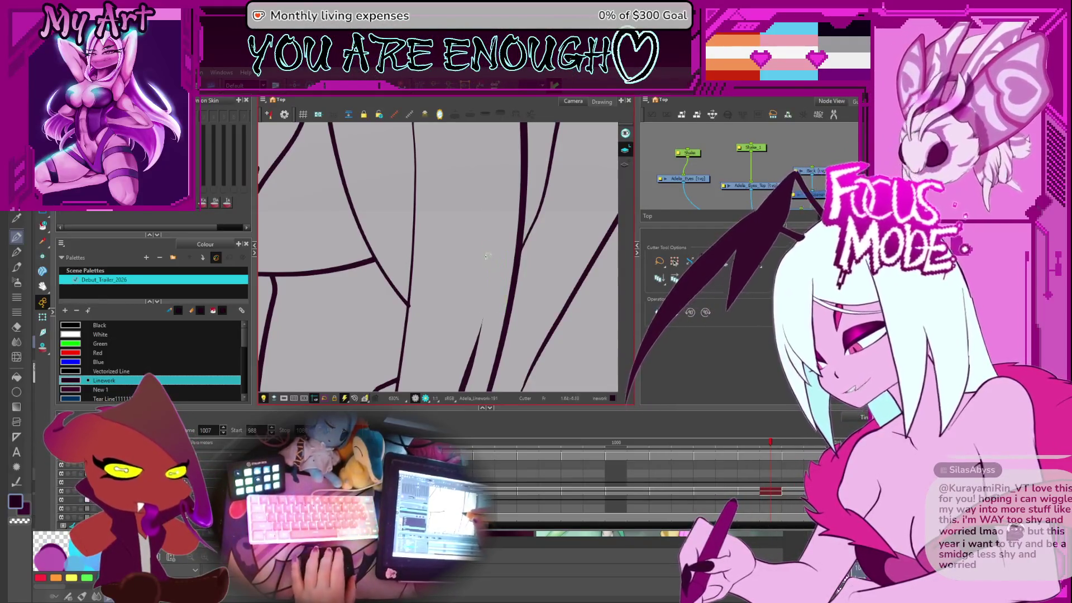
Step: Adjust the pointed hair line junction with the Contour Editor, then return to the Select tool
scroll(491, 290, down, 5)
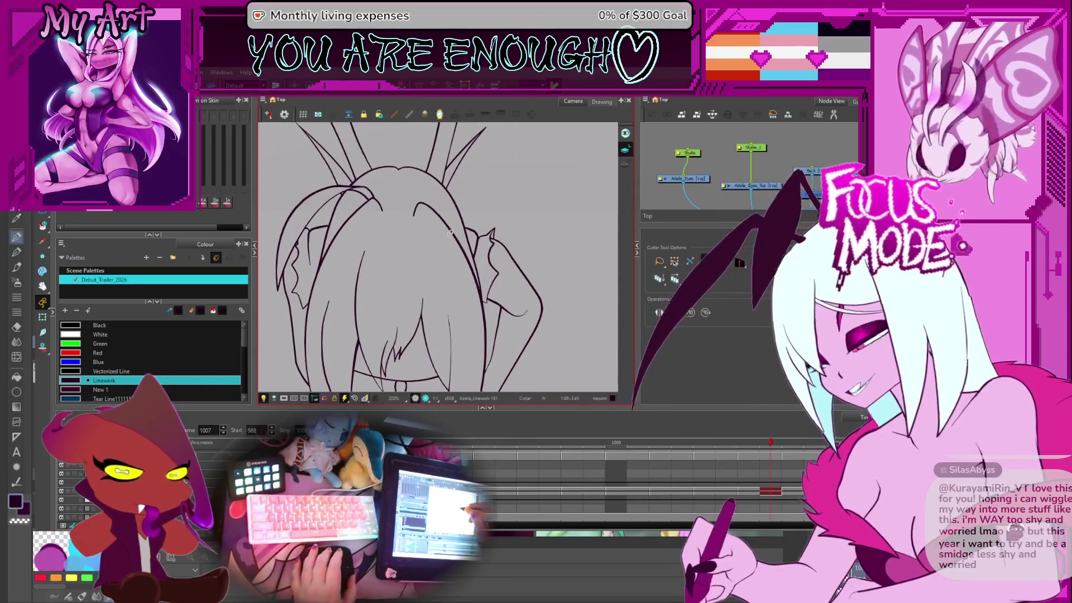
scroll(433, 240, up, 3)
scroll(425, 257, up, 2)
key(alt+q)
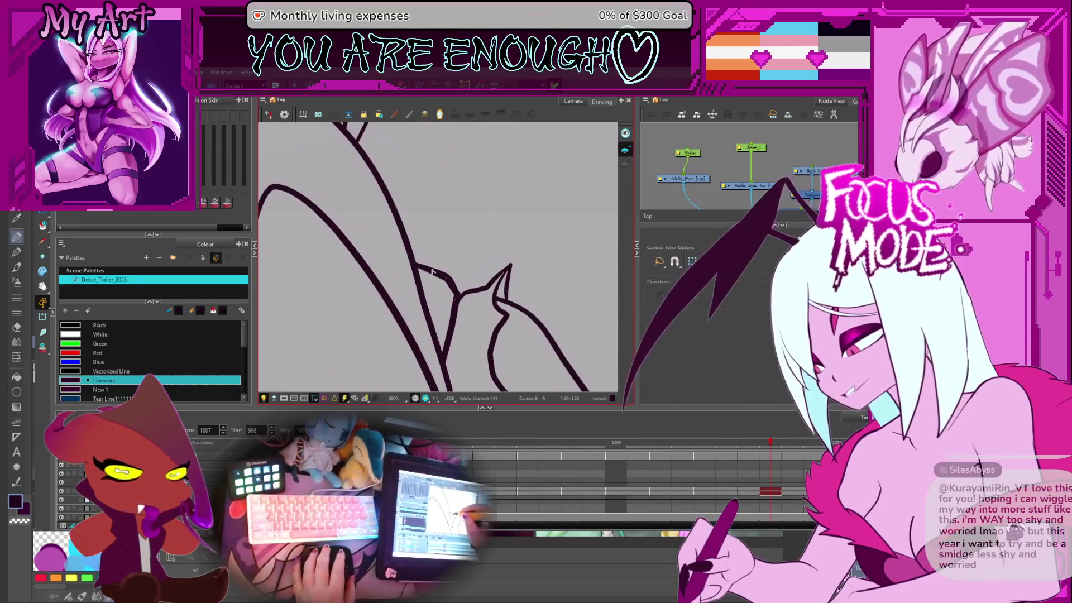
scroll(411, 270, down, 5)
key(alt+s)
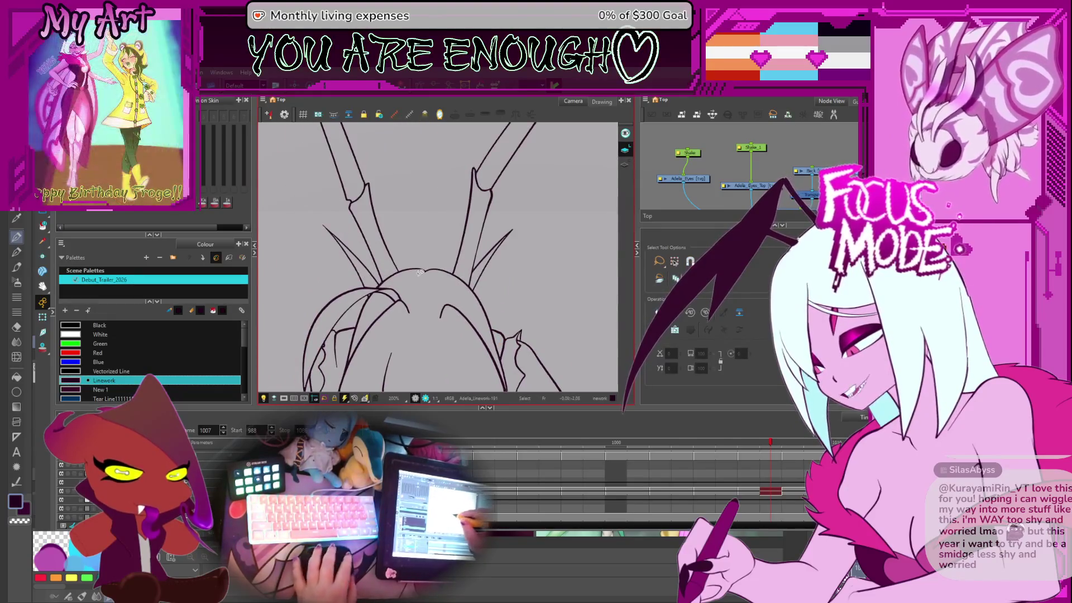
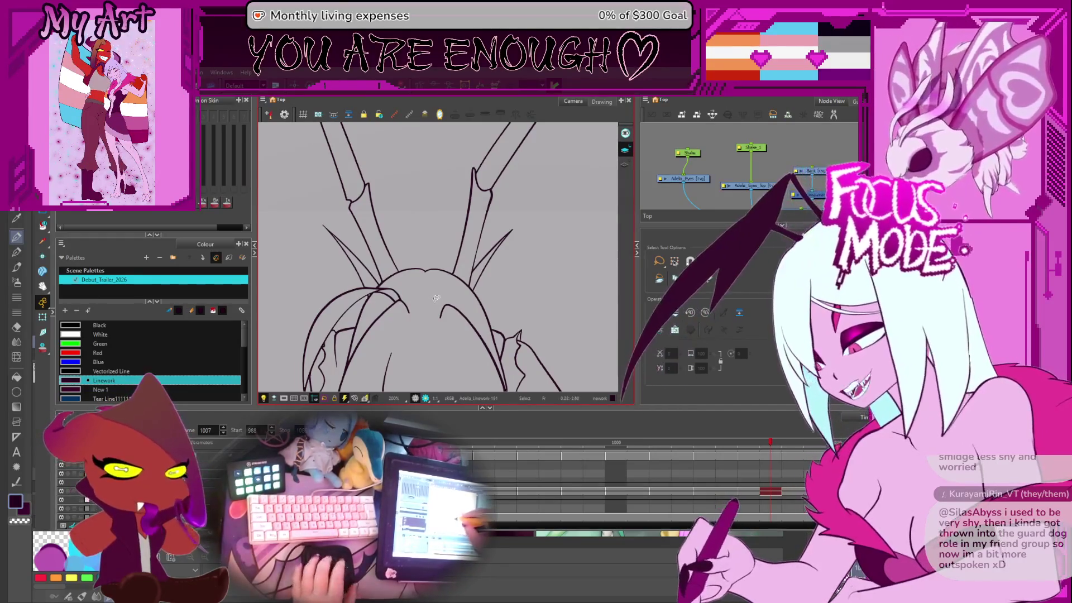
Step: Zoom onto the lower face with the Cutter tool active
key(1)
scroll(441, 303, up, 1)
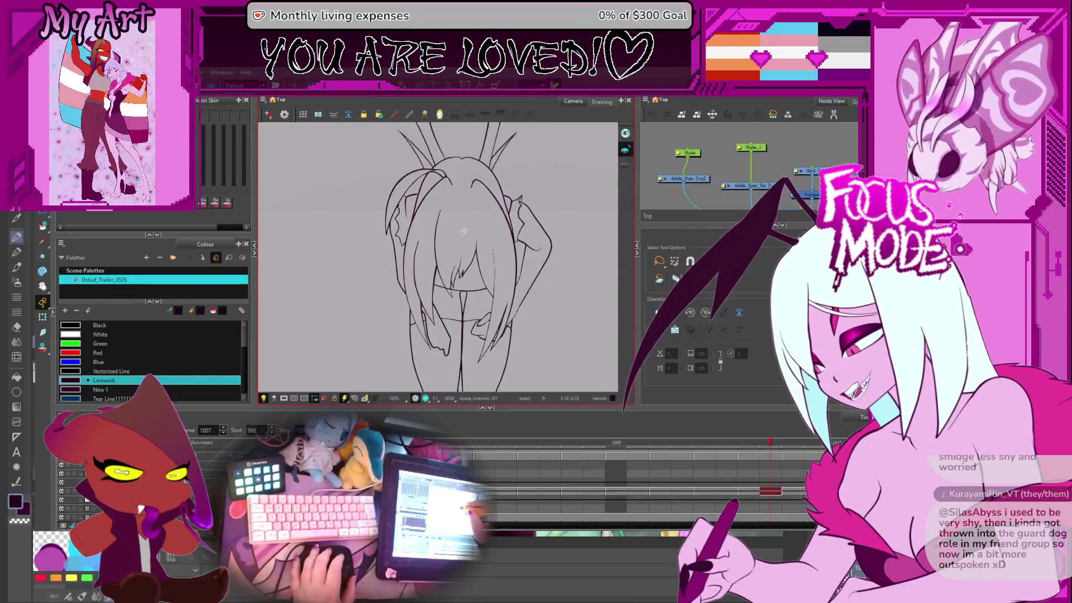
key(2)
key(alt+t)
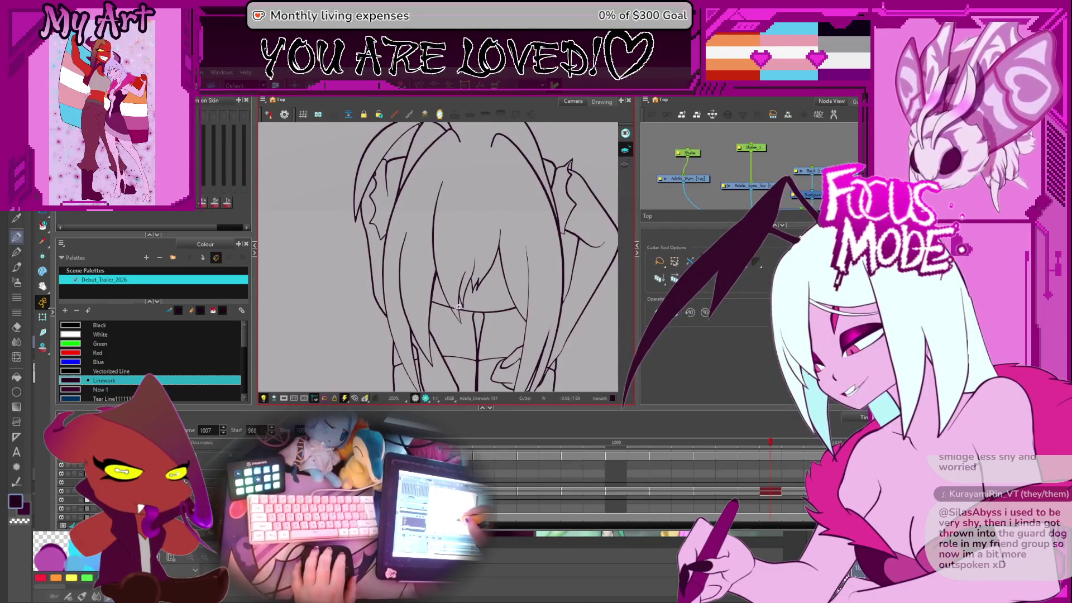
scroll(459, 290, up, 3)
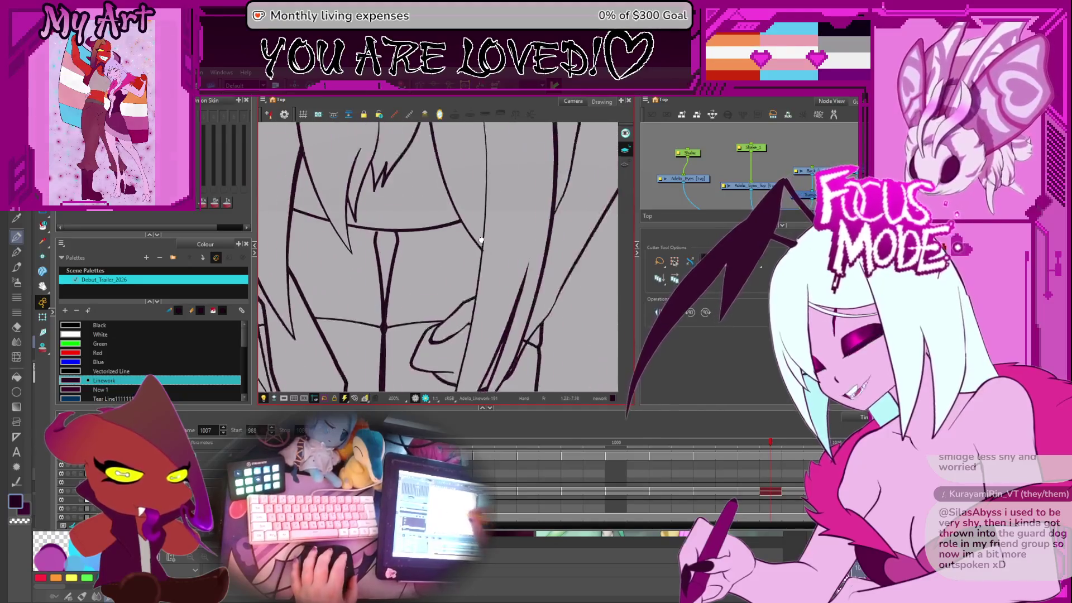
drag(481, 240, 470, 204)
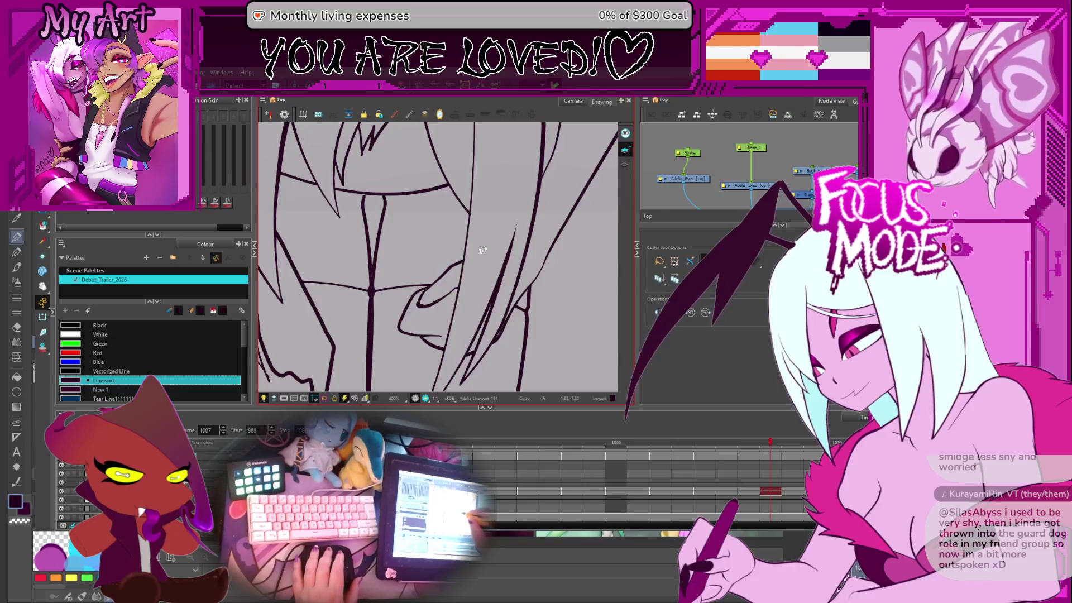
scroll(483, 249, down, 5)
Step: Step back toward frame 998 and pan over the hair and hands to check the linework
key(comma)
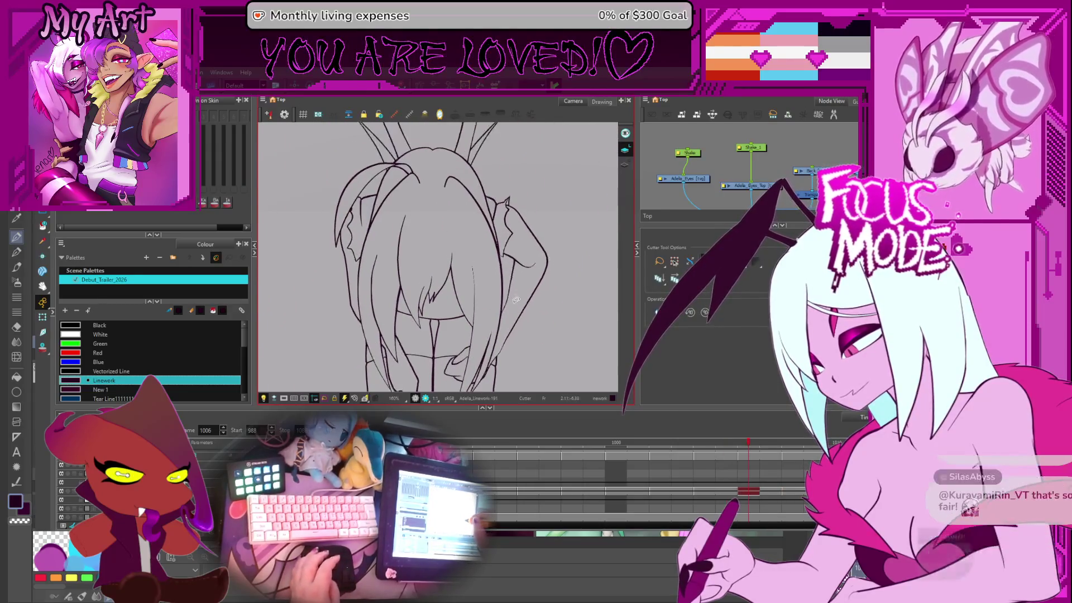
key(comma)
key(comma)
key(comma)
key(comma)
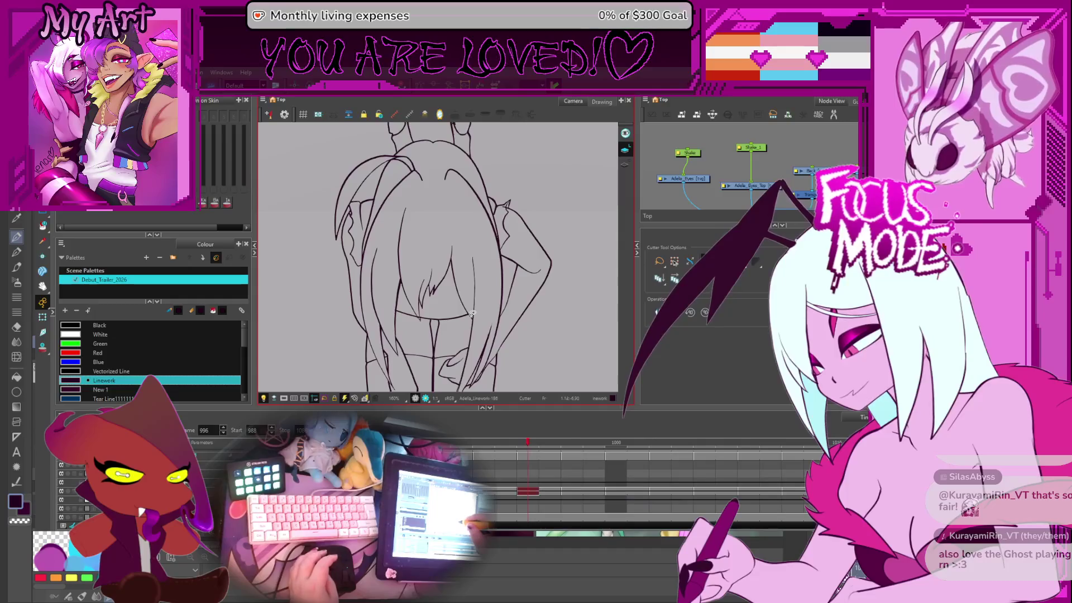
scroll(429, 263, up, 3)
mouse_move(428, 262)
mouse_down()
mouse_move(413, 234)
mouse_move(419, 289)
mouse_up()
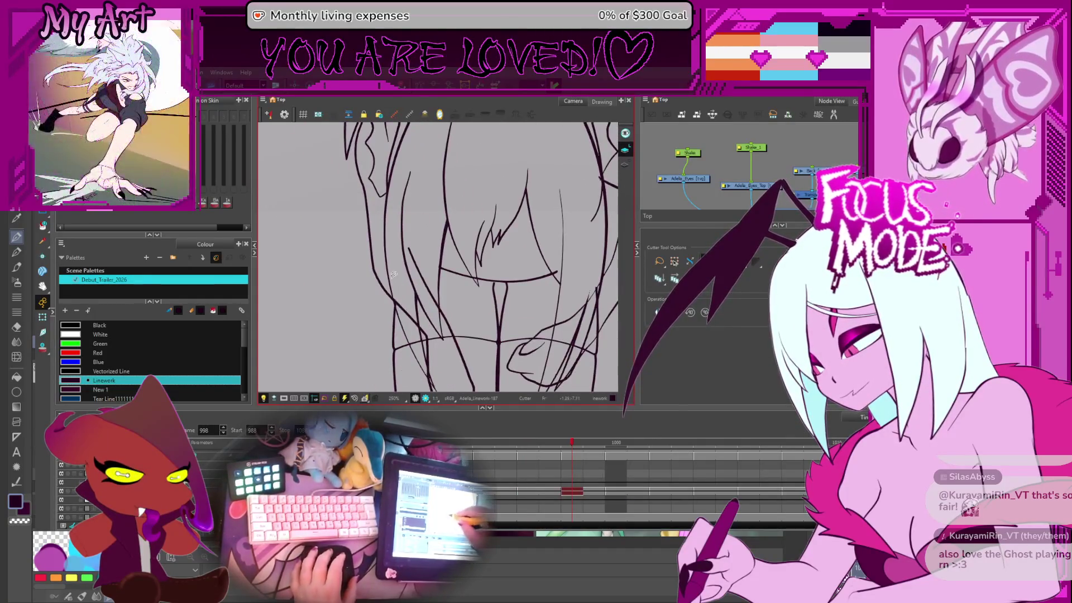
drag(425, 345, 424, 329)
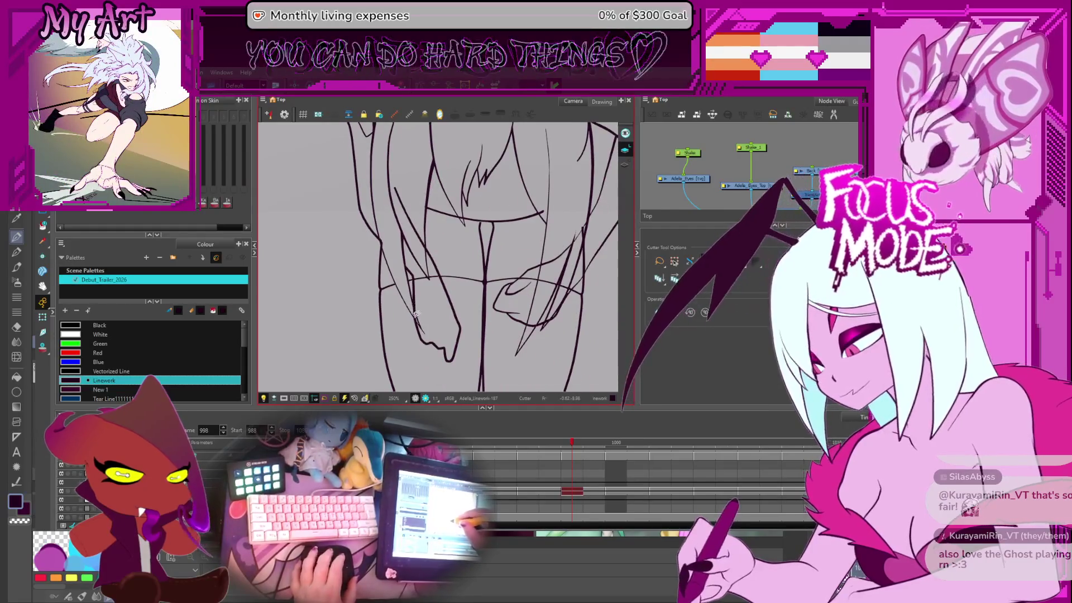
mouse_move(423, 282)
mouse_down()
mouse_move(422, 268)
mouse_move(384, 260)
mouse_up()
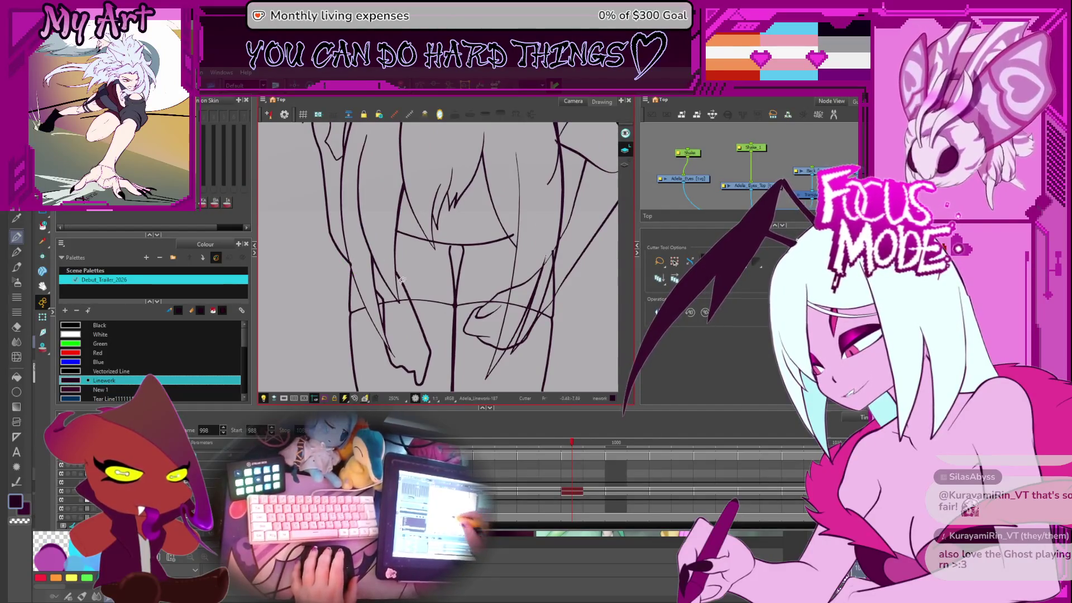
drag(439, 206, 450, 231)
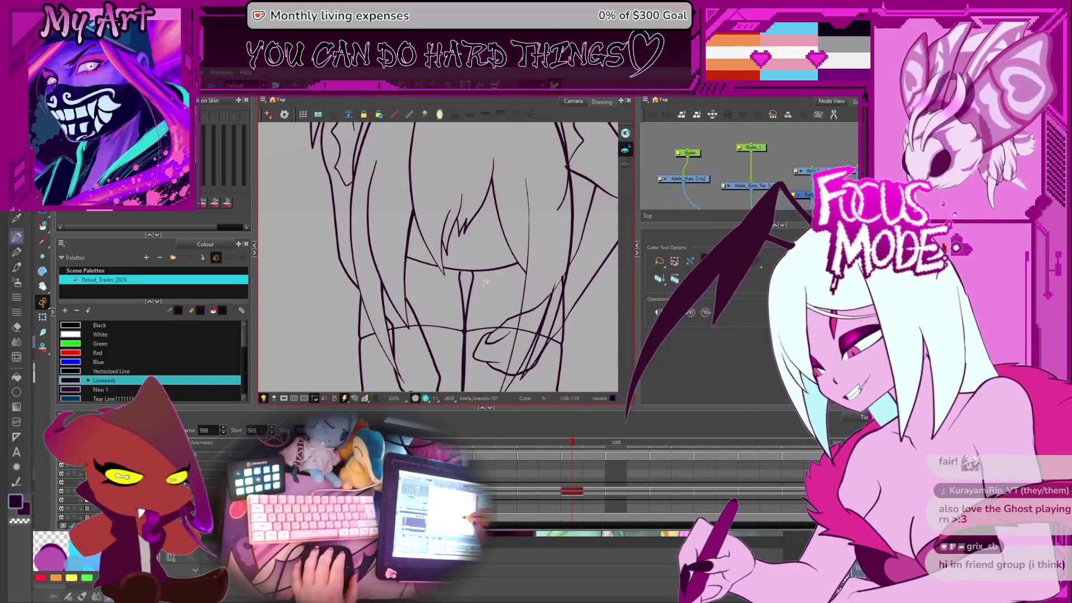
Step: Select the vertical line below the hair with the Contour Editor
key(alt+q)
scroll(485, 282, up, 5)
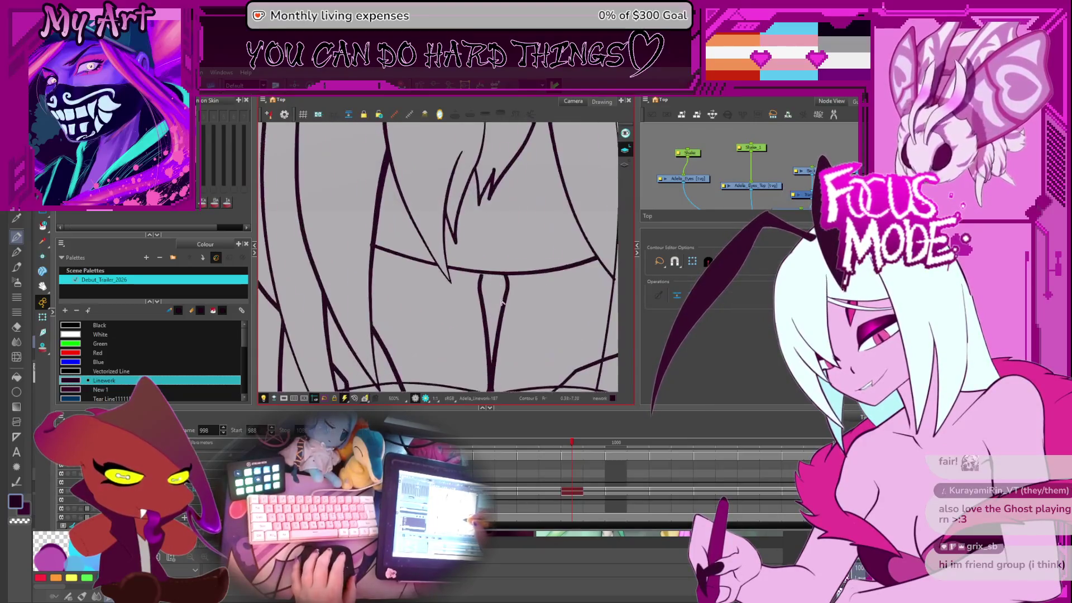
scroll(502, 302, up, 2)
click(495, 282)
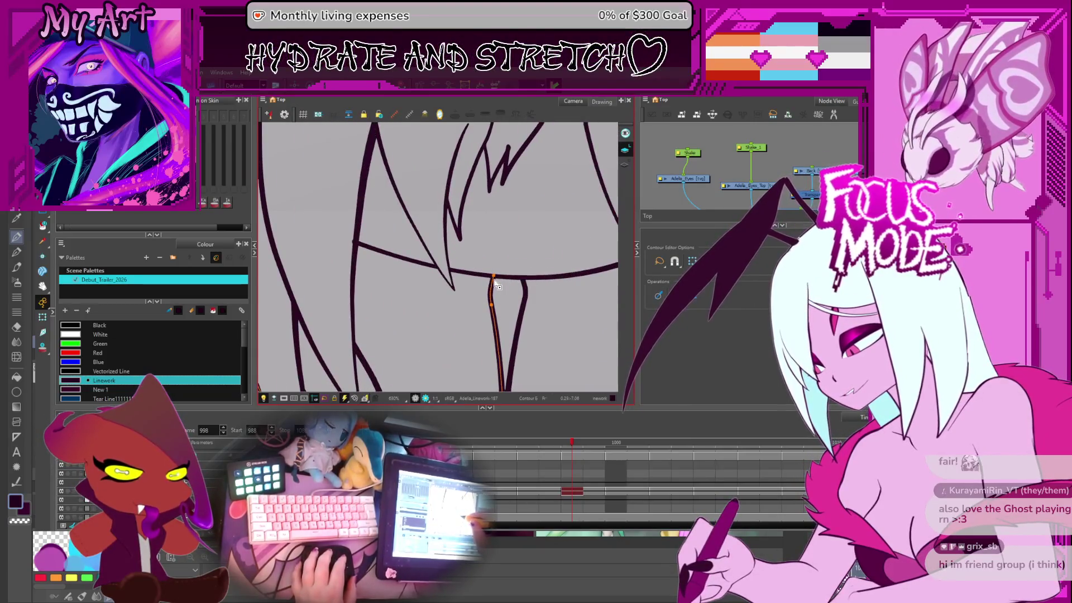
scroll(497, 285, down, 8)
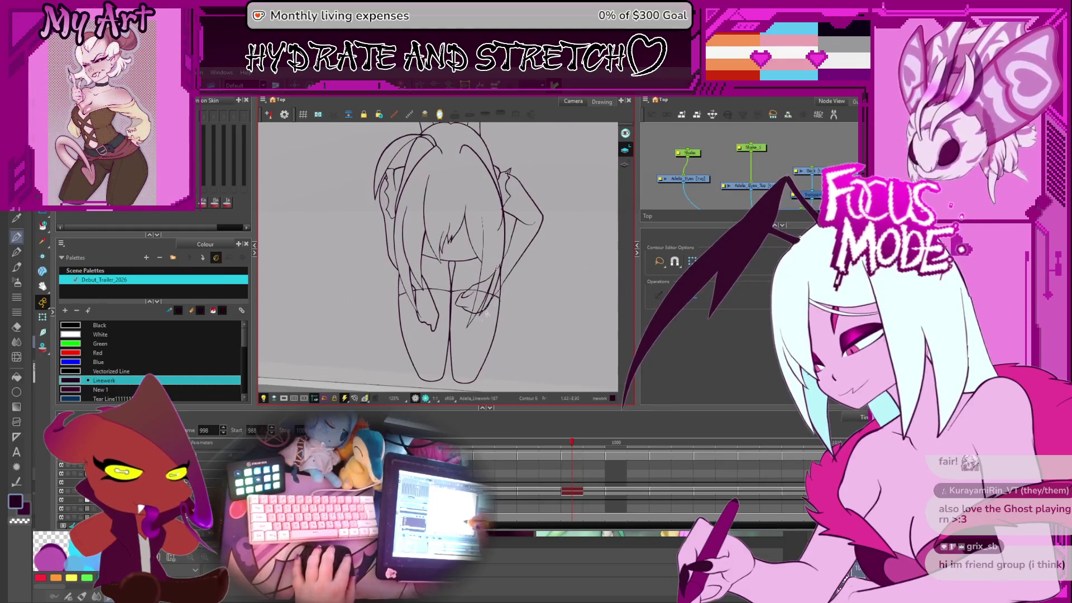
Step: Review the arm and hair strands up close, then step back one frame
key(2)
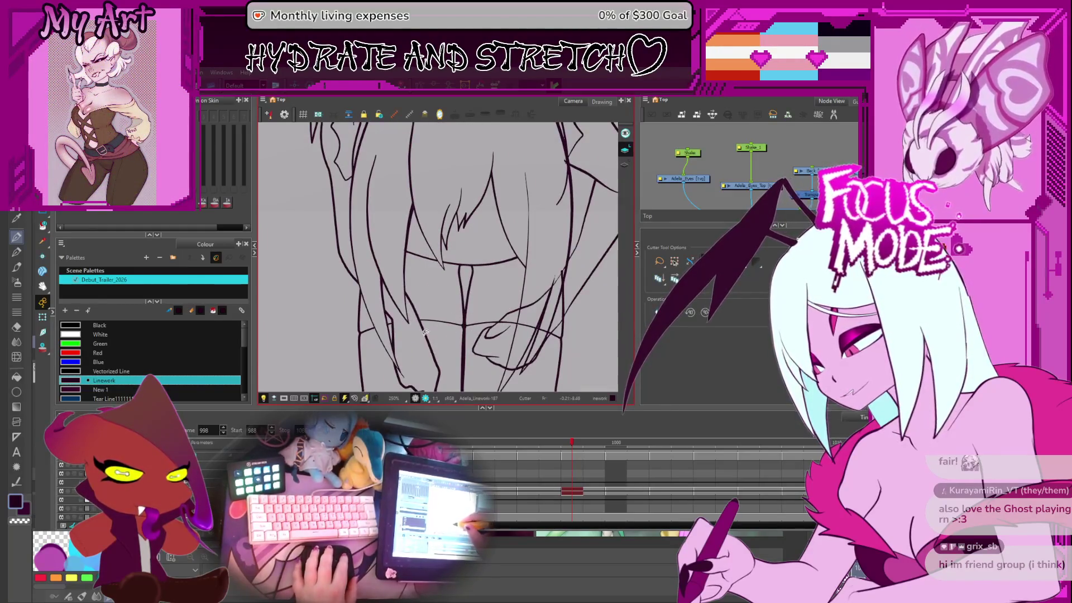
drag(491, 322, 464, 292)
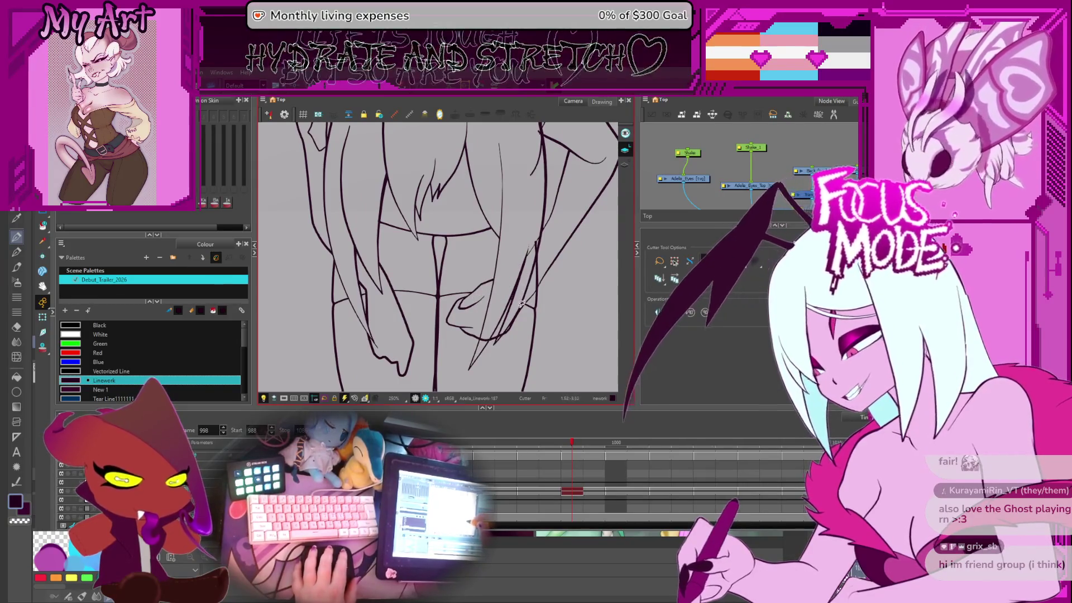
scroll(501, 329, up, 2)
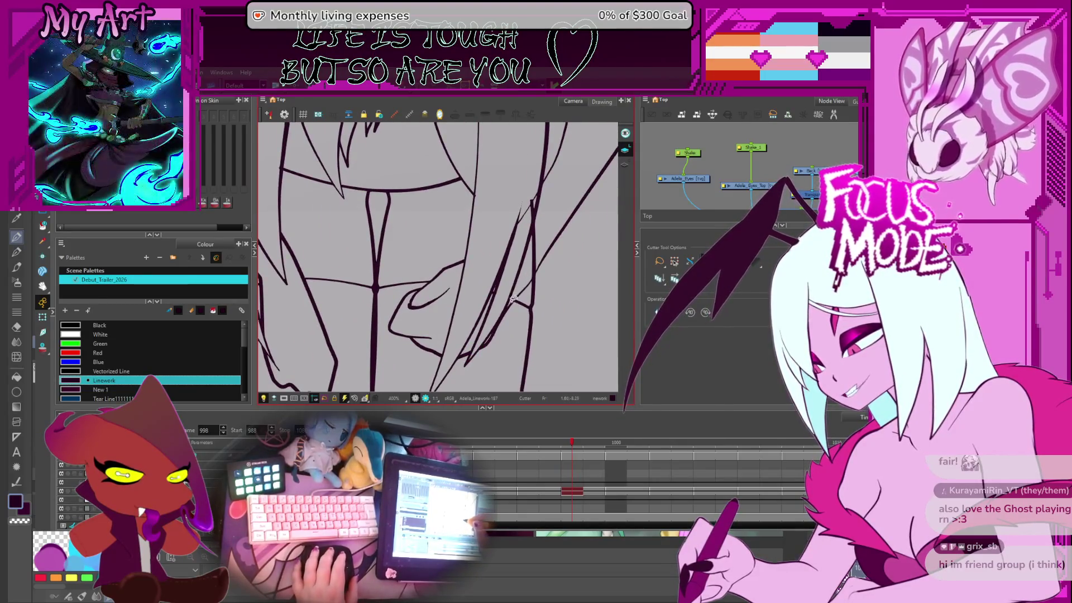
drag(563, 188, 543, 242)
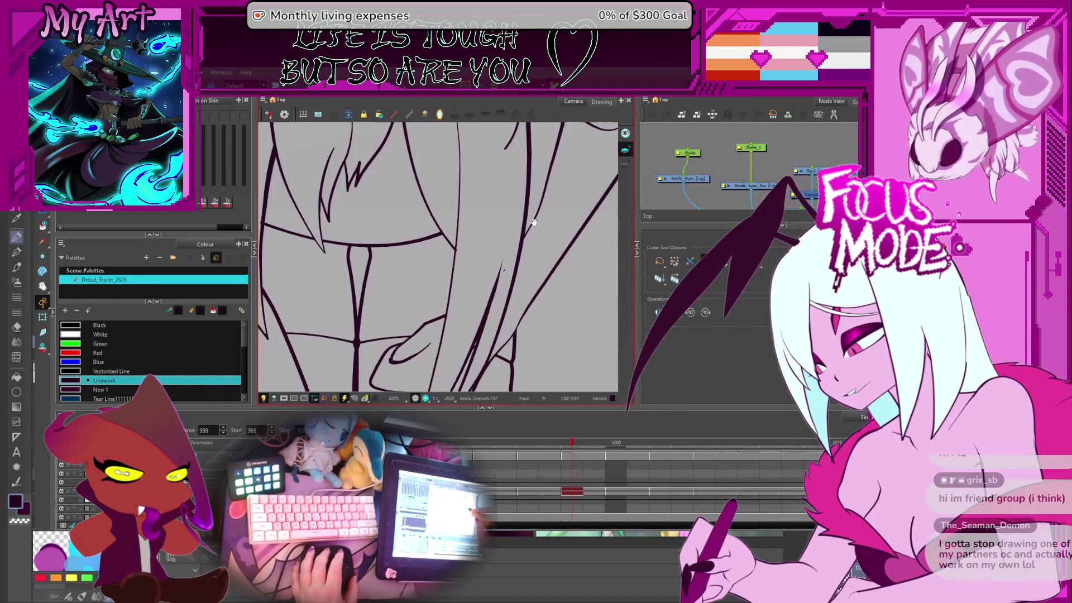
drag(533, 222, 506, 290)
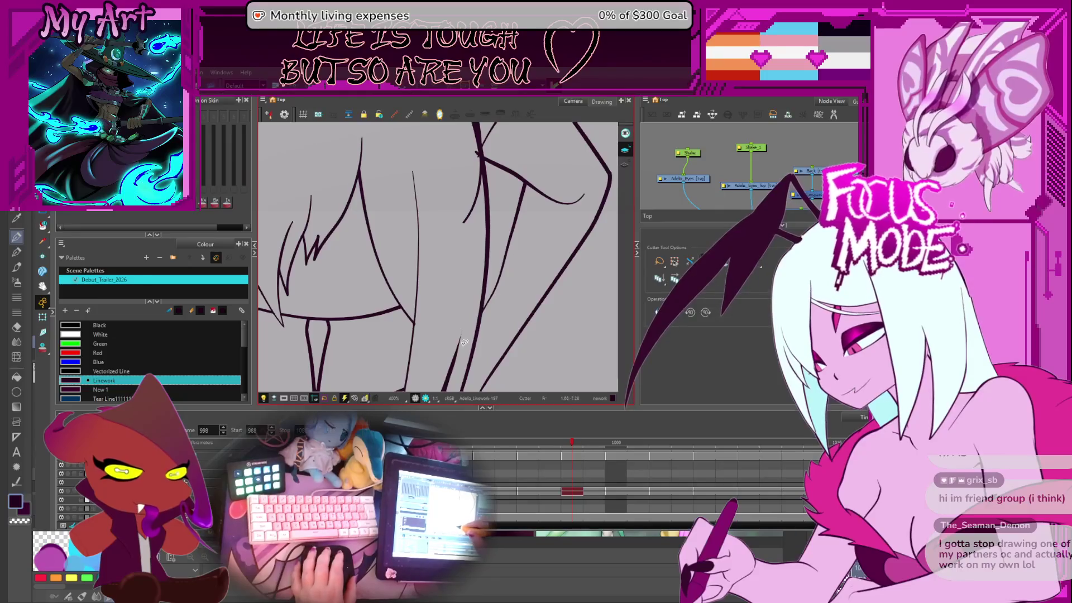
scroll(488, 227, up, 3)
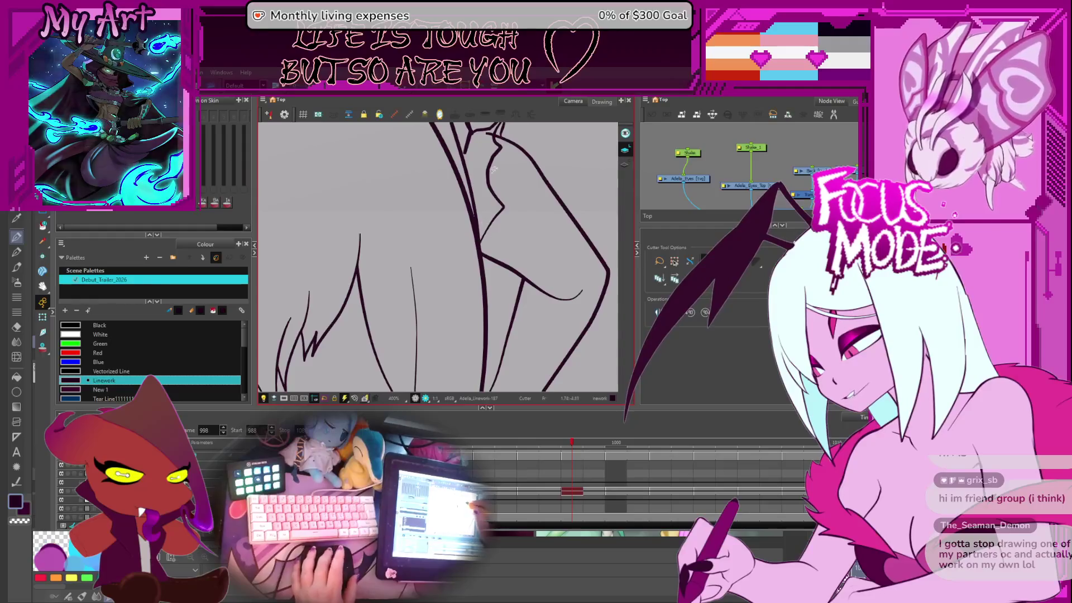
scroll(480, 262, down, 5)
scroll(485, 277, up, 4)
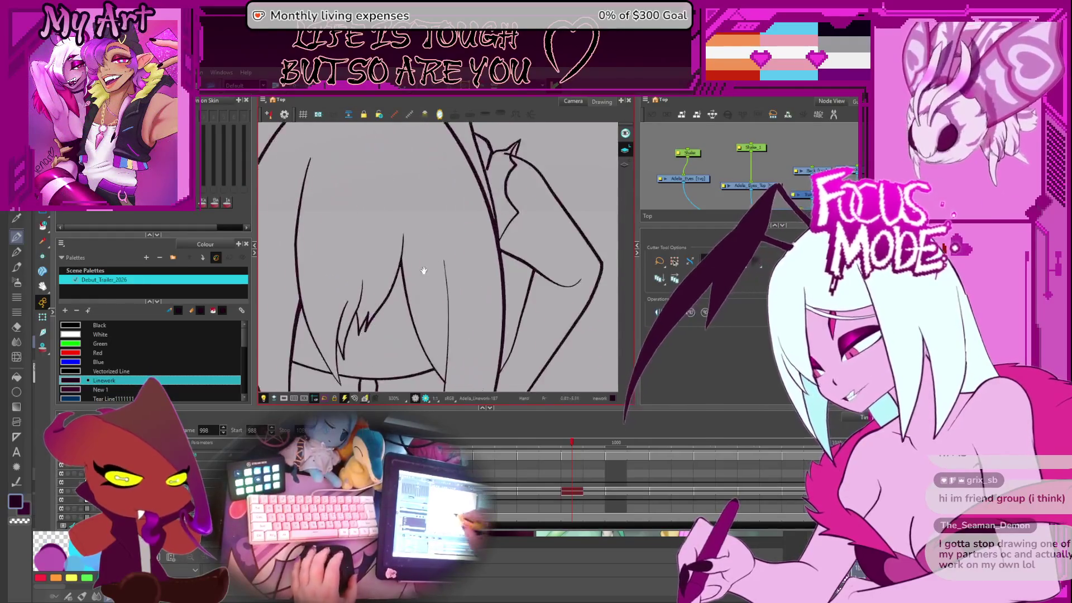
scroll(407, 290, down, 4)
key(comma)
key(comma)
scroll(446, 290, up, 7)
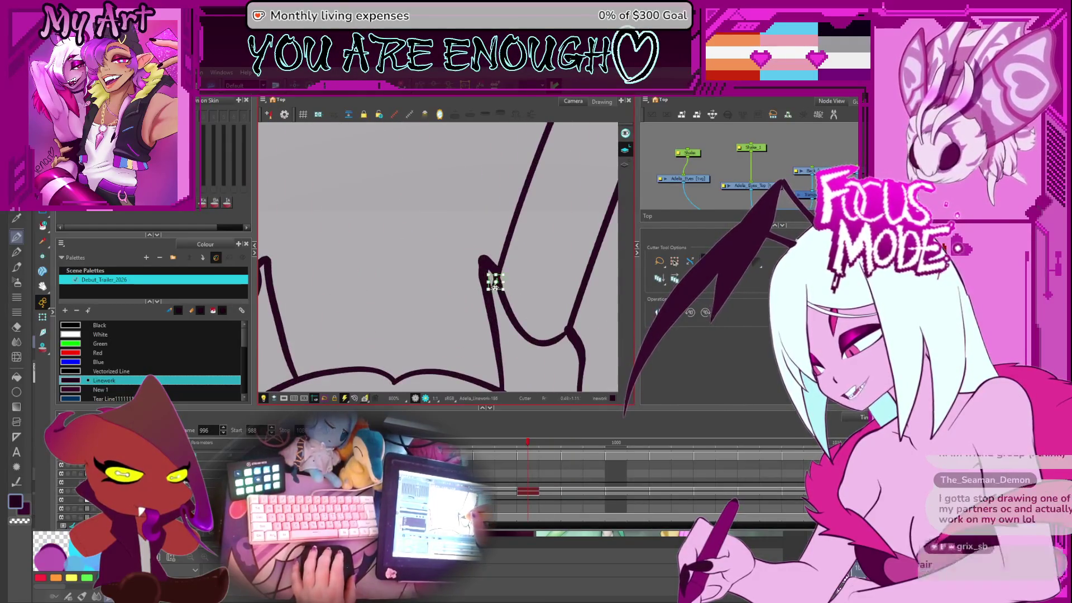
Step: Step back a frame, then forward to frame 1000
scroll(494, 308, down, 4)
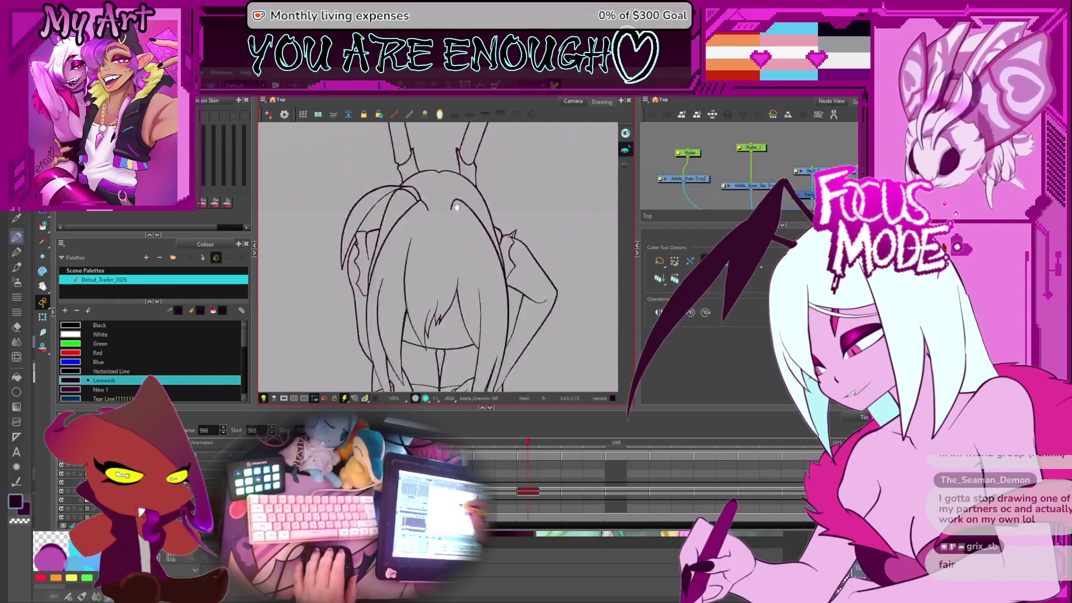
key(comma)
key(comma)
key(comma)
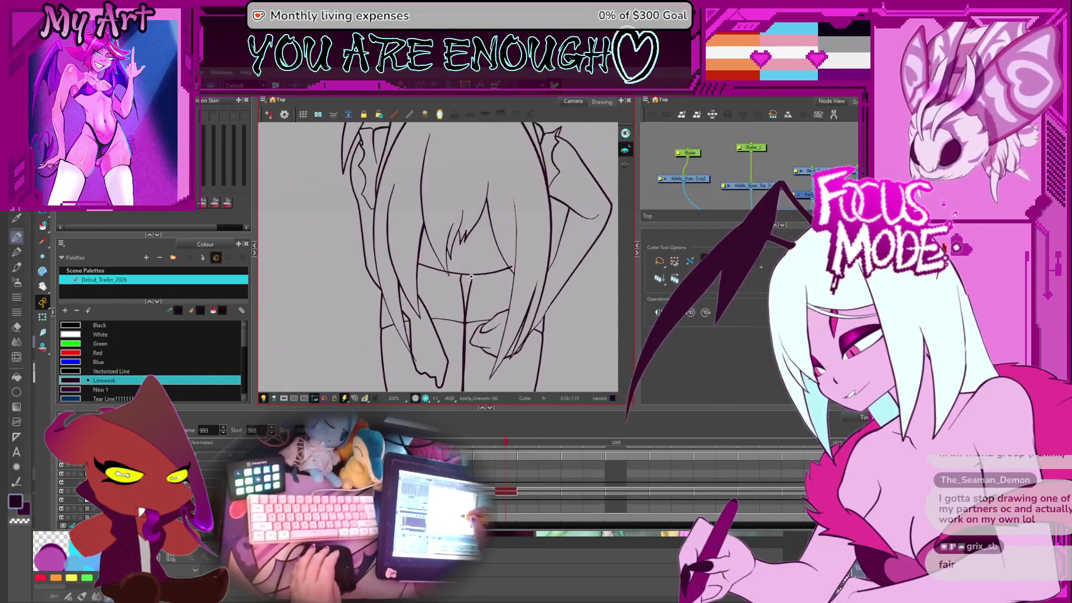
key(period)
key(period)
key(period)
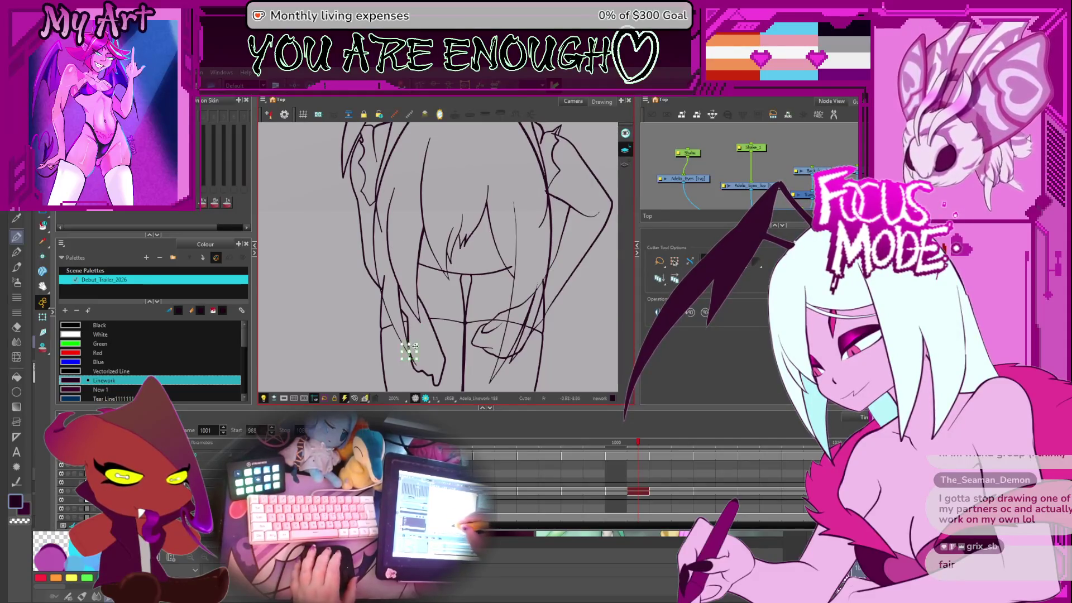
scroll(410, 298, down, 1)
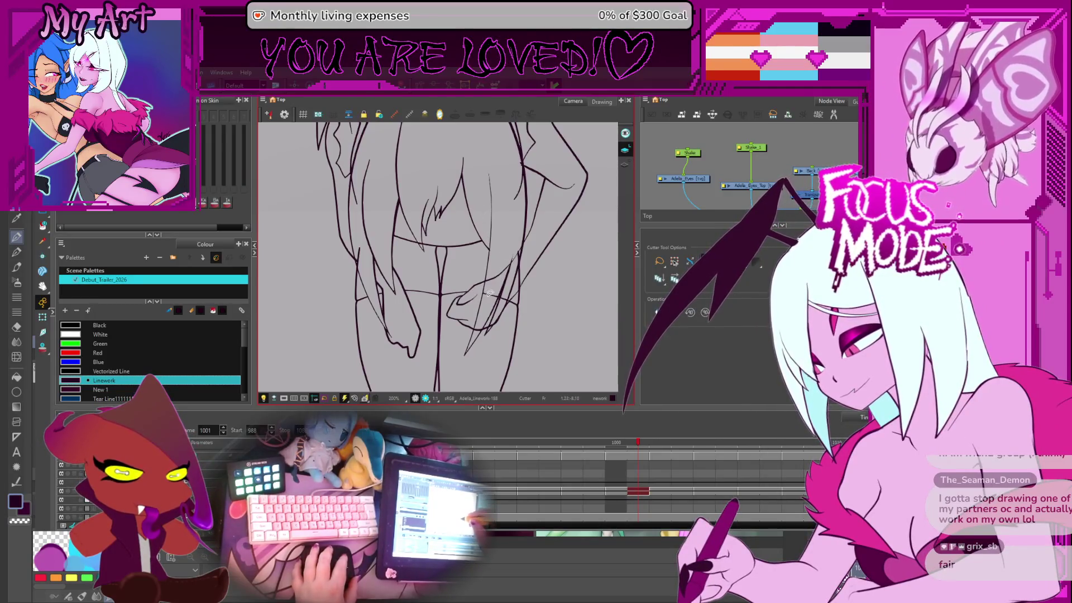
Step: Pan over the hands and hair strands, then up to the horn and shoulder area
scroll(490, 292, up, 2)
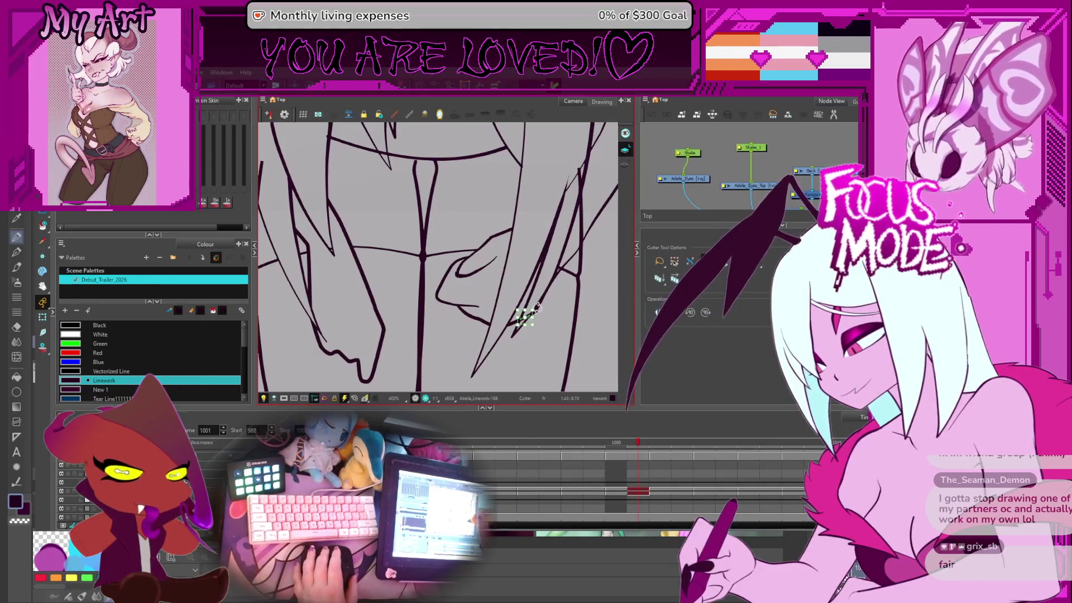
drag(536, 307, 516, 283)
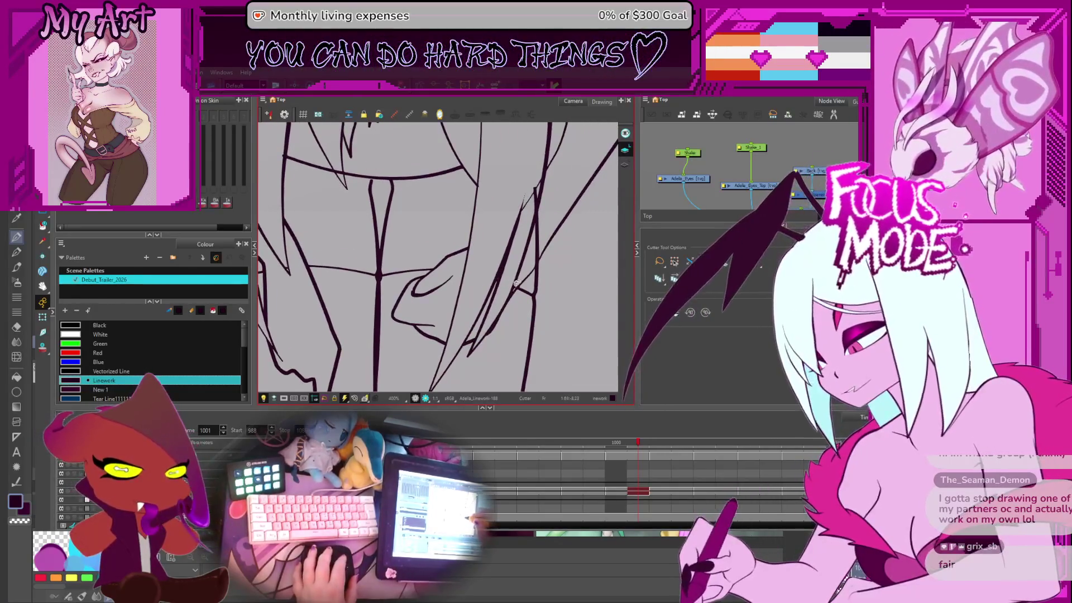
scroll(519, 307, up, 3)
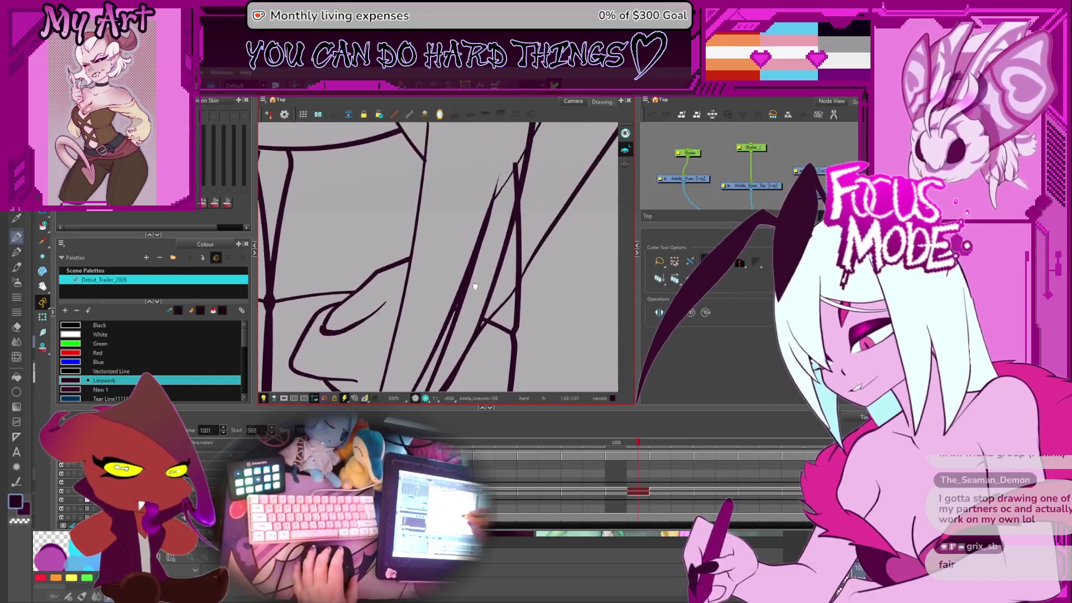
drag(511, 268, 496, 291)
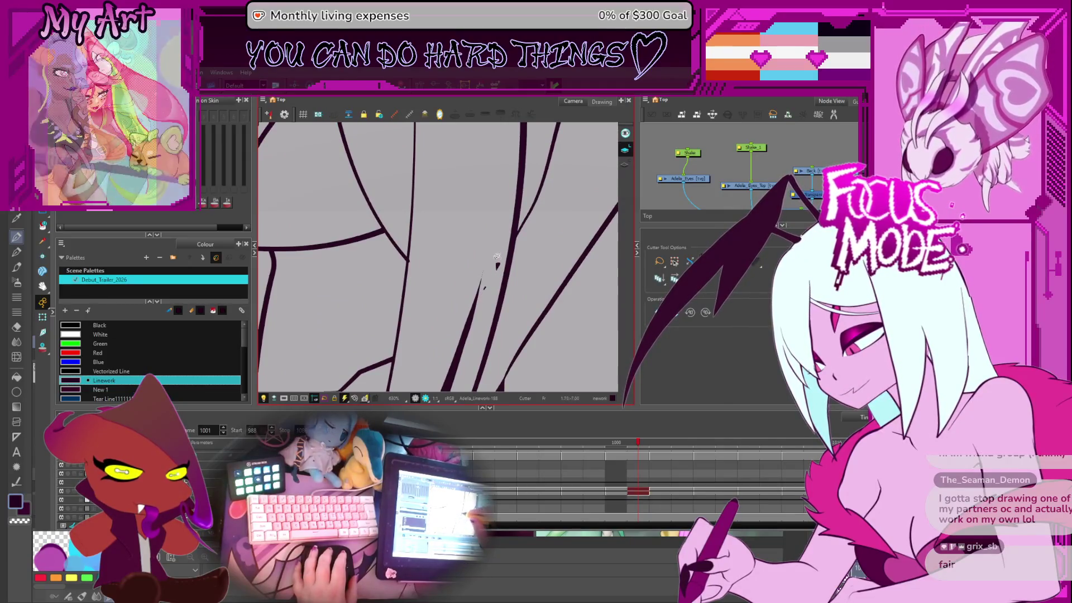
scroll(484, 284, down, 3)
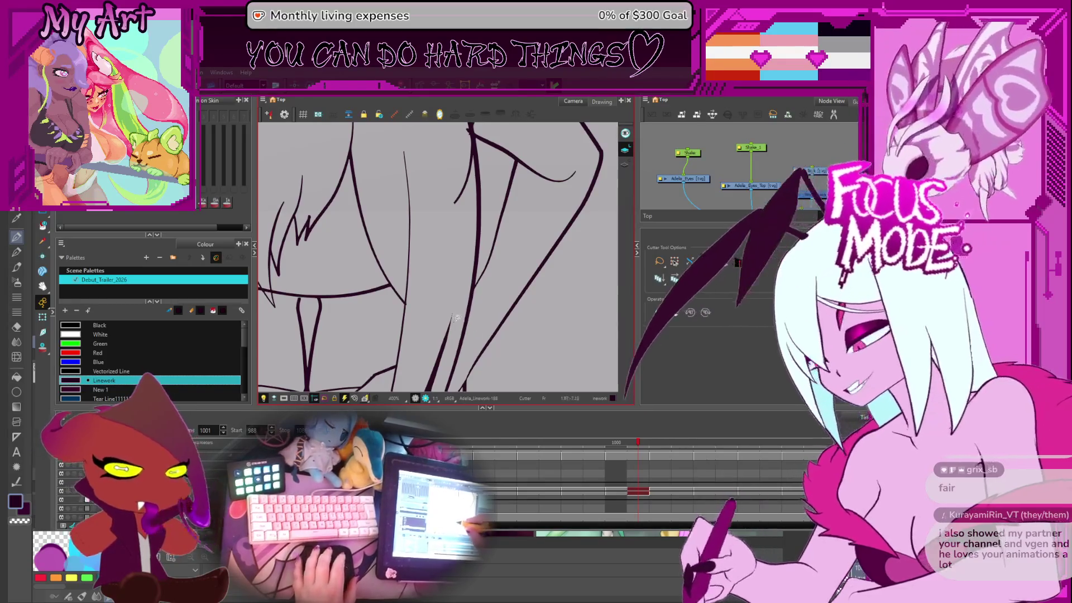
scroll(467, 291, up, 4)
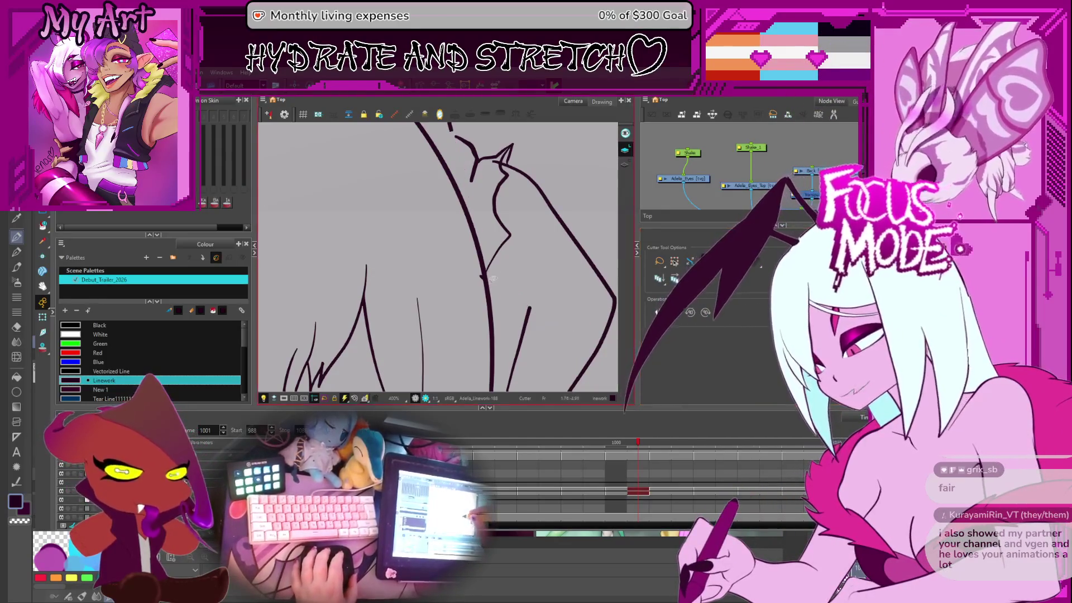
drag(491, 279, 497, 330)
Step: Select the pointed tip stroke on the shoulder line with the Contour Editor to reshape it
scroll(496, 331, down, 1)
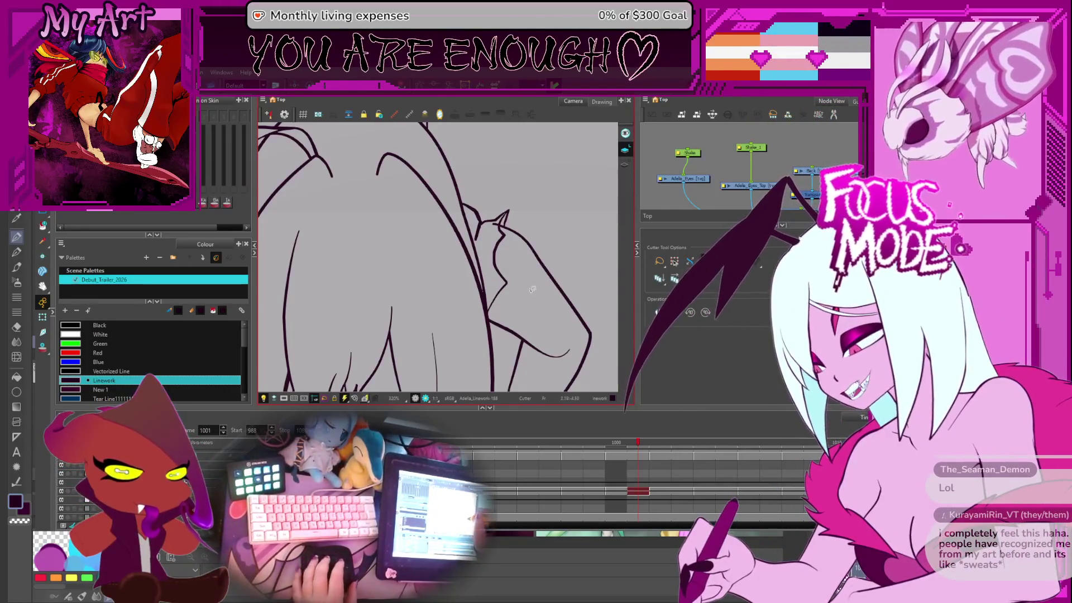
scroll(502, 213, up, 3)
key(alt+q)
click(554, 237)
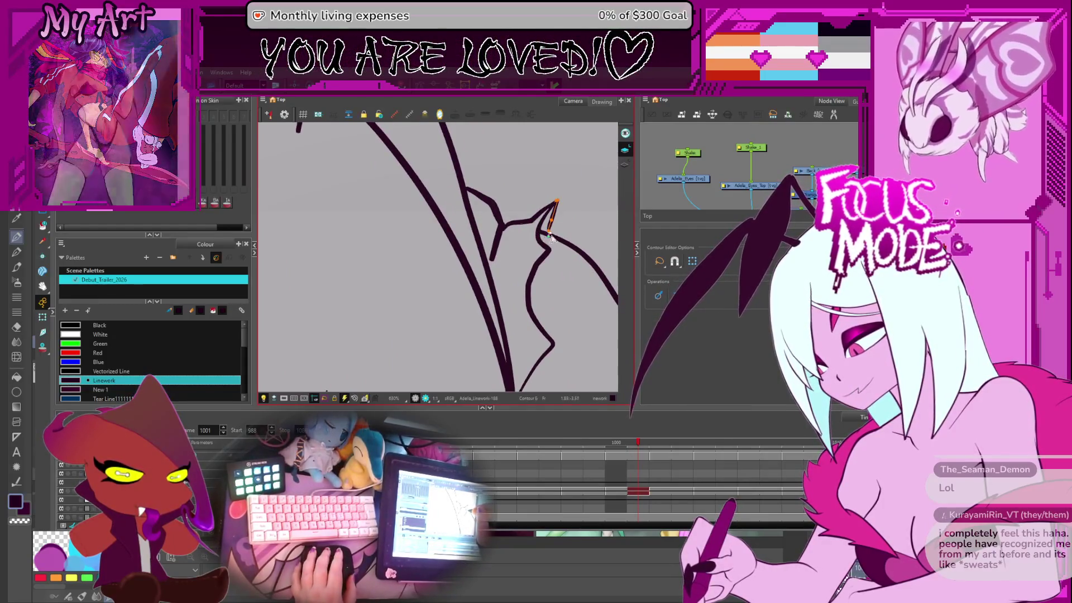
scroll(536, 234, down, 3)
mouse_move(522, 237)
mouse_down()
mouse_move(530, 262)
mouse_move(536, 249)
mouse_up()
Step: Return to the Cutter tool and advance to frame 1002
key(alt+t)
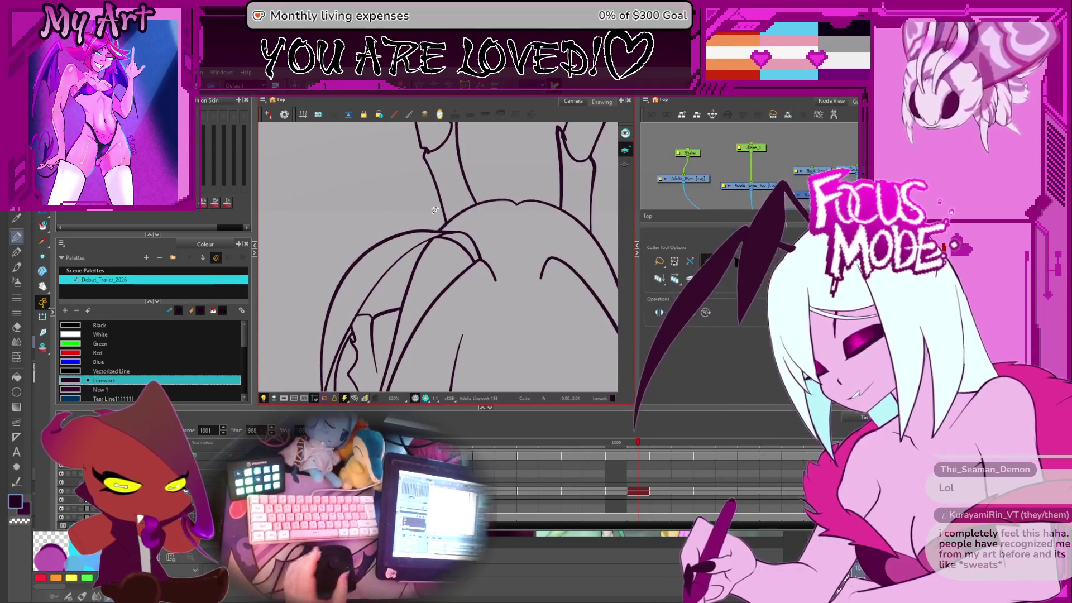
scroll(434, 210, down, 2)
key(period)
scroll(470, 224, up, 2)
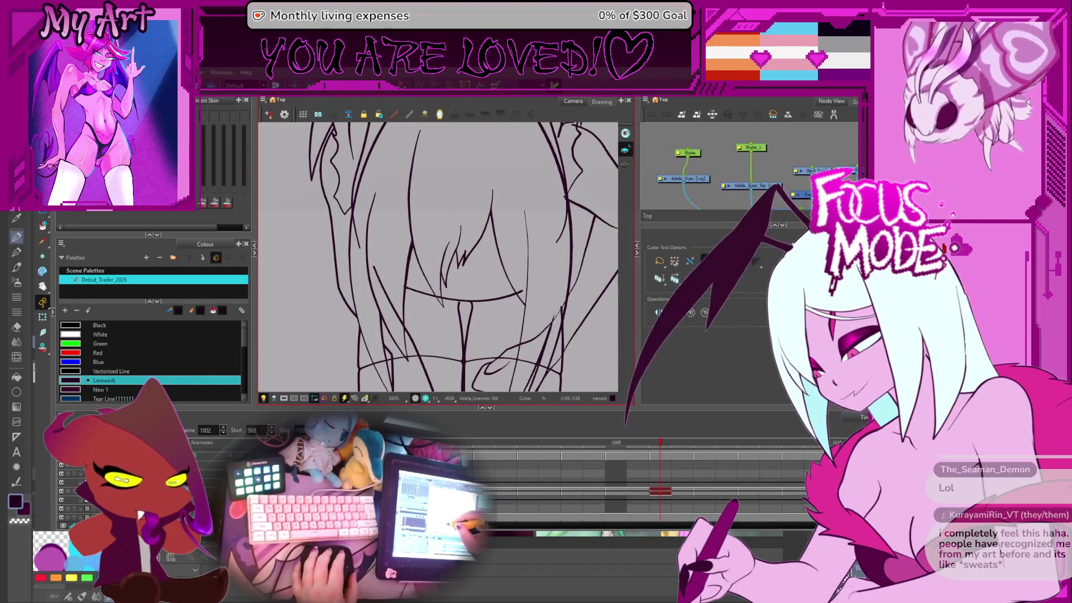
Step: Pan to the face lineart and reshape a stroke there with the Contour Editor
scroll(375, 342, down, 1)
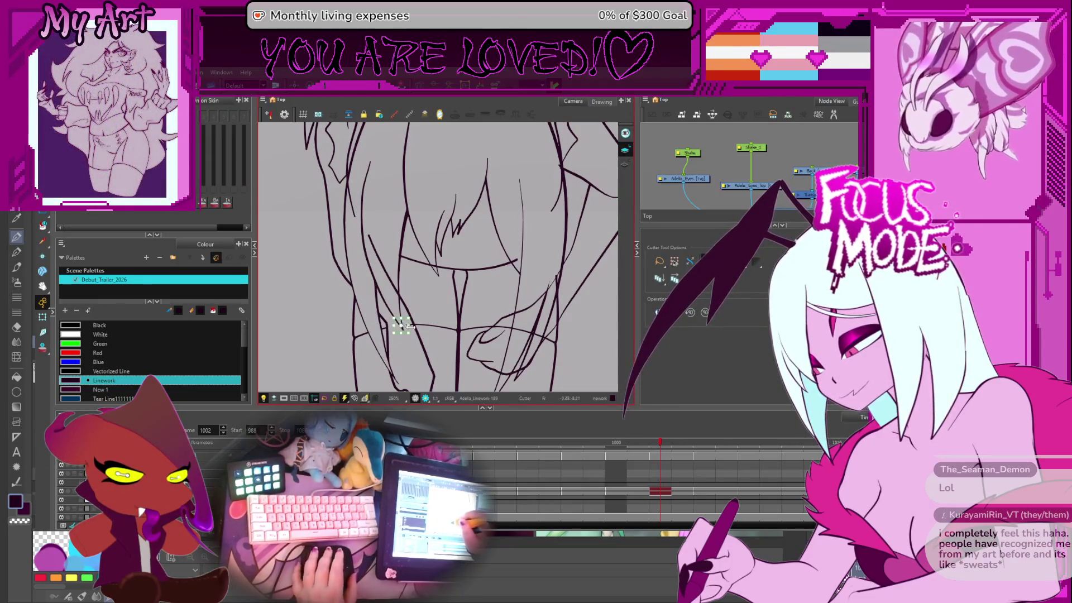
drag(405, 314, 418, 357)
drag(380, 254, 383, 275)
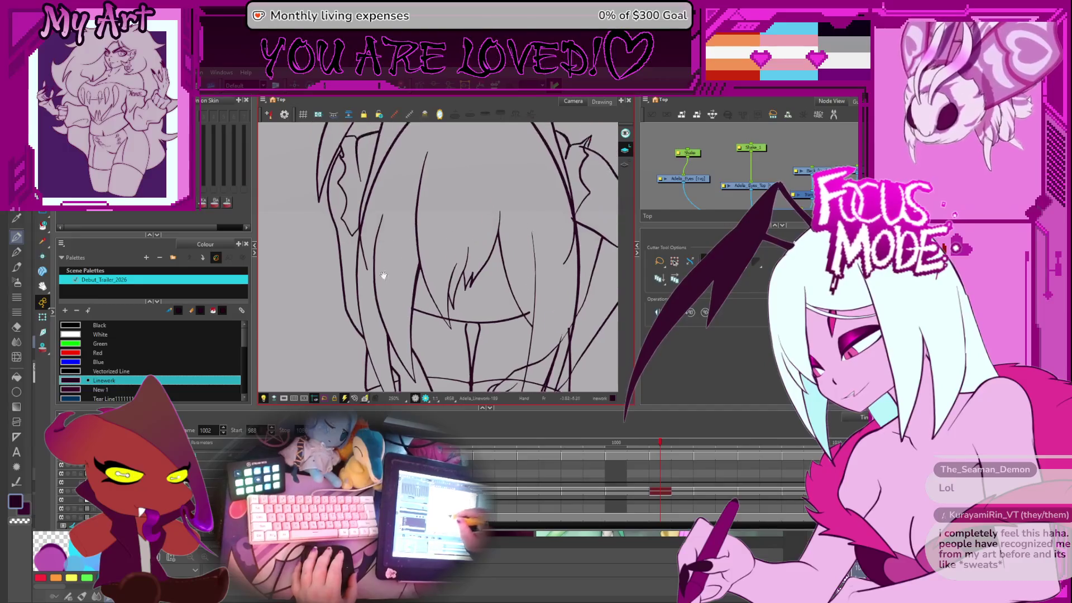
drag(450, 302, 407, 263)
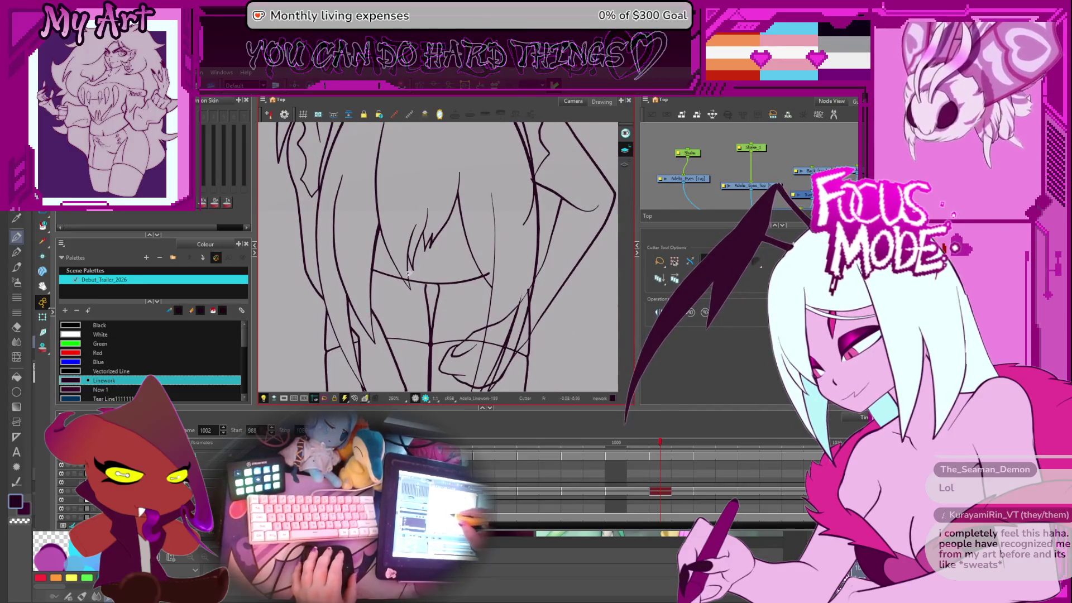
scroll(433, 307, up, 5)
key(alt+q)
click(411, 323)
scroll(467, 305, down, 5)
Step: With the Cutter, cut and delete a stray line fragment near the shoulder
key(alt+t)
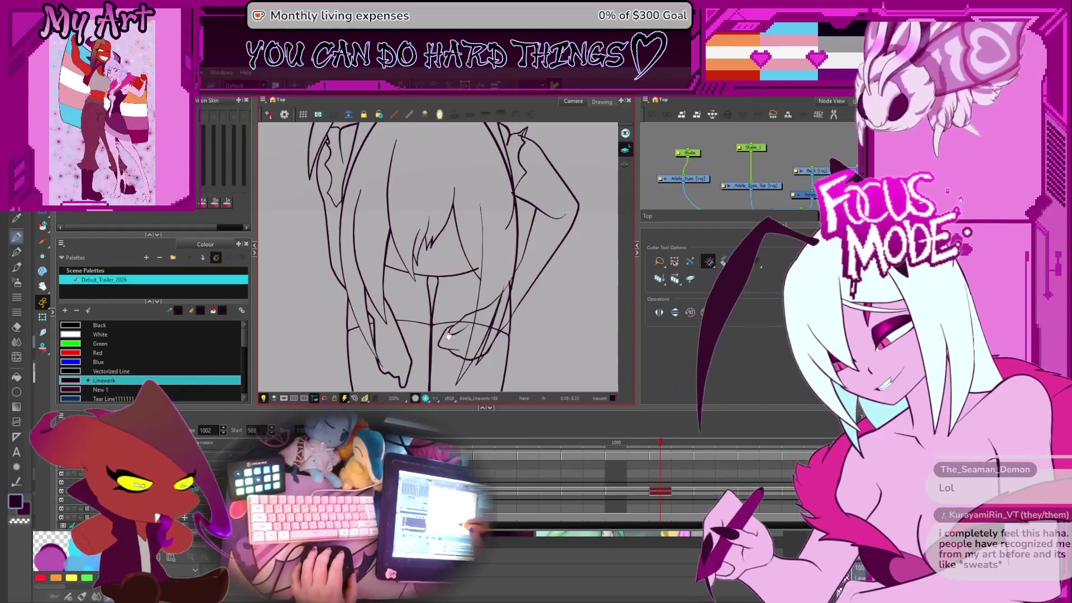
scroll(451, 310, up, 2)
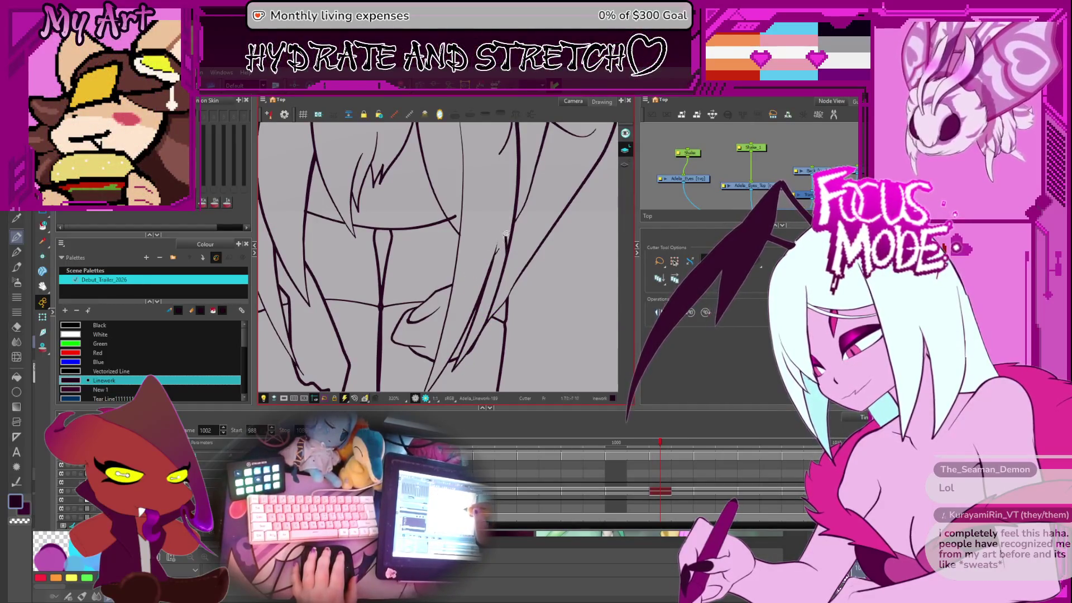
drag(552, 188, 524, 264)
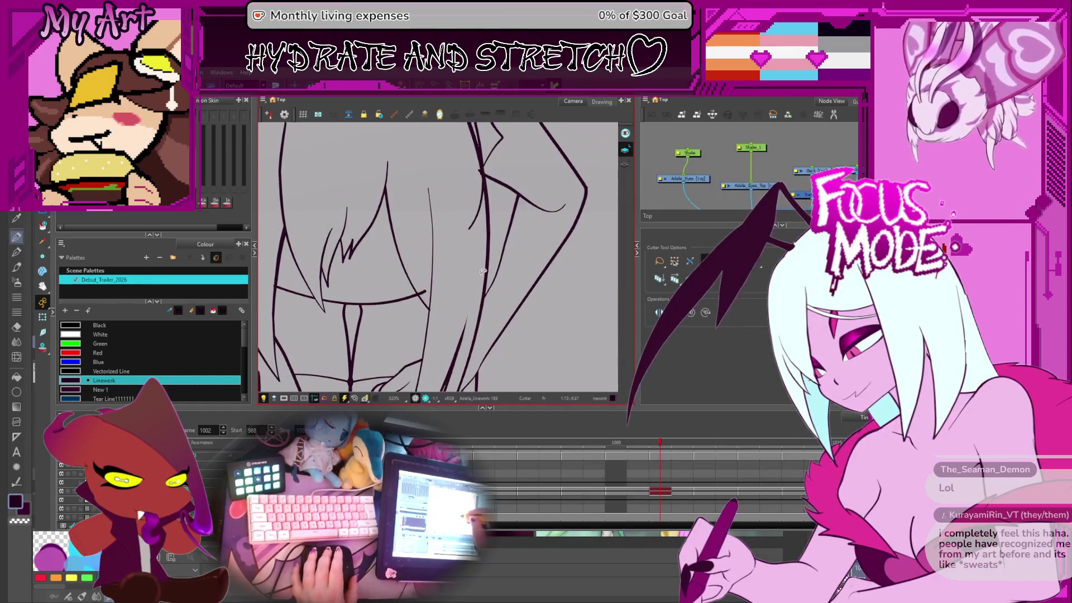
scroll(483, 270, up, 3)
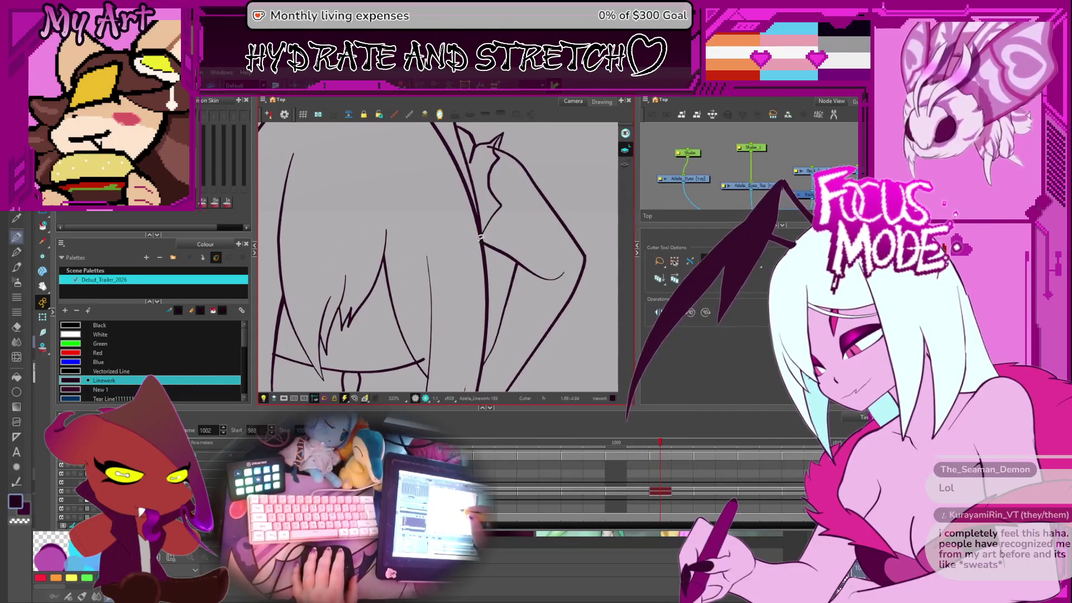
scroll(481, 239, up, 3)
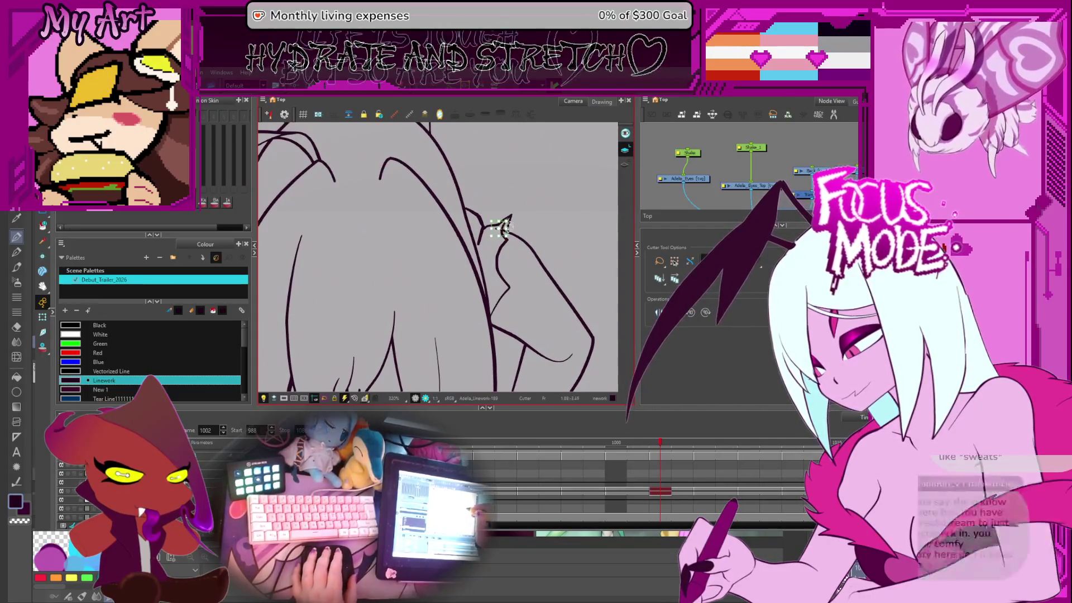
scroll(502, 234, up, 1)
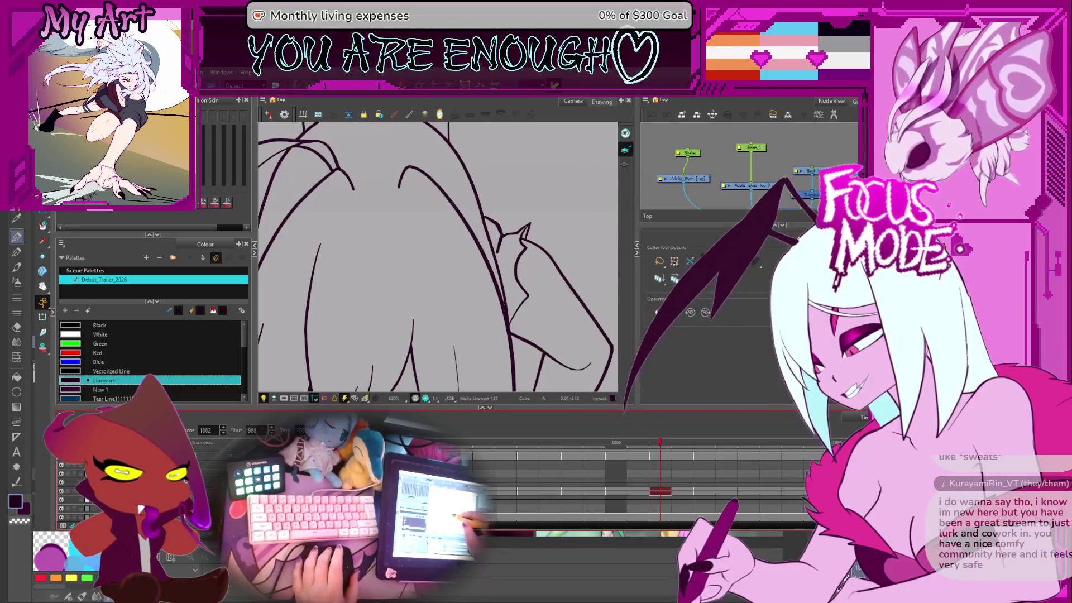
scroll(404, 273, down, 2)
scroll(403, 273, up, 3)
key(Delete)
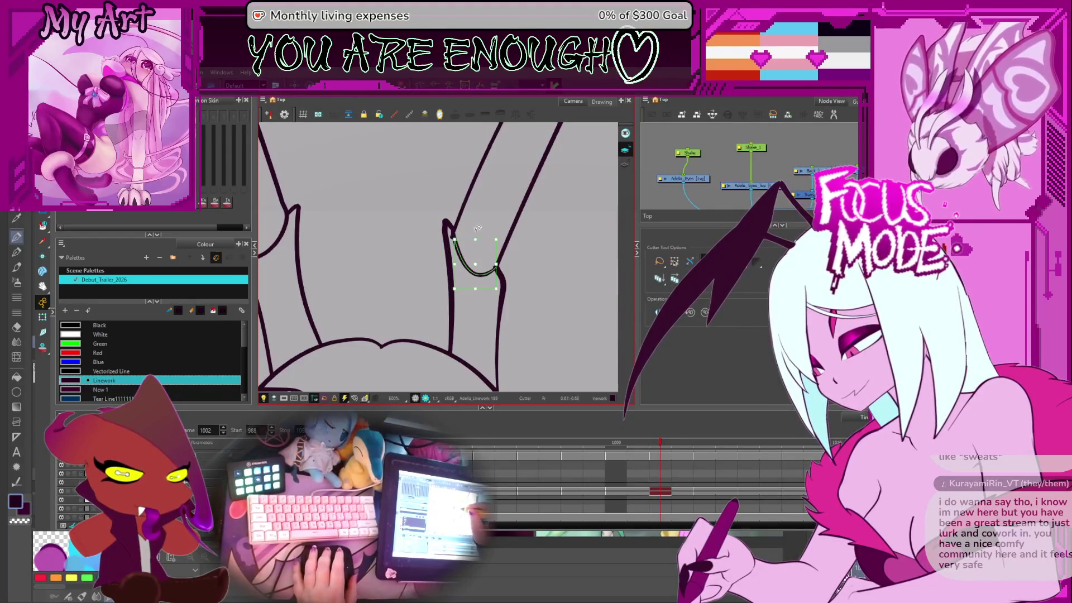
click(477, 223)
scroll(530, 203, down, 3)
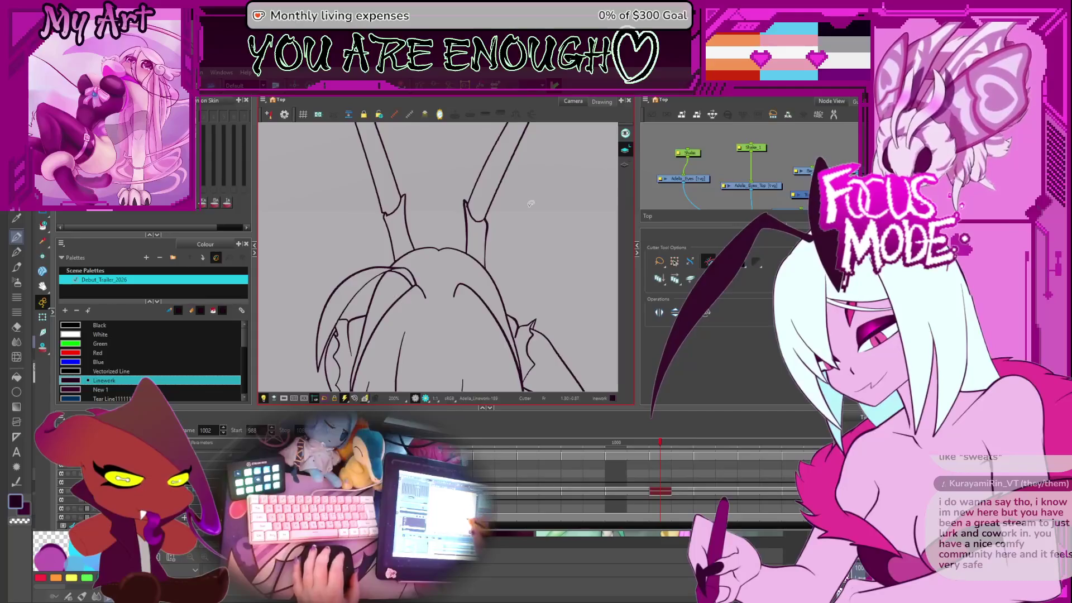
Step: Reframe the whole head and flip through frames 999–1003 to check the antennae swing
drag(493, 305, 498, 265)
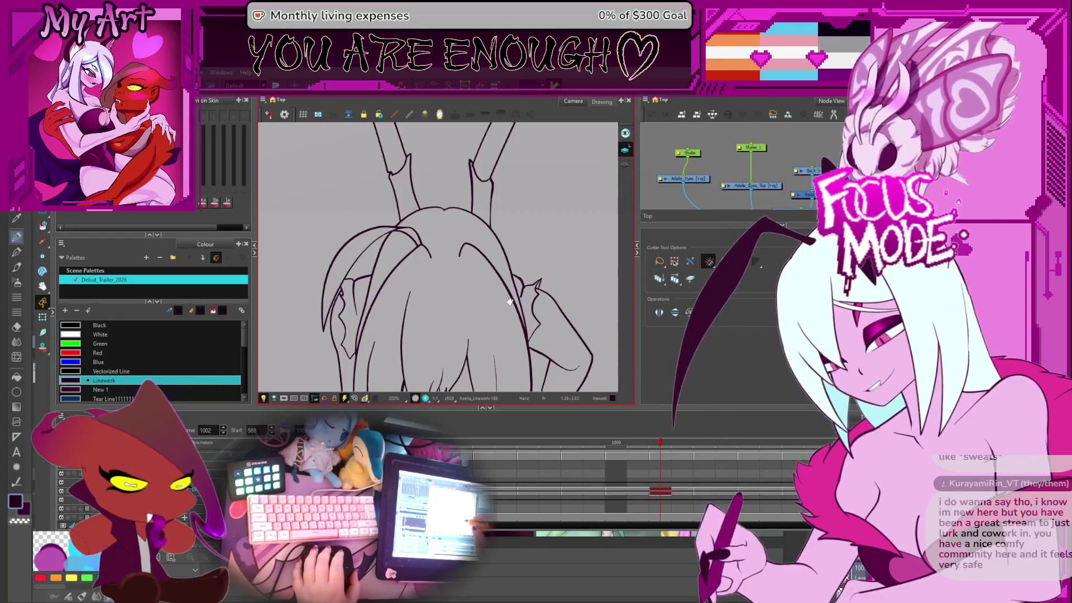
drag(509, 302, 505, 280)
scroll(466, 244, down, 1)
scroll(466, 244, up, 1)
key(period)
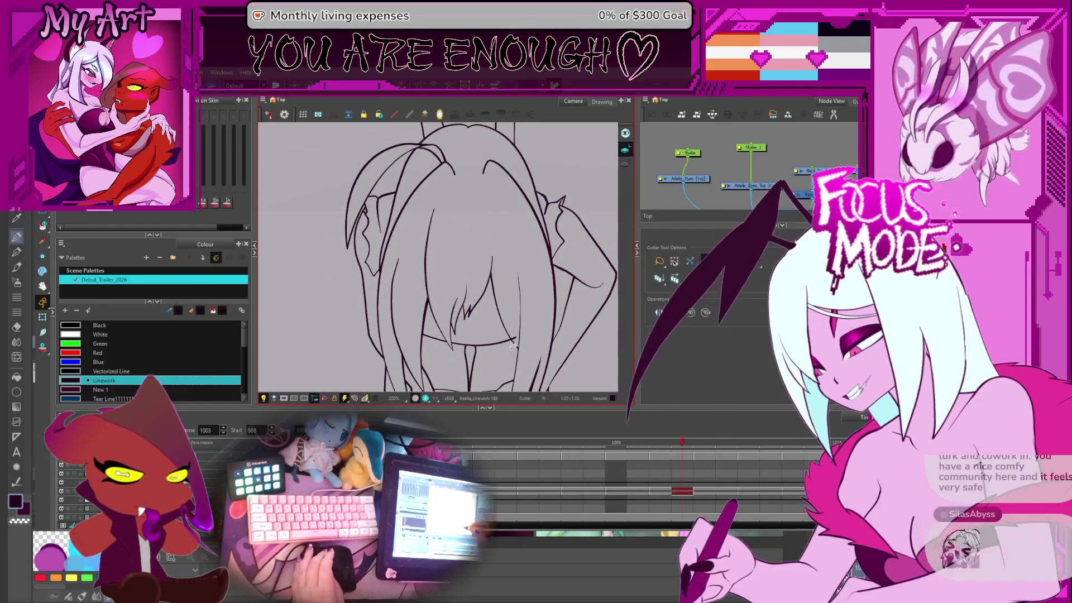
scroll(506, 311, down, 3)
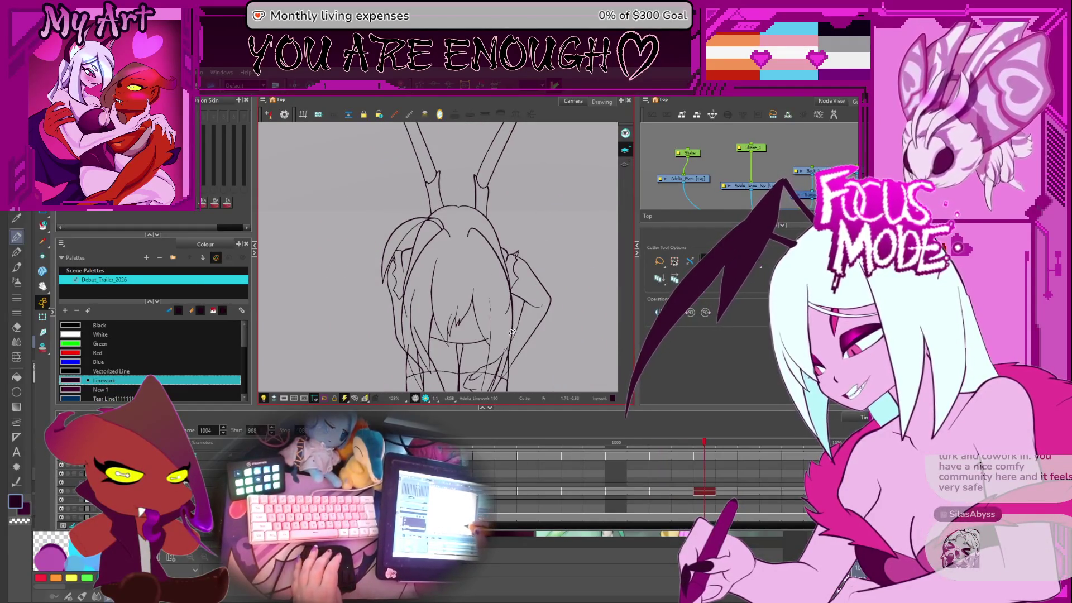
key(comma)
key(comma)
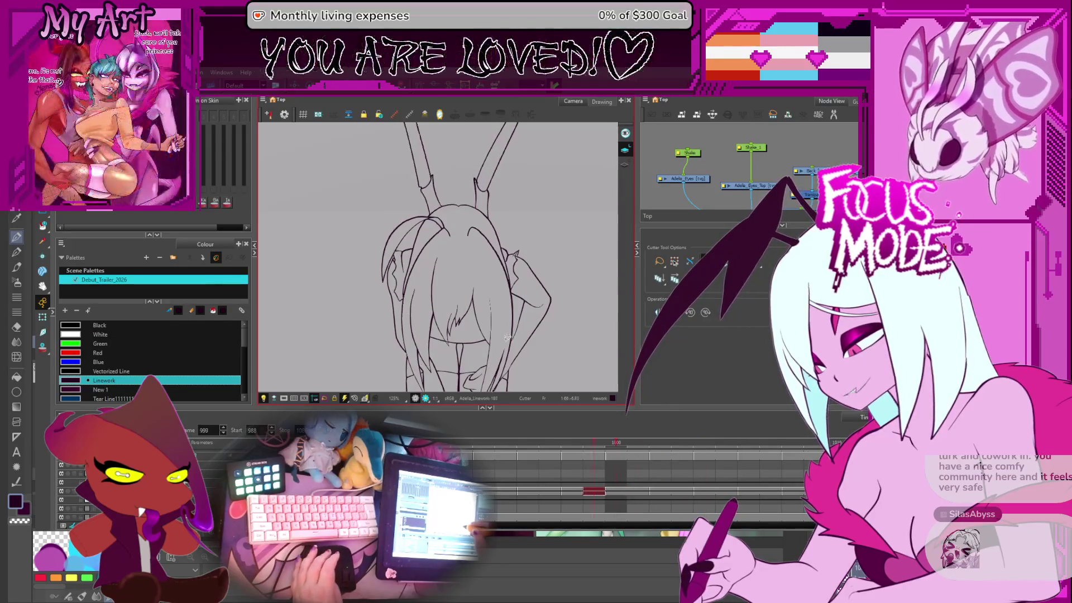
key(period)
key(period)
key(period)
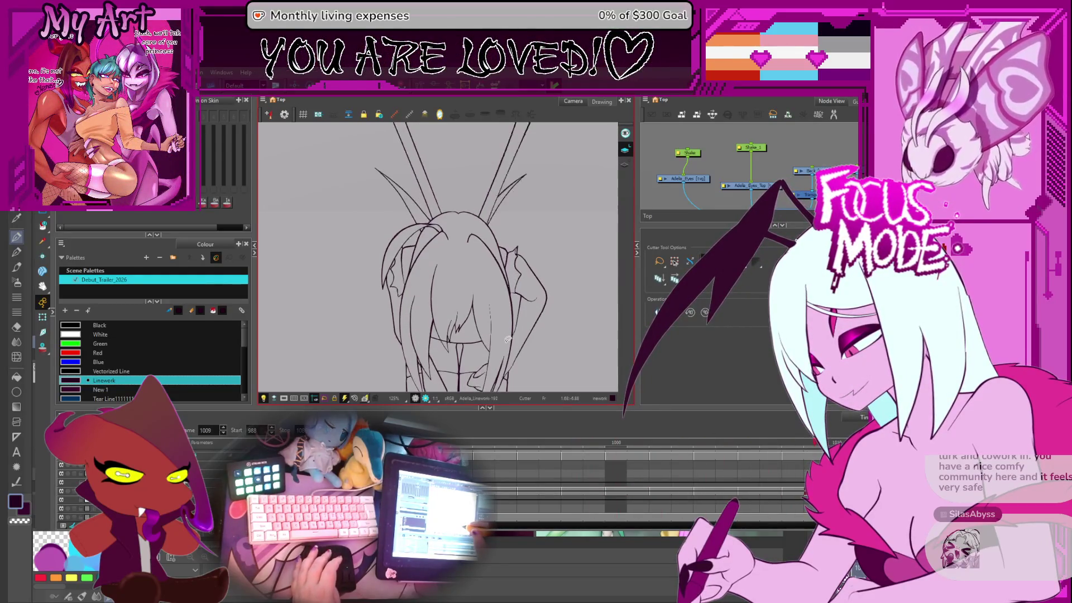
key(comma)
key(comma)
key(comma)
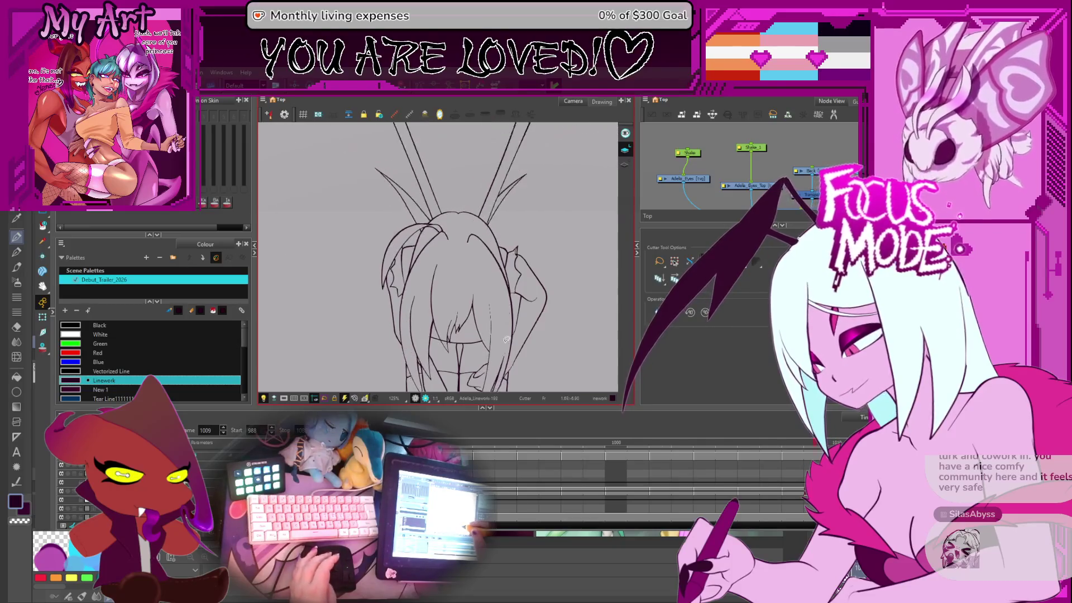
key(comma)
key(comma)
key(comma)
key(period)
key(period)
key(period)
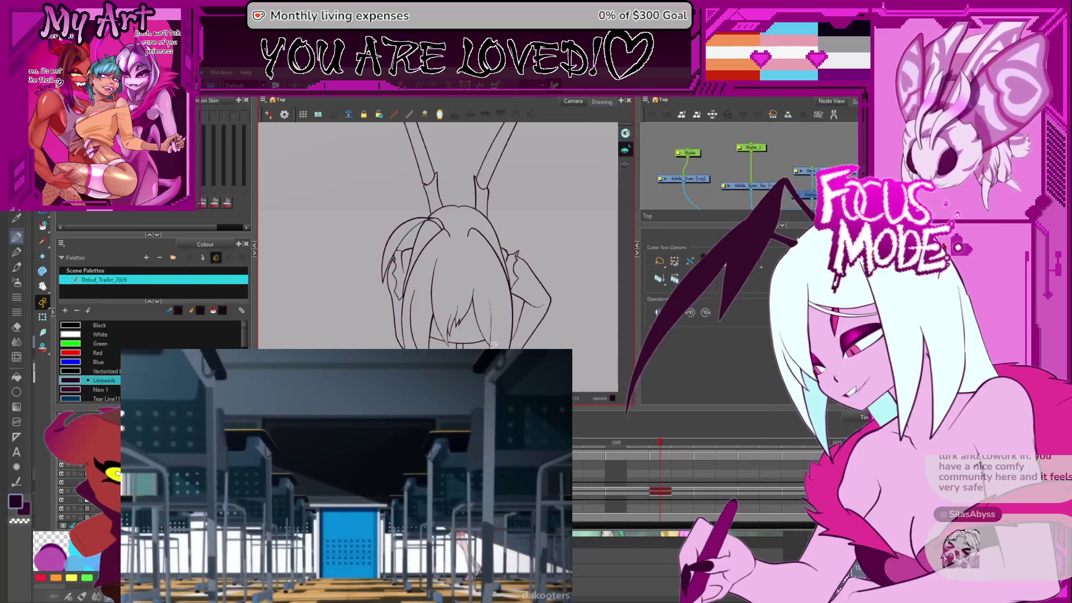
Step: On frame 1000, lasso the short stray stroke by the hair with the Cutter and delete it
key(comma)
key(comma)
key(comma)
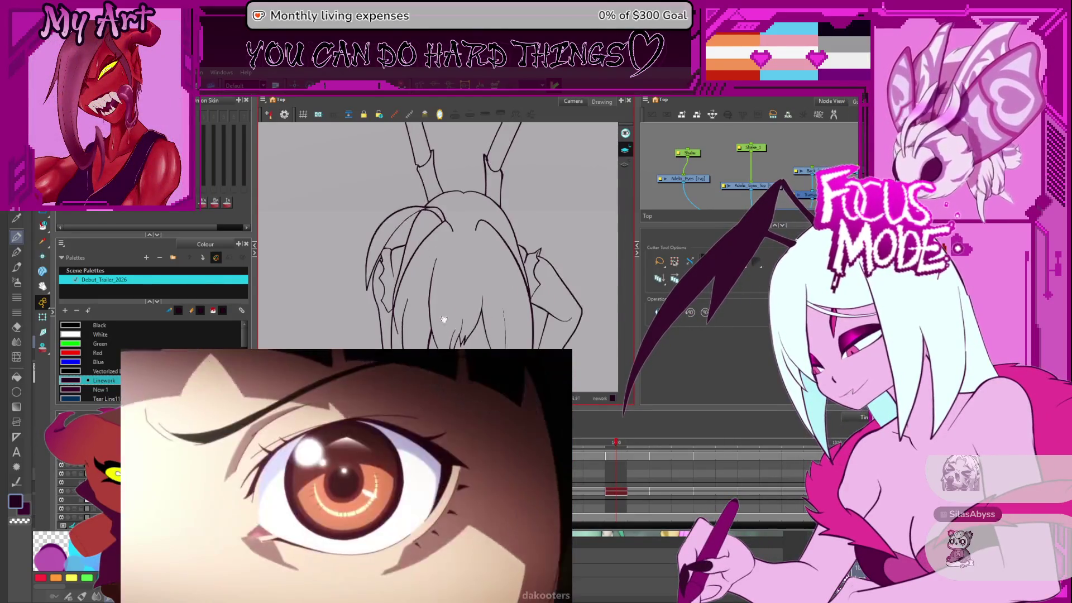
drag(413, 353, 428, 264)
scroll(428, 264, up, 2)
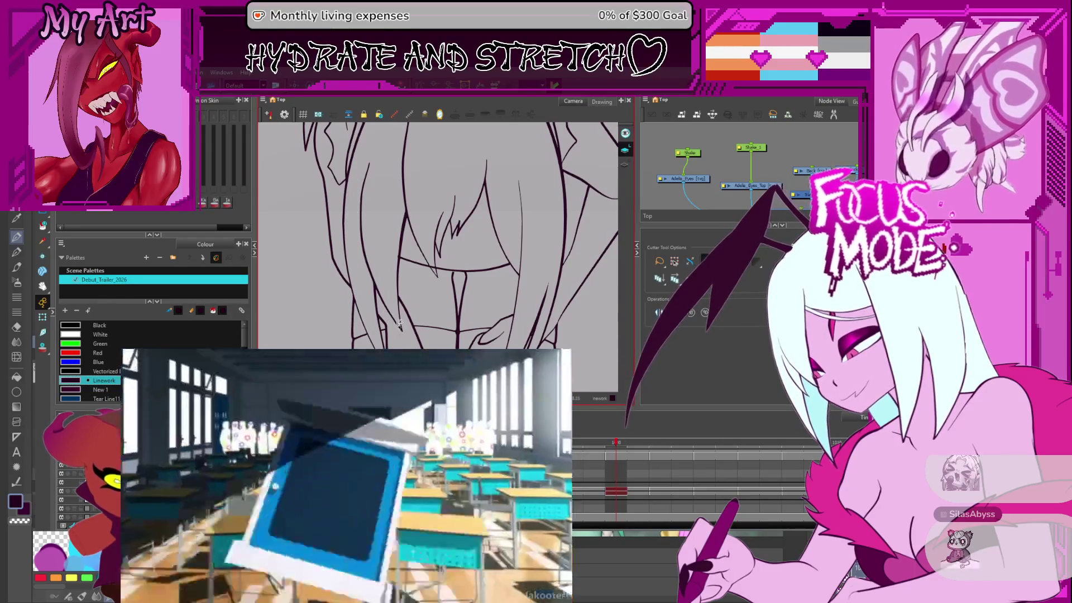
drag(373, 281, 402, 327)
key(Delete)
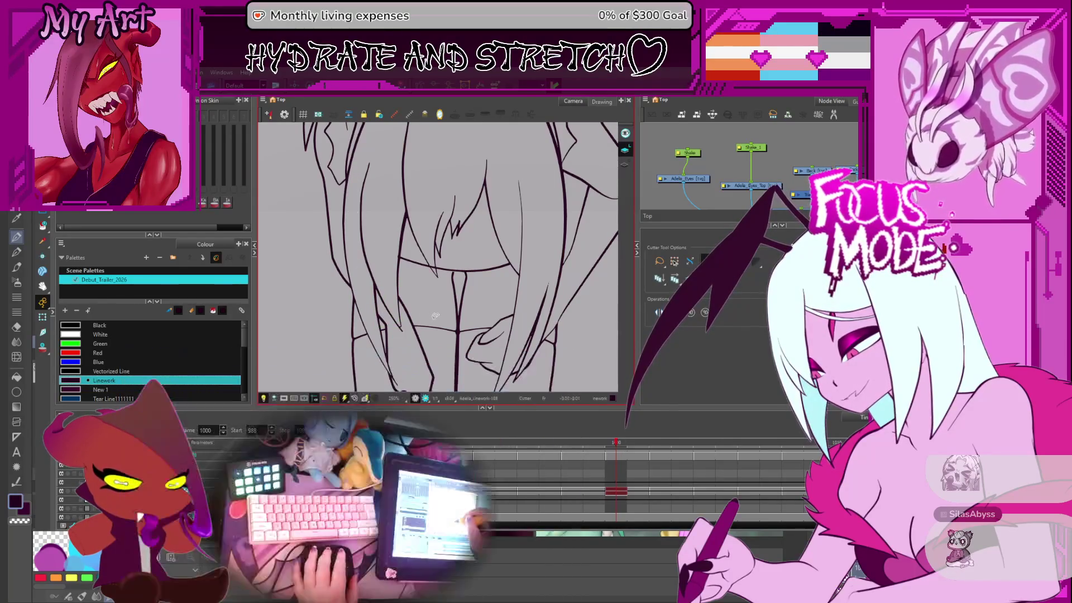
Step: Flip between neighbouring frames around 999–1000 and switch back to the Cutter tool
scroll(424, 317, up, 5)
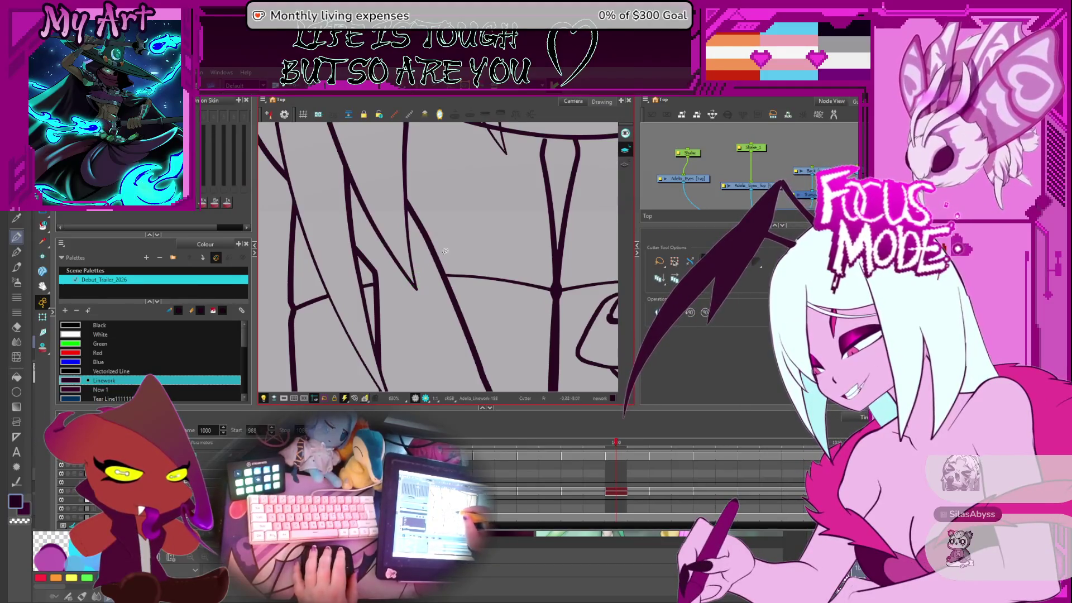
scroll(445, 252, down, 3)
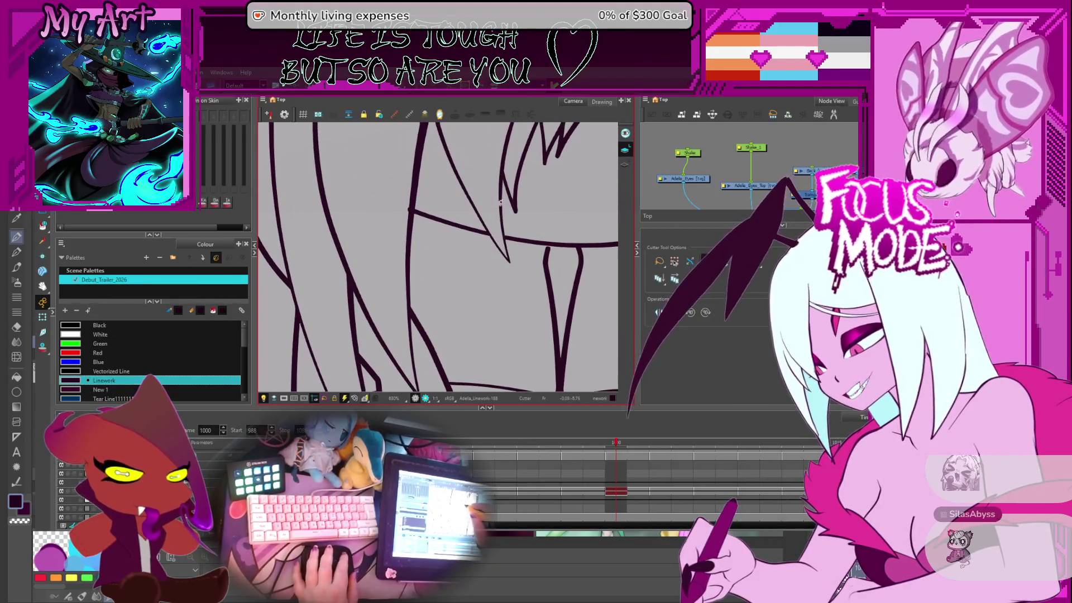
scroll(501, 202, up, 2)
key(alt+q)
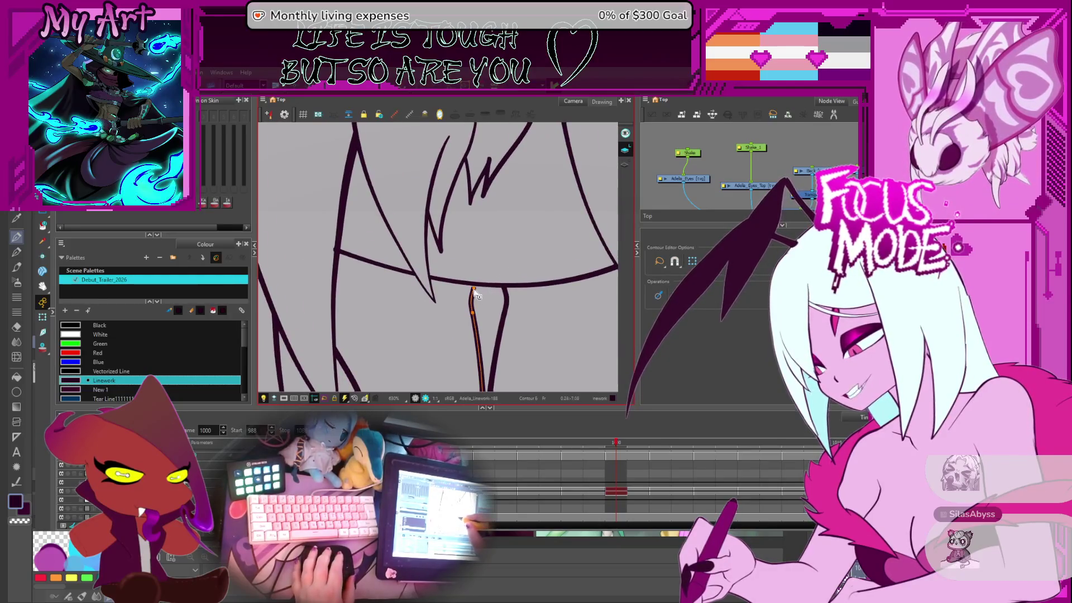
scroll(501, 298, down, 5)
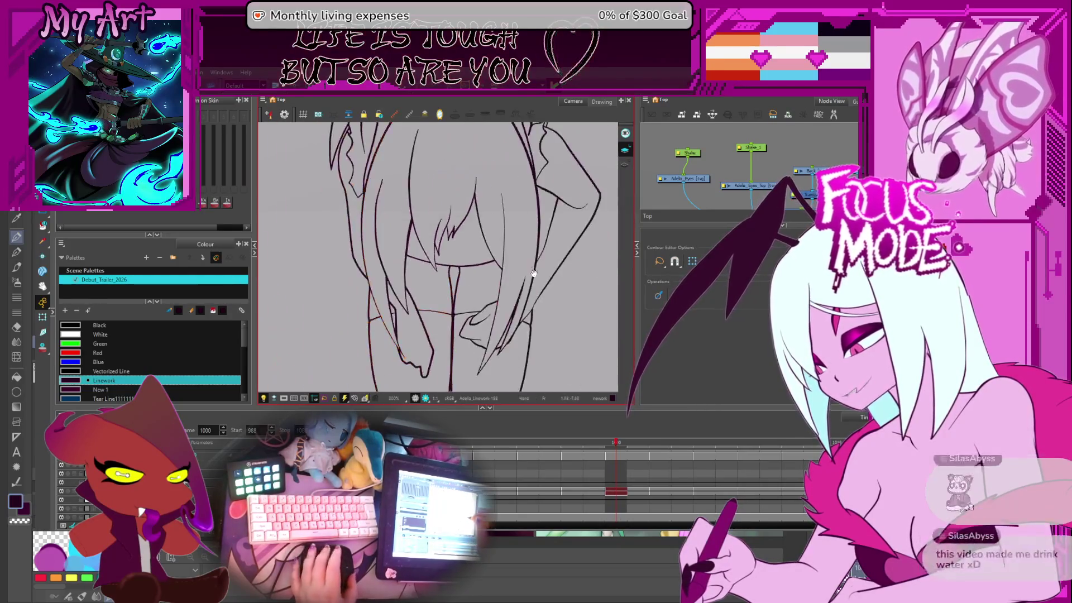
scroll(512, 335, down, 1)
key(comma)
key(comma)
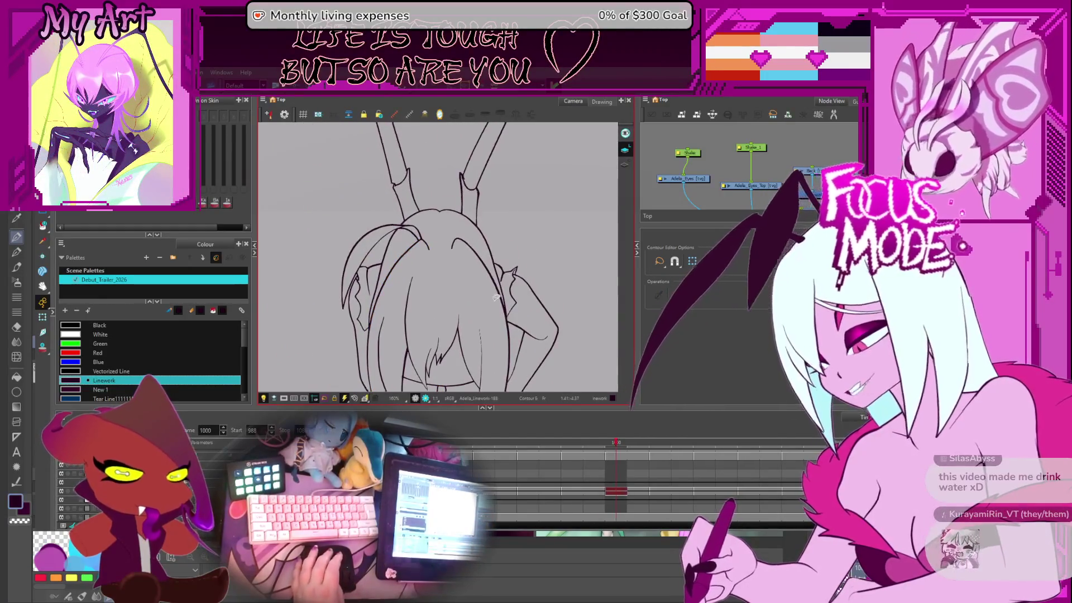
key(period)
key(period)
scroll(467, 256, up, 4)
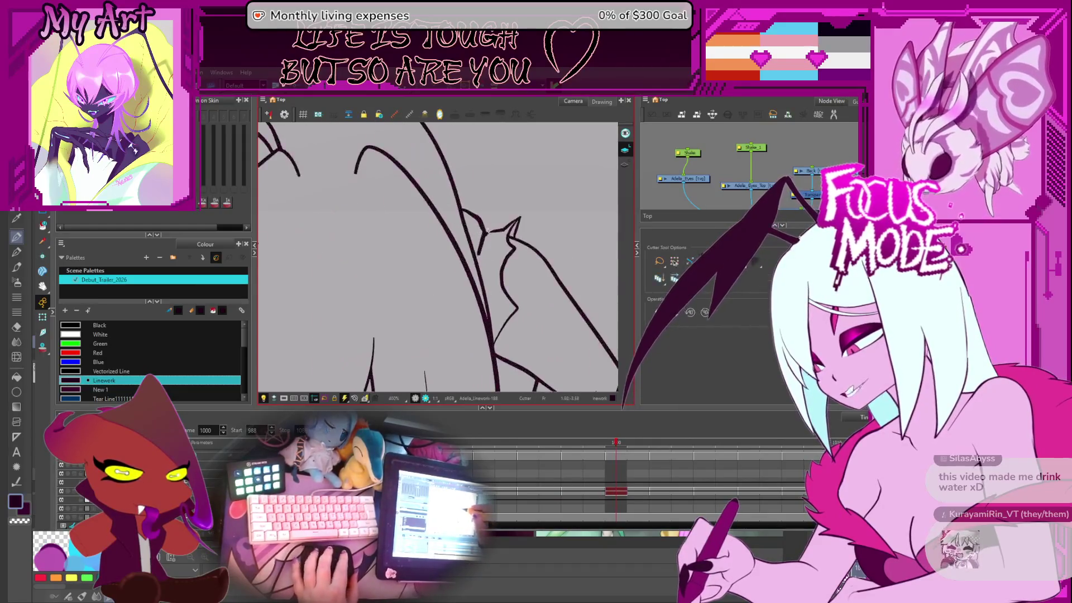
key(comma)
key(alt+t)
Step: Recentre the whole figure and step forward through frames to 1004, comparing poses
scroll(516, 228, down, 5)
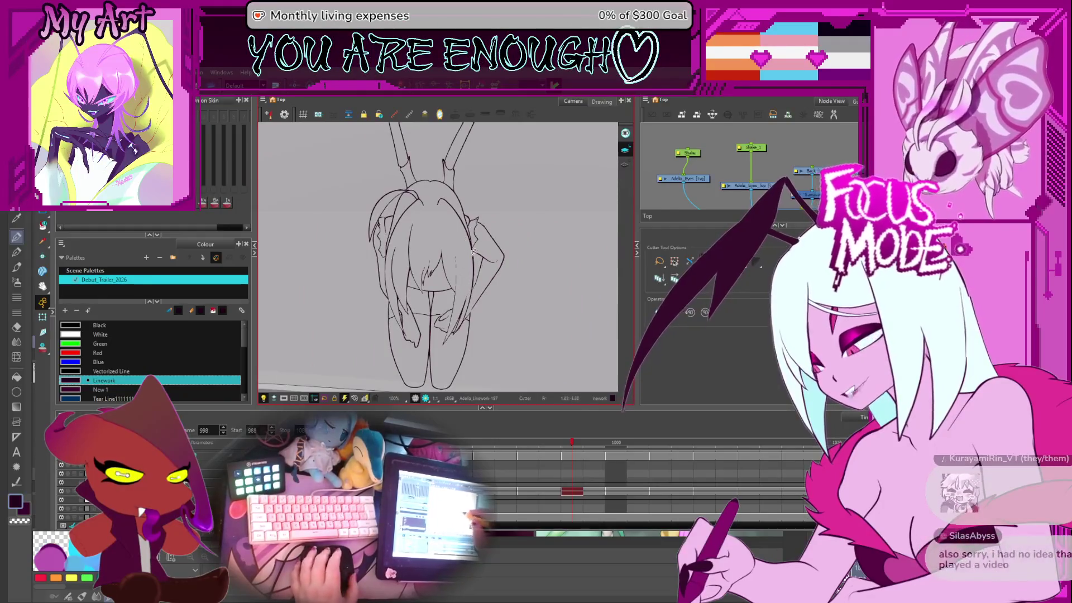
scroll(469, 286, up, 5)
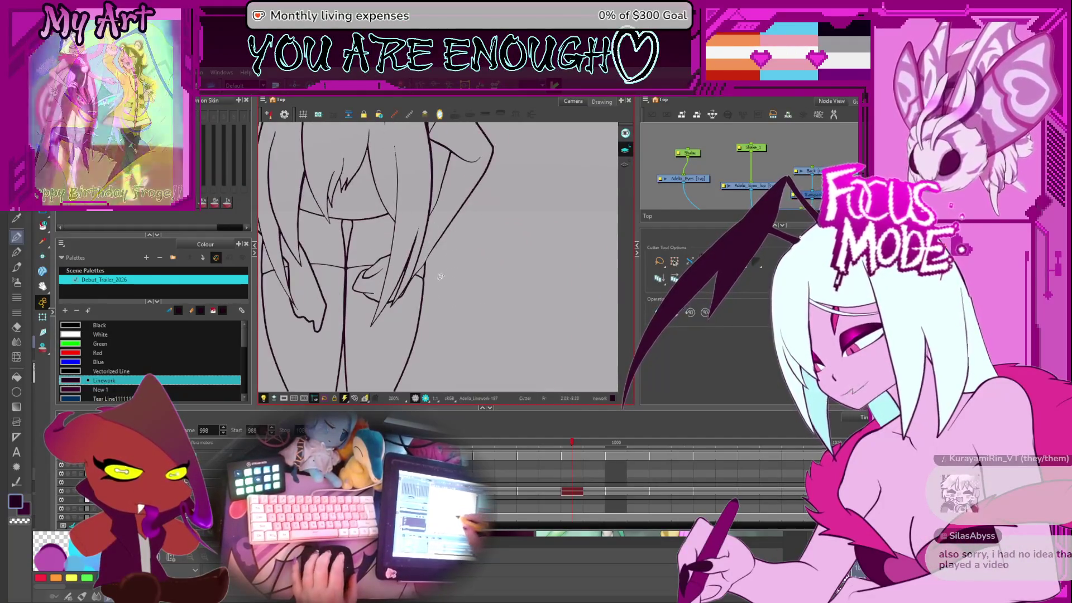
scroll(439, 252, up, 4)
scroll(439, 257, down, 3)
drag(439, 258, 505, 293)
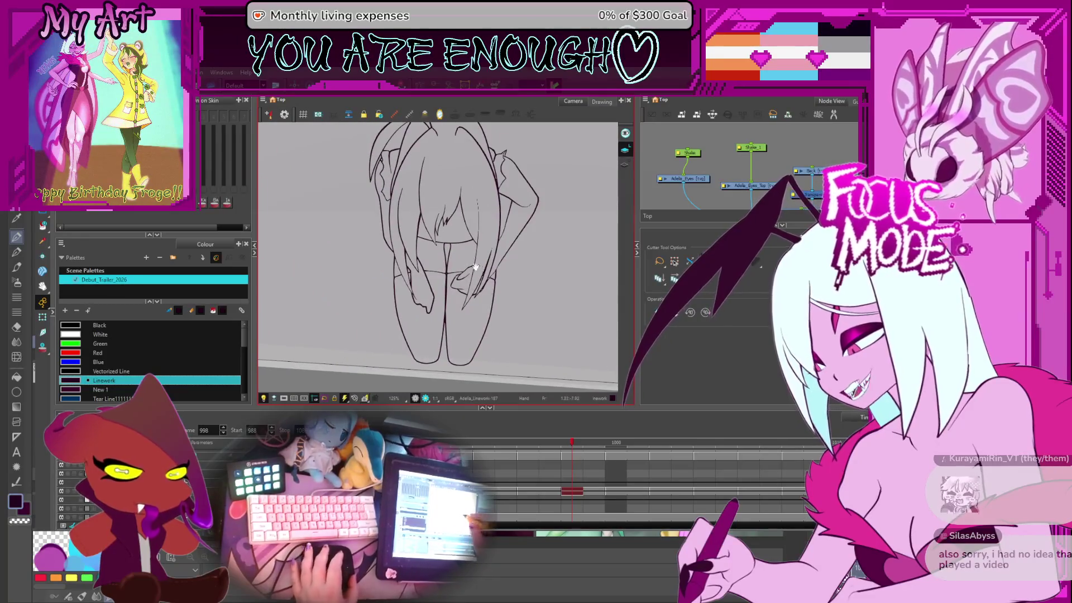
drag(484, 304, 517, 337)
key(period)
key(period)
key(comma)
key(period)
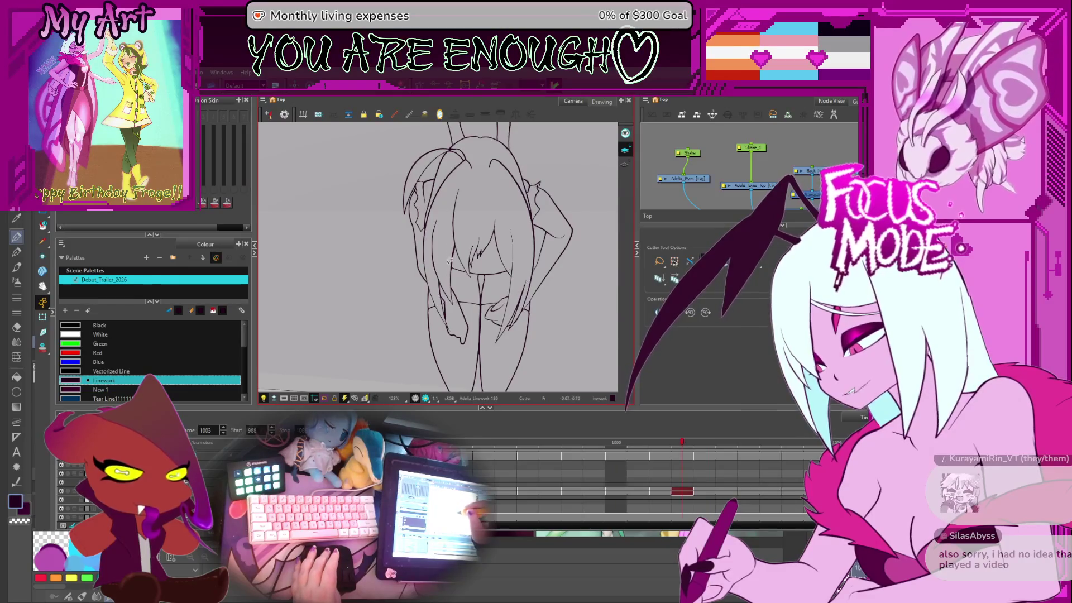
key(period)
Step: Zoom to the hands, select the cut-off overlap scraps and delete them
scroll(449, 261, up, 2)
scroll(449, 312, up, 1)
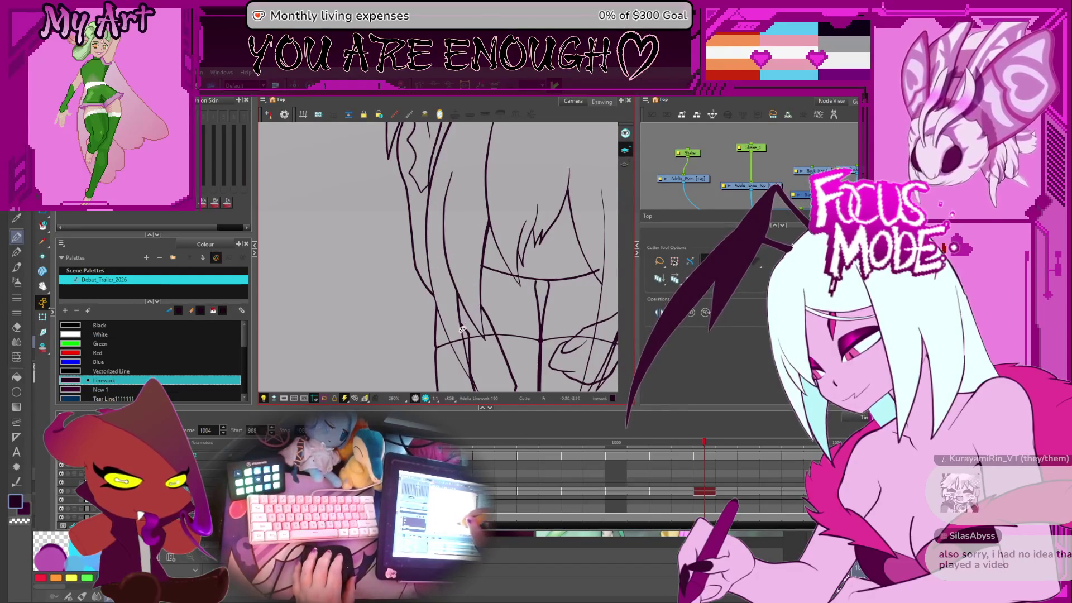
drag(479, 342, 456, 317)
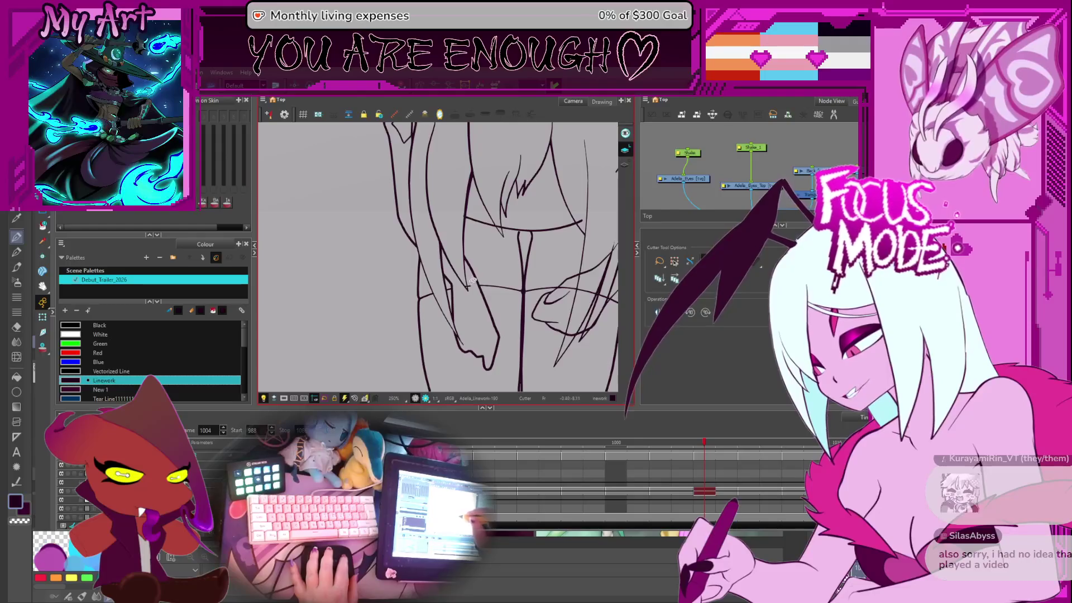
key(alt+s)
drag(522, 282, 469, 277)
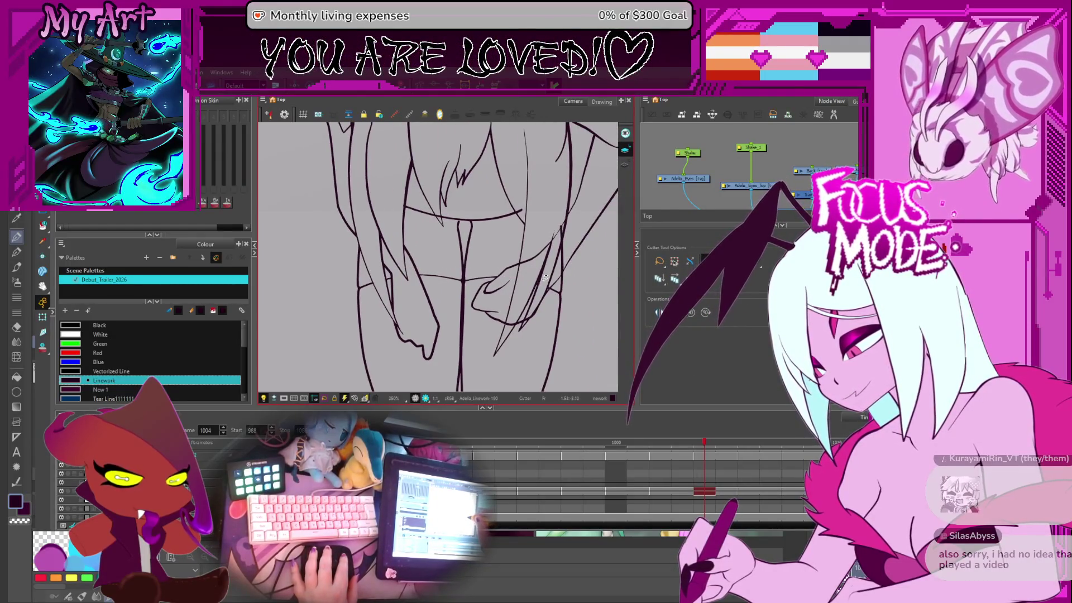
key(Delete)
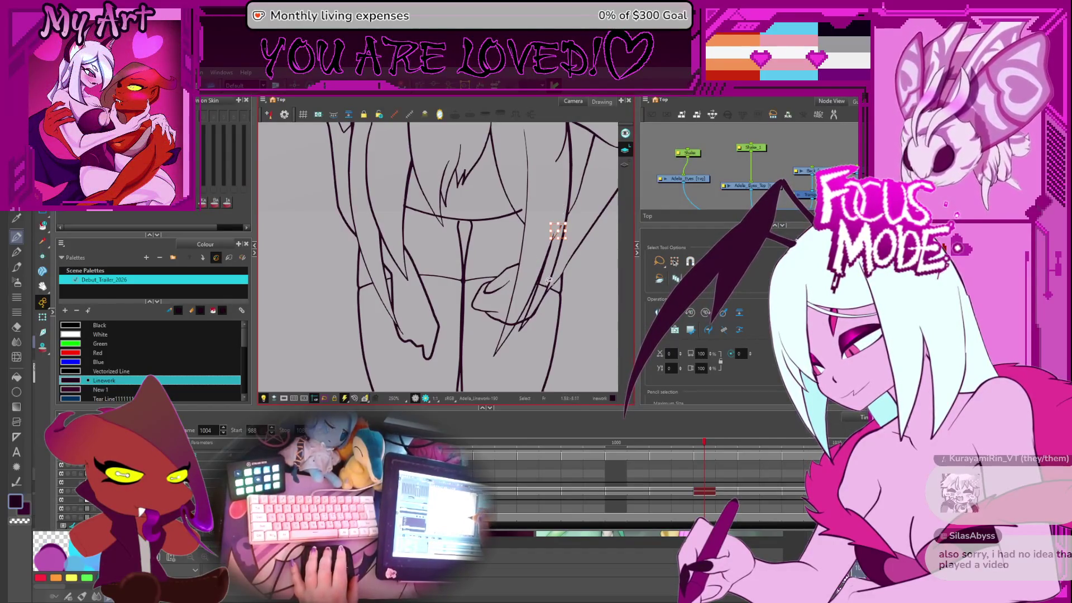
Step: Trim an overlapping line end along the hair and arm, then move along the hair lines
drag(596, 221, 490, 307)
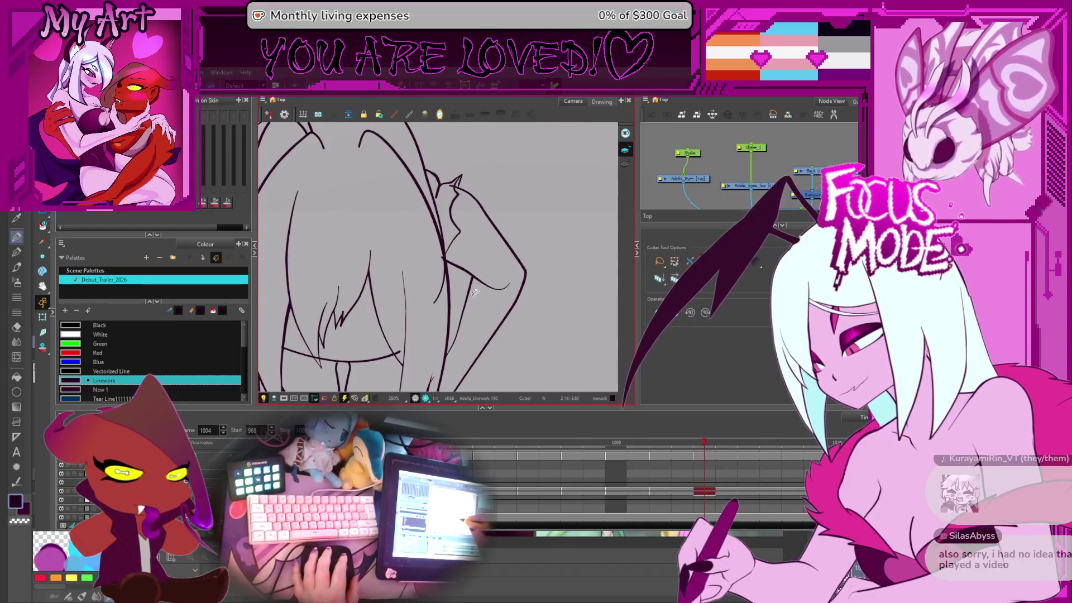
click(445, 254)
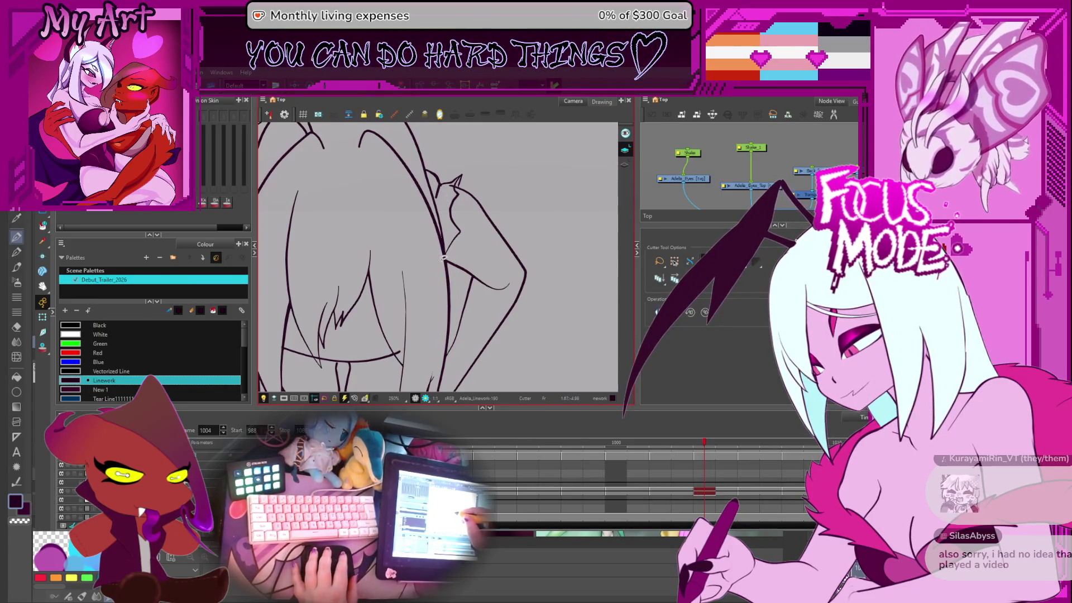
drag(507, 258, 522, 245)
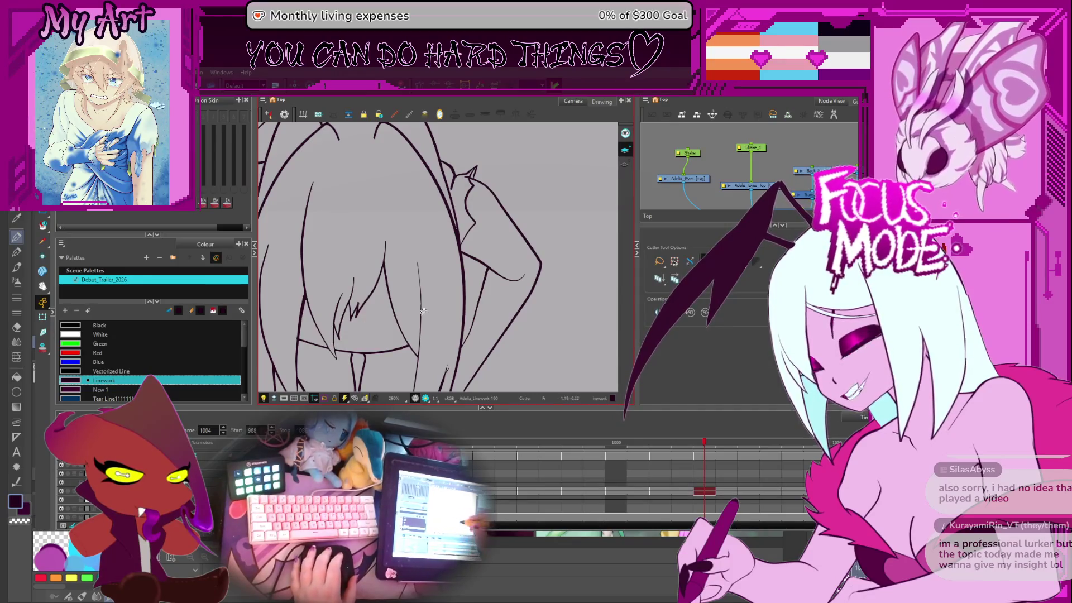
mouse_move(495, 277)
mouse_down()
mouse_move(537, 291)
mouse_move(485, 328)
mouse_up()
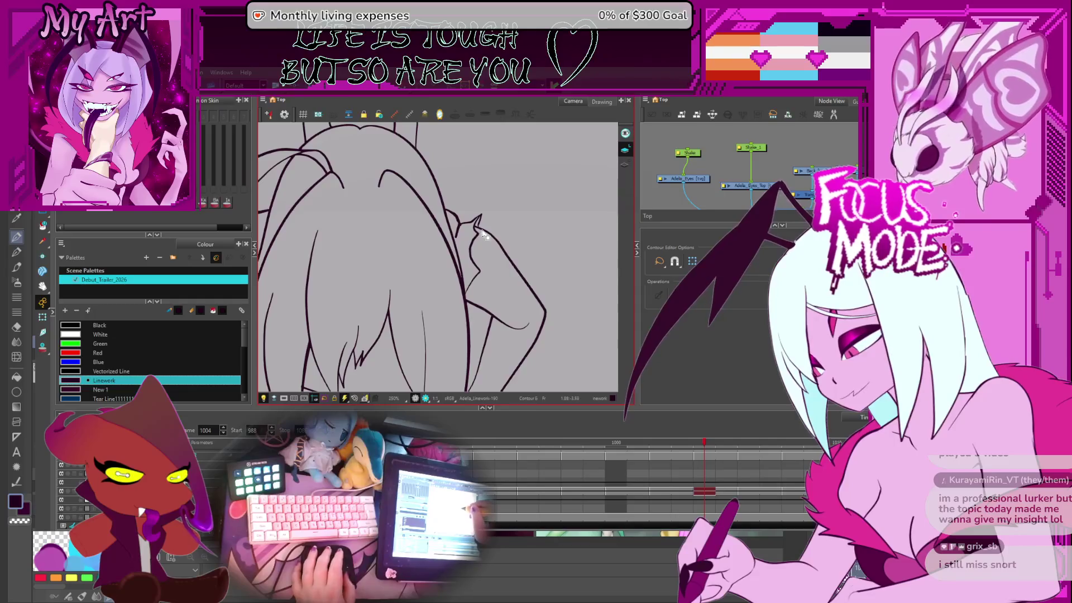
scroll(484, 234, up, 5)
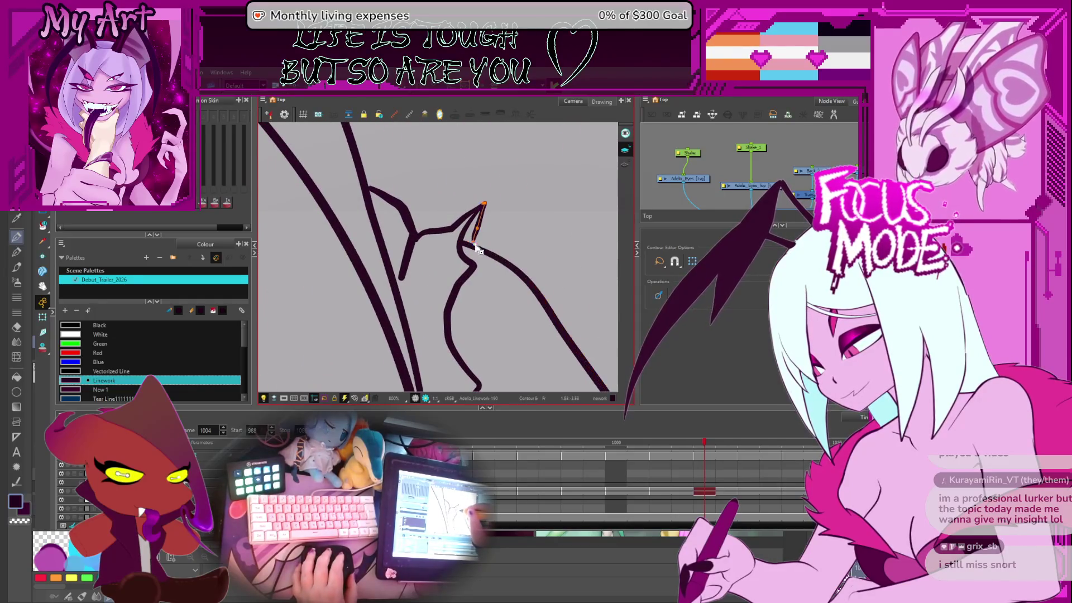
scroll(494, 225, down, 5)
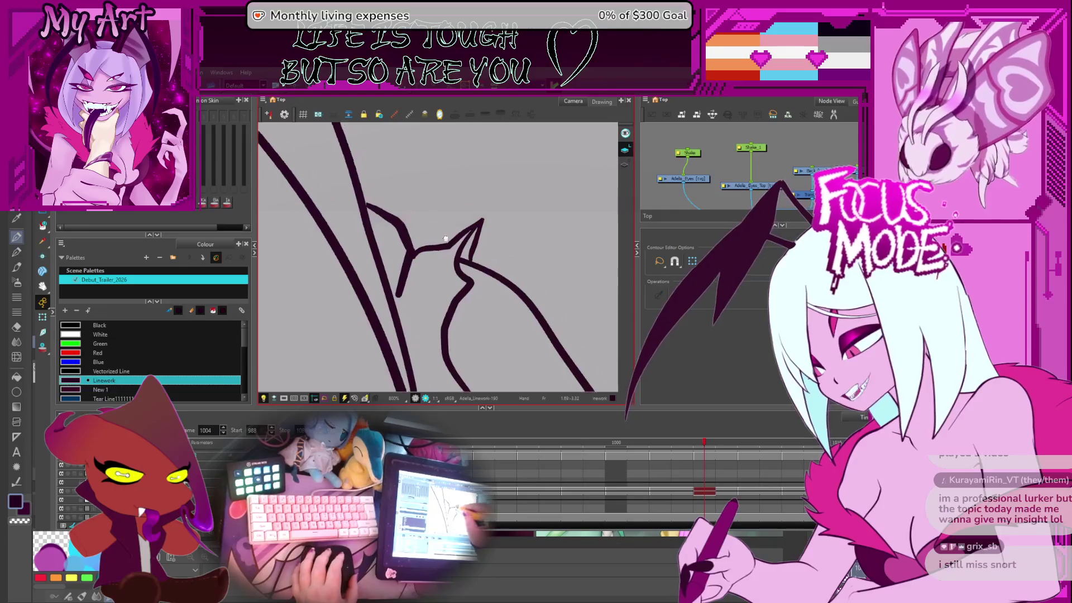
drag(370, 235, 464, 226)
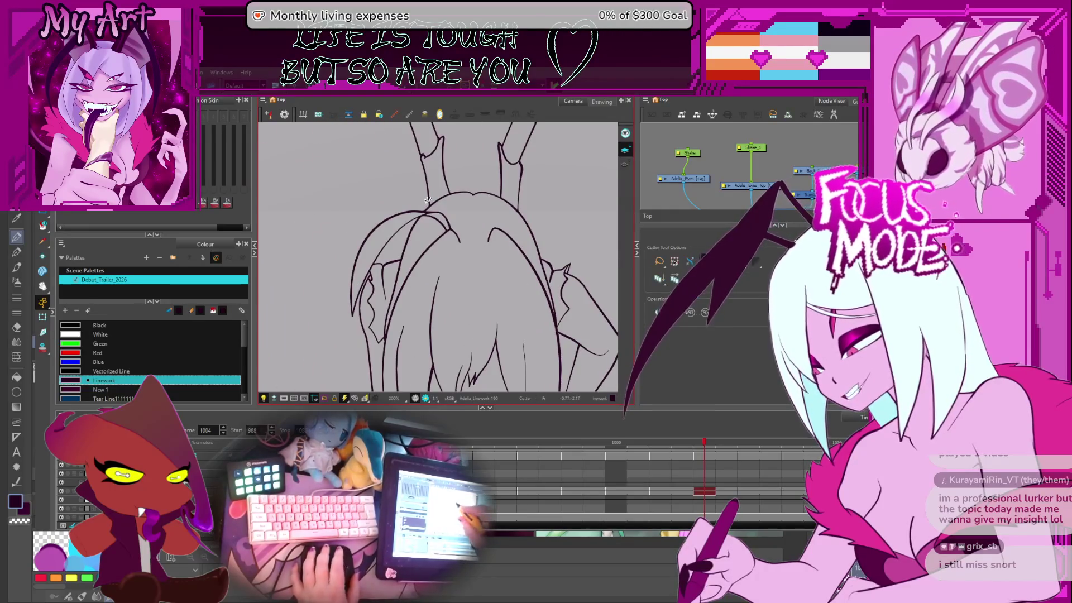
scroll(456, 254, down, 2)
drag(455, 254, 443, 216)
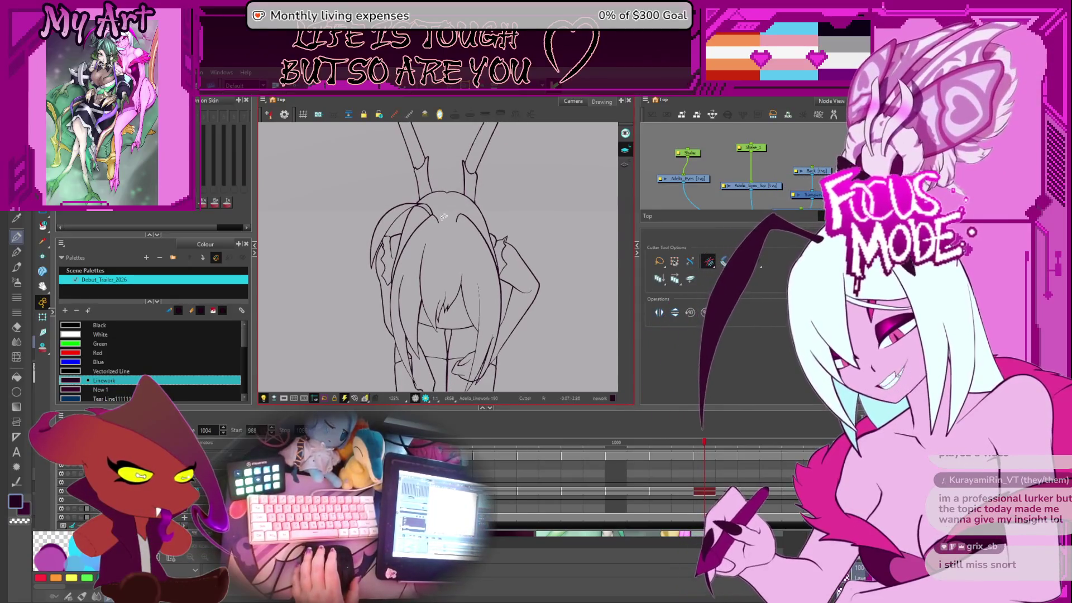
Step: Cut a stray line piece near the hands, then zoom out and play back the animation
key(space)
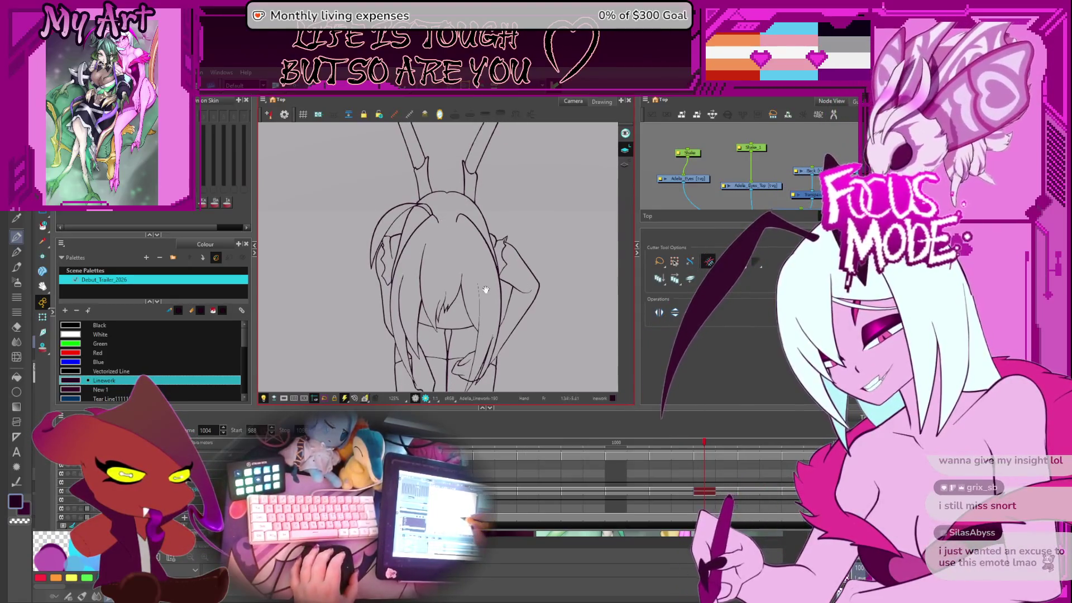
drag(485, 289, 466, 228)
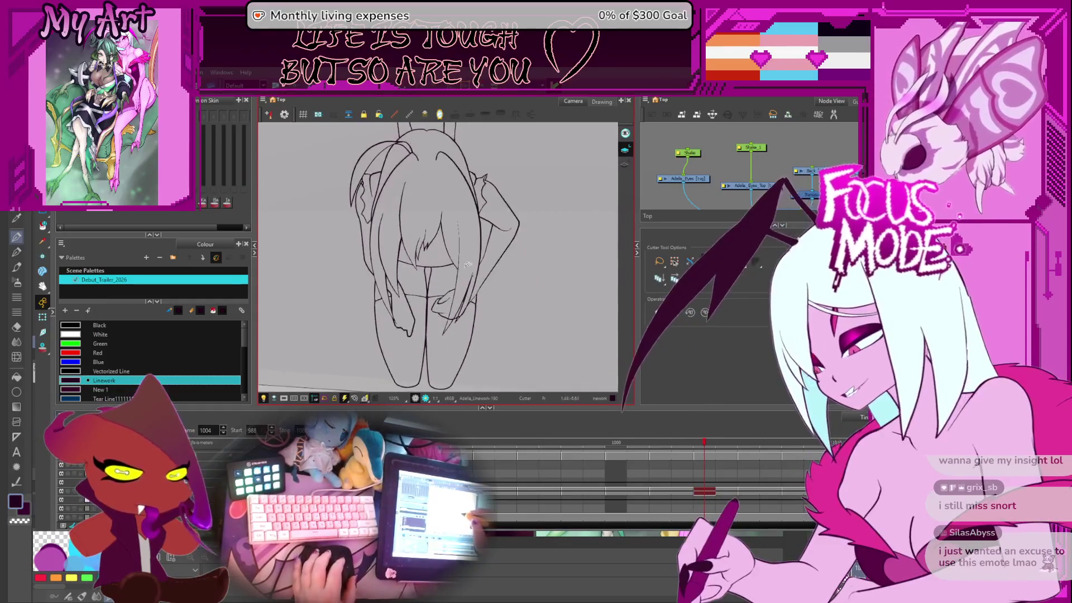
key(2)
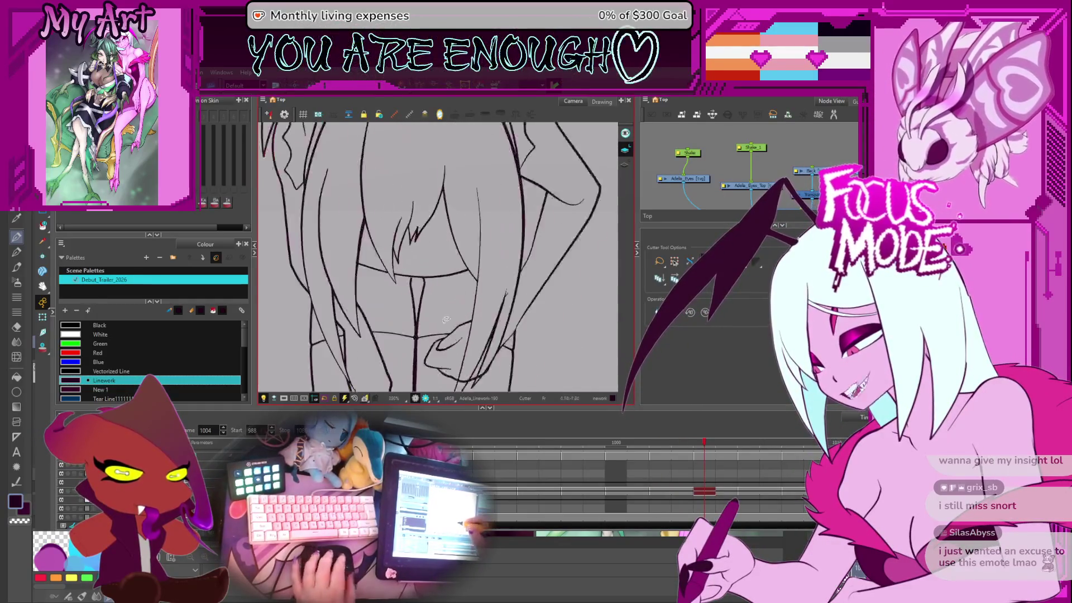
scroll(446, 319, up, 2)
drag(446, 320, 399, 231)
drag(416, 291, 434, 307)
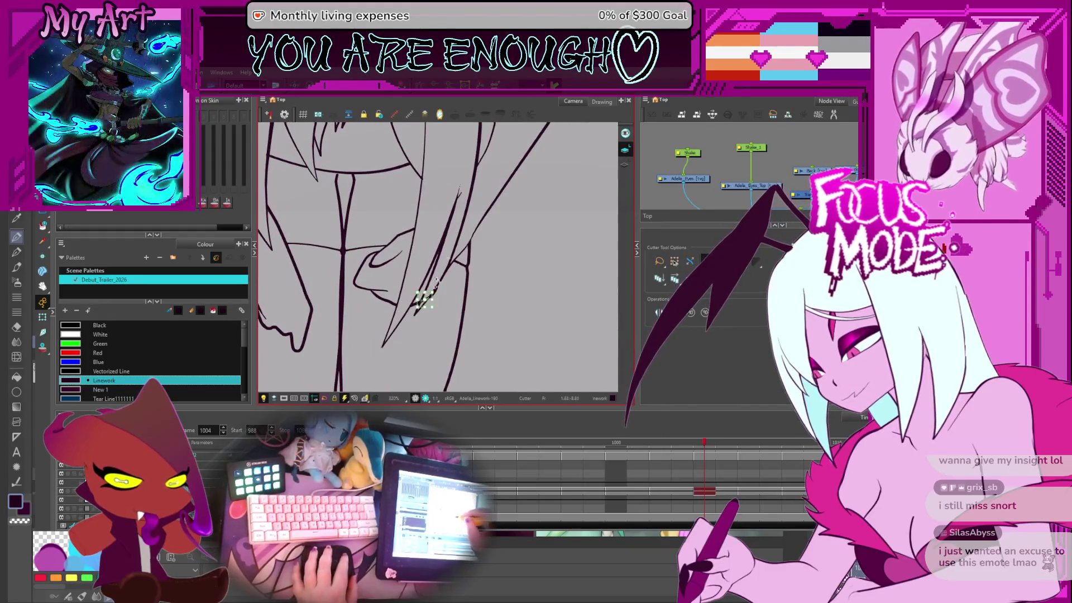
key(1)
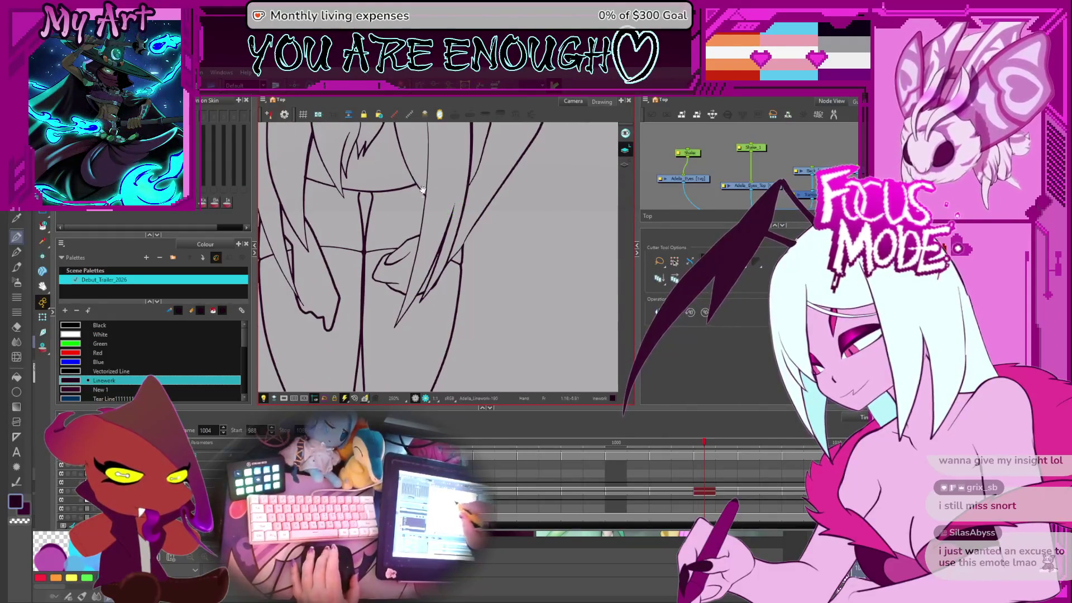
key(1)
key(1)
key(1)
key(Return)
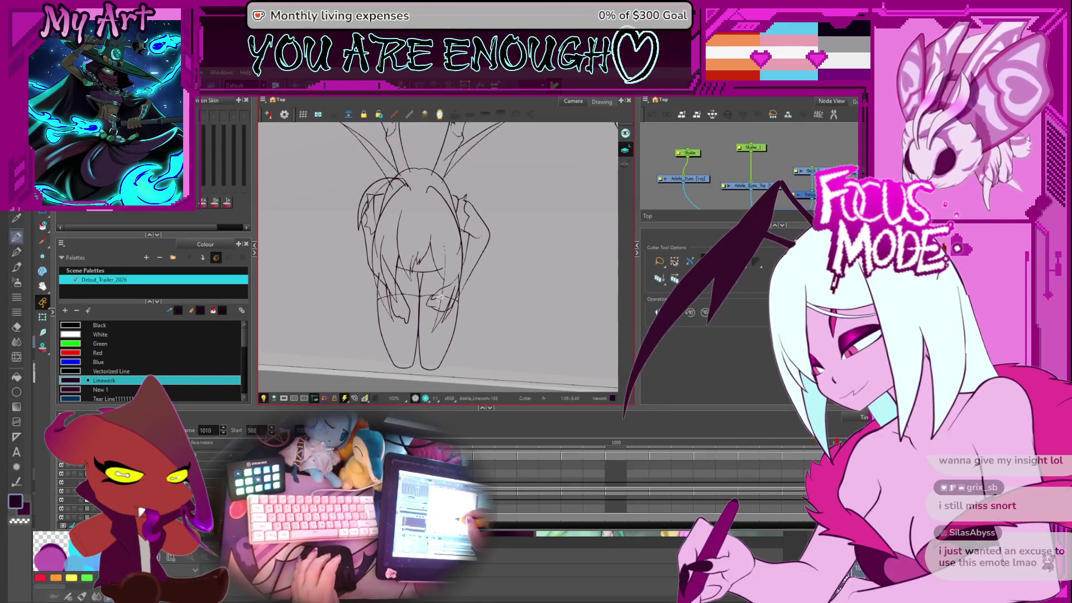
Step: Frame the view on the junction where the hair meets the horns, with the Cutter tool active
scroll(385, 272, up, 3)
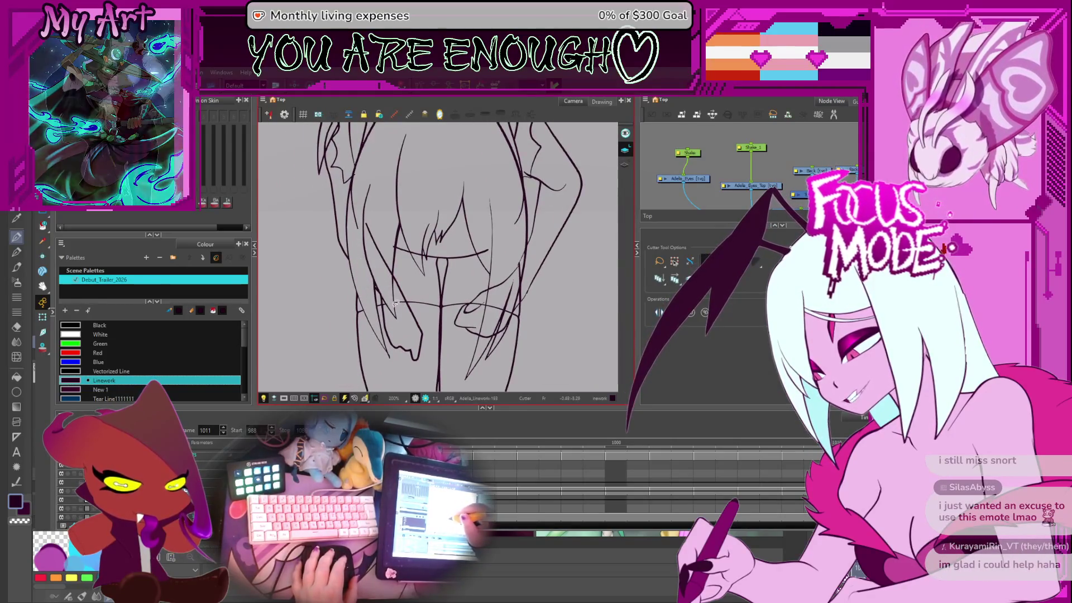
scroll(388, 303, up, 2)
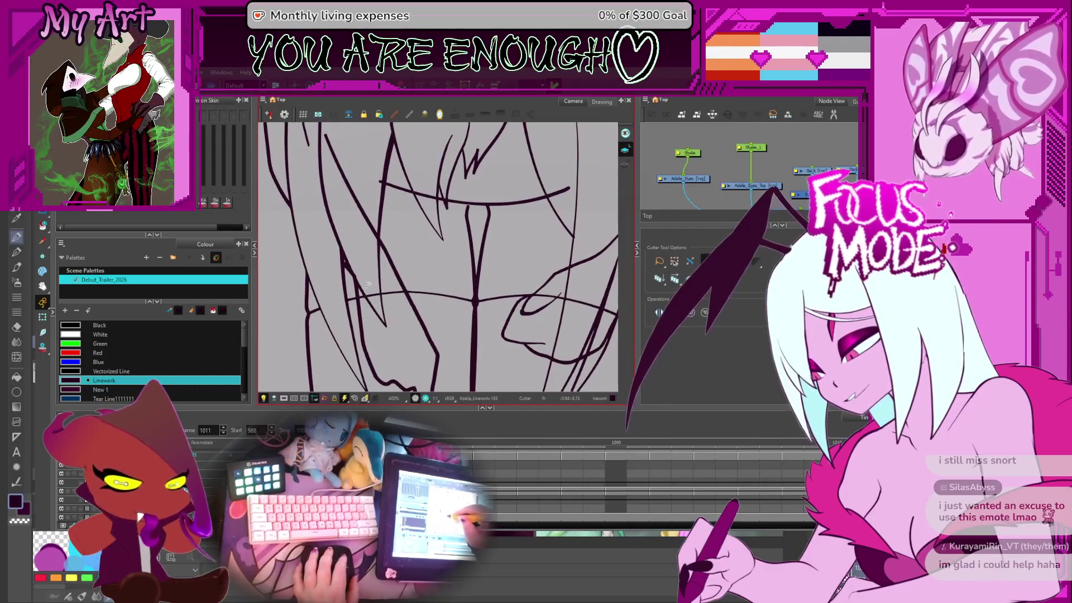
drag(362, 223, 376, 245)
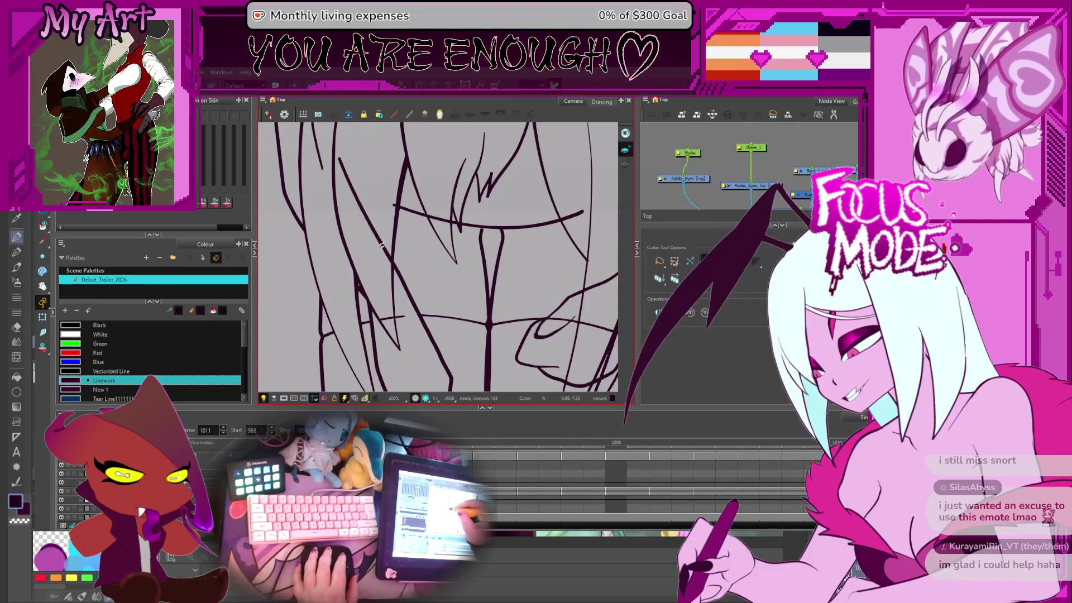
scroll(400, 314, down, 5)
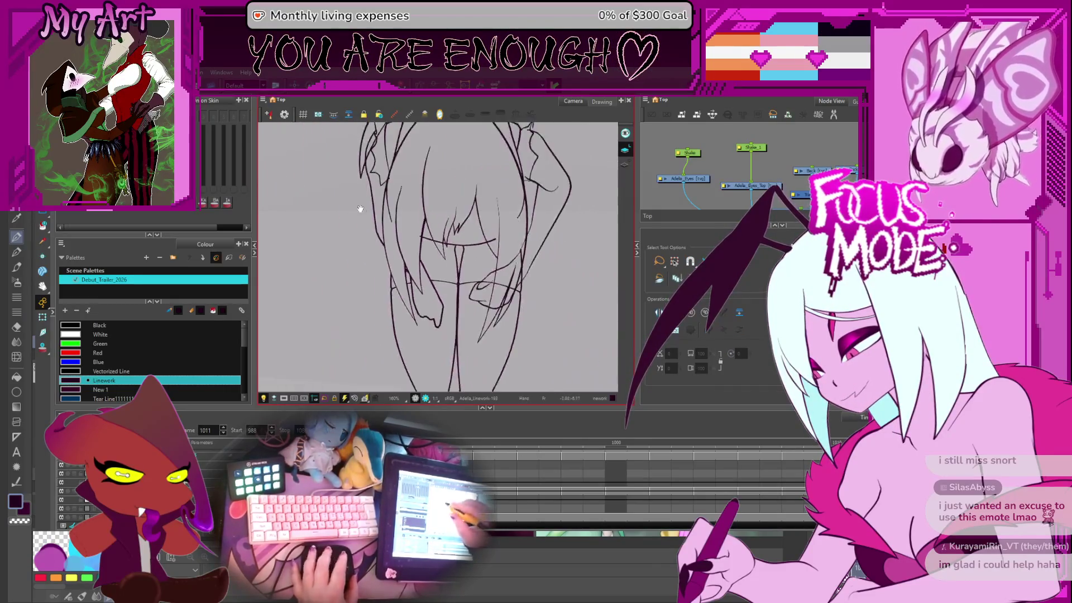
scroll(393, 309, up, 3)
key(alt+t)
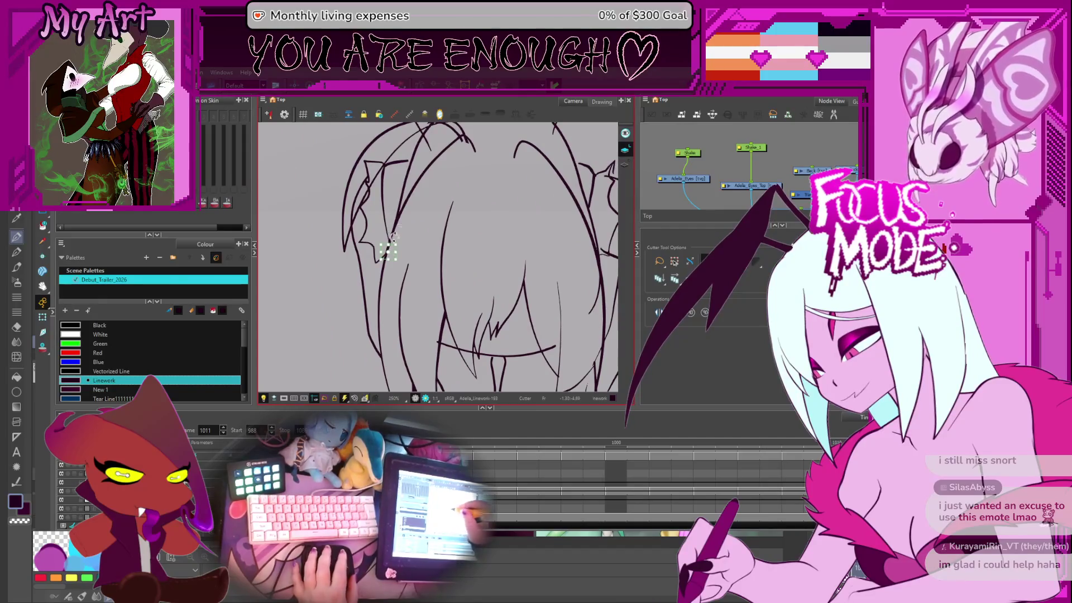
drag(383, 180, 388, 222)
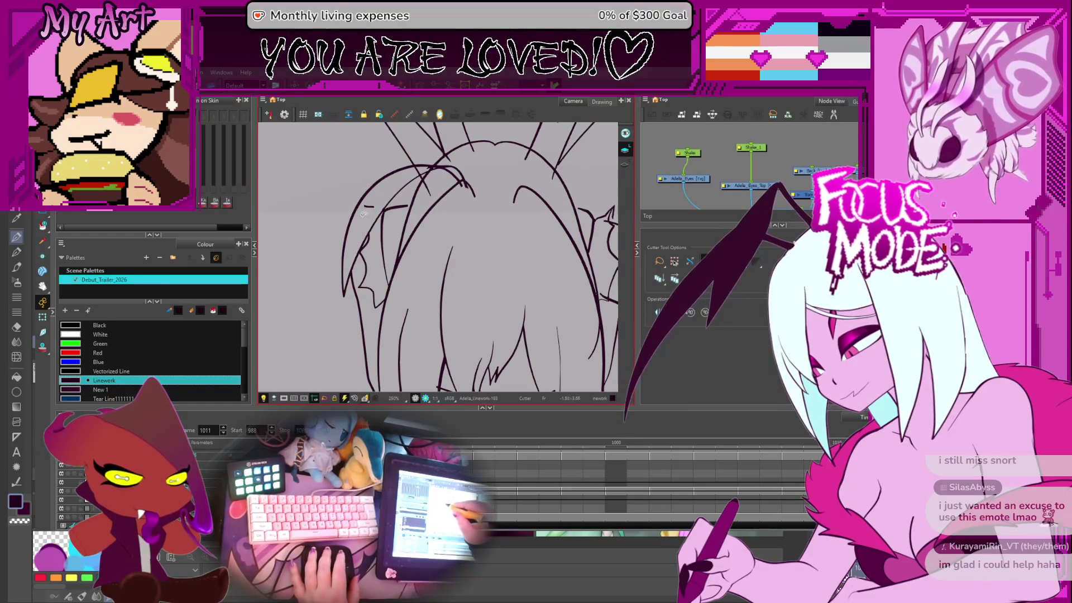
drag(425, 165, 406, 229)
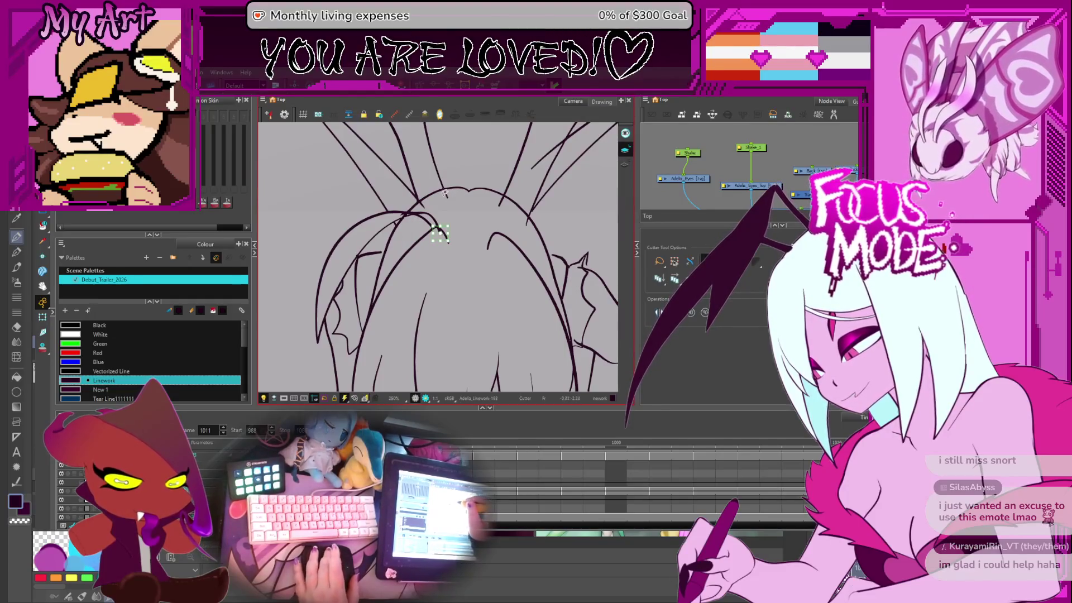
scroll(441, 255, up, 3)
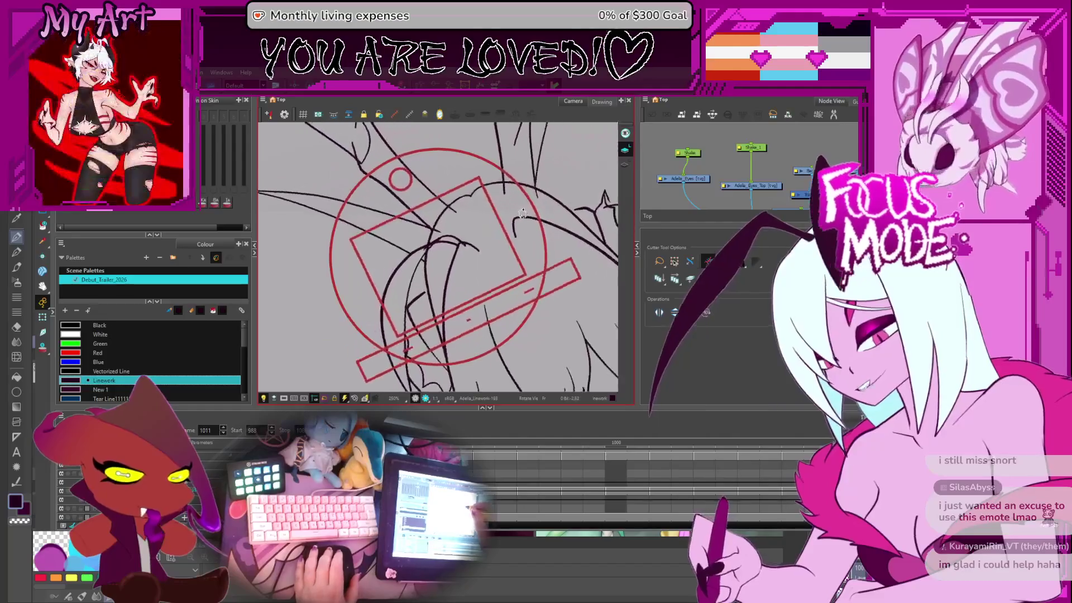
drag(413, 226, 425, 233)
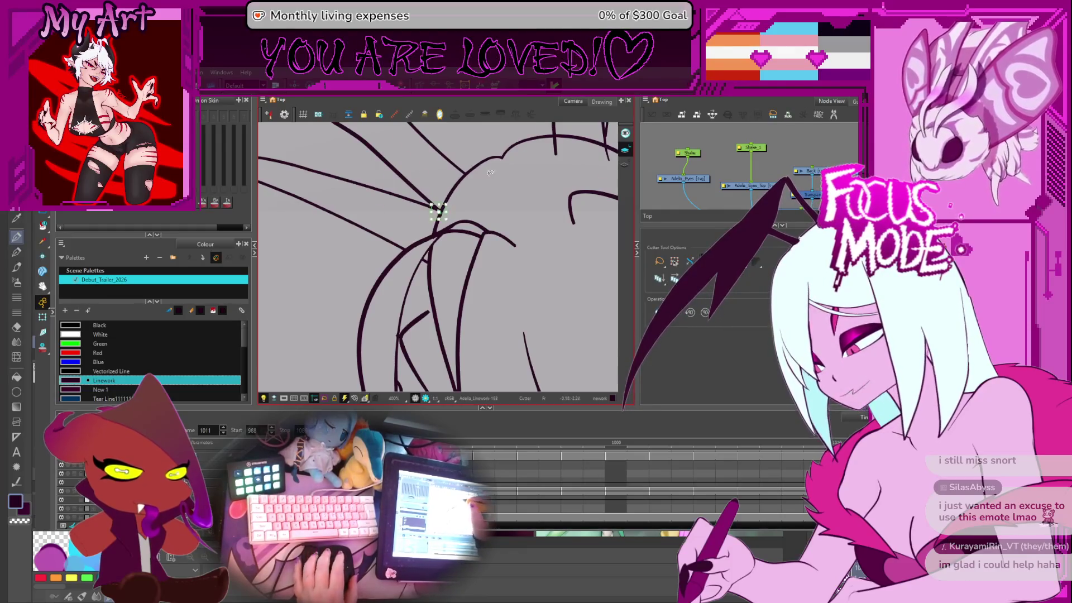
scroll(490, 173, down, 4)
scroll(486, 189, up, 4)
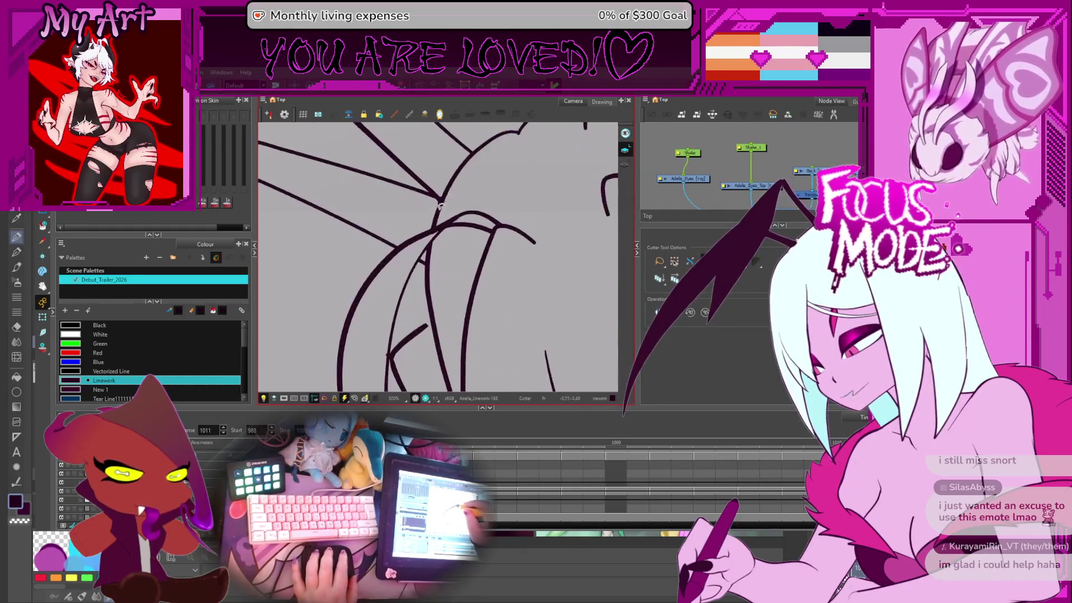
scroll(492, 181, down, 6)
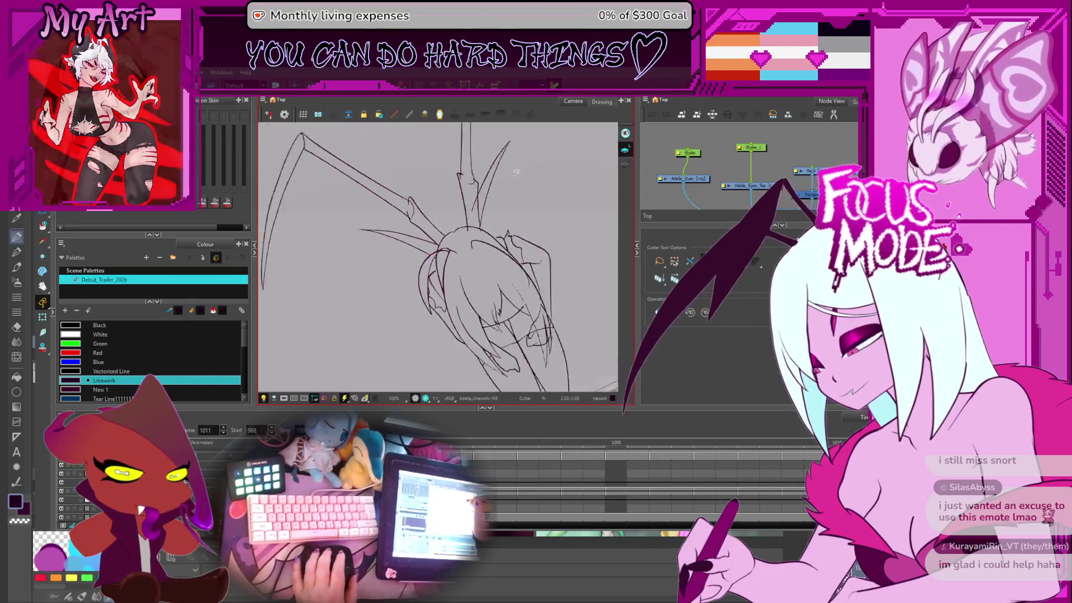
scroll(484, 207, up, 7)
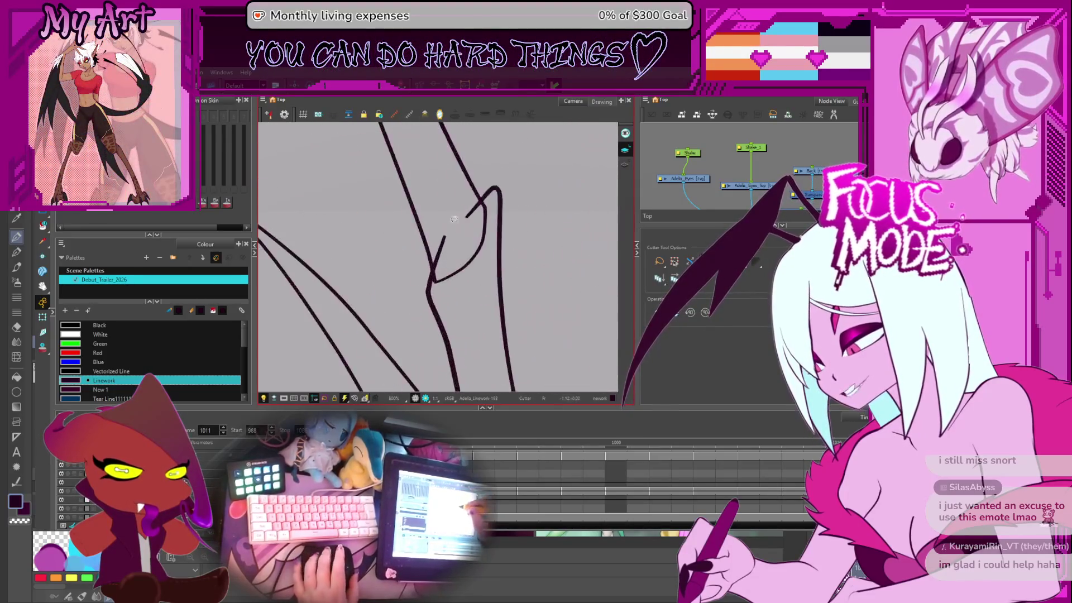
scroll(432, 203, down, 7)
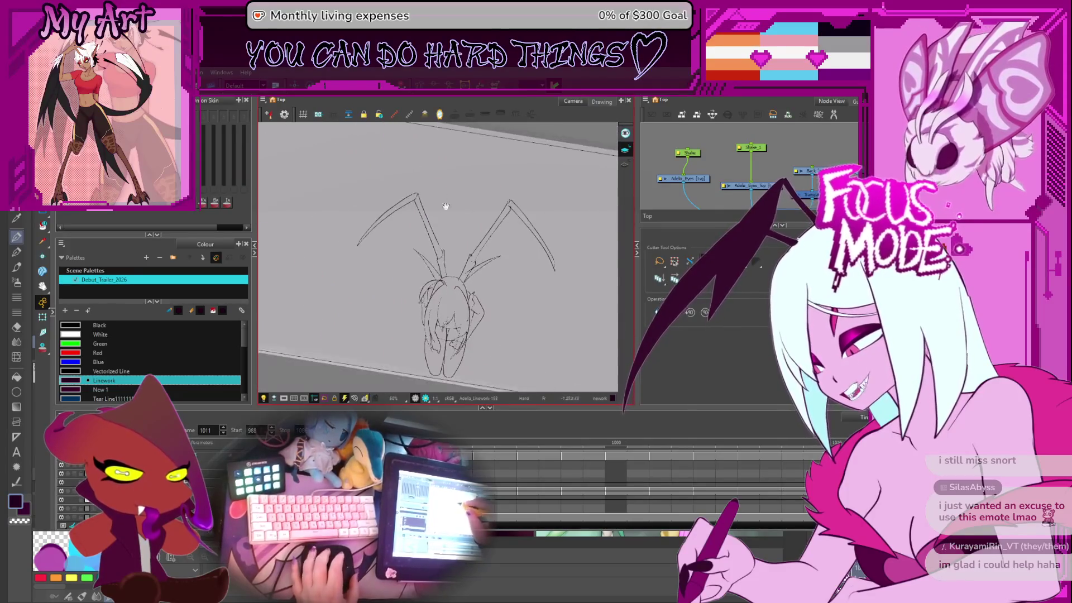
scroll(419, 278, up, 5)
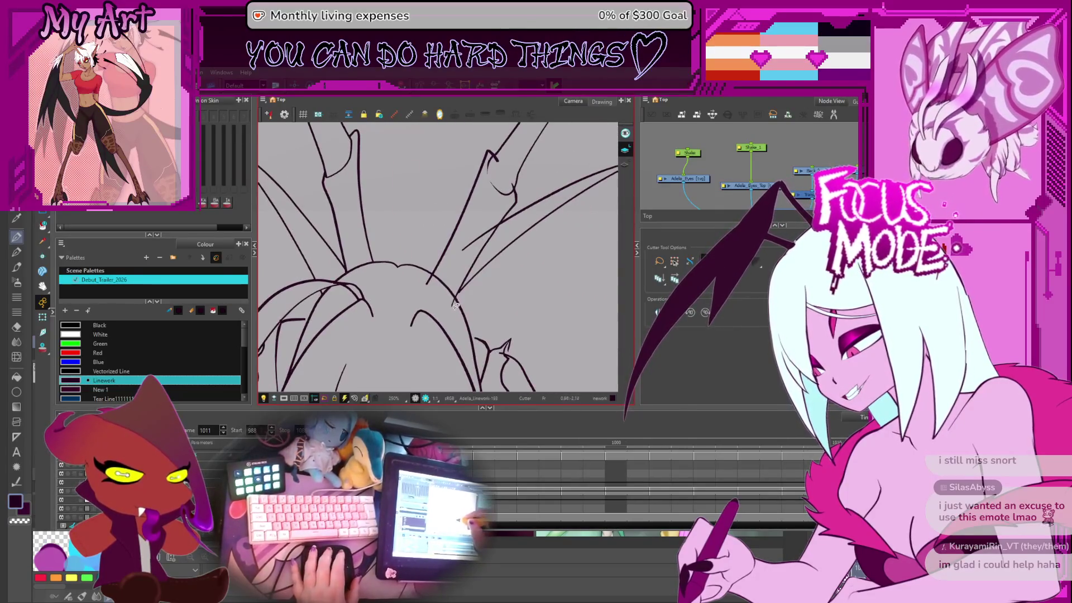
Step: Cut away and delete the overshooting stroke end at the horn tip
key(alt+q)
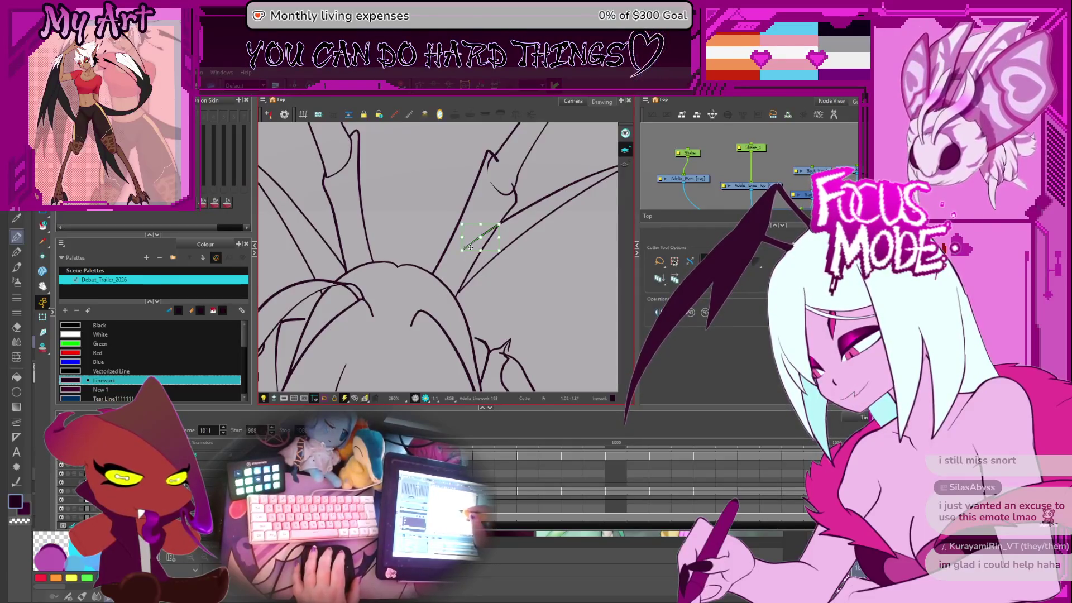
scroll(462, 280, up, 2)
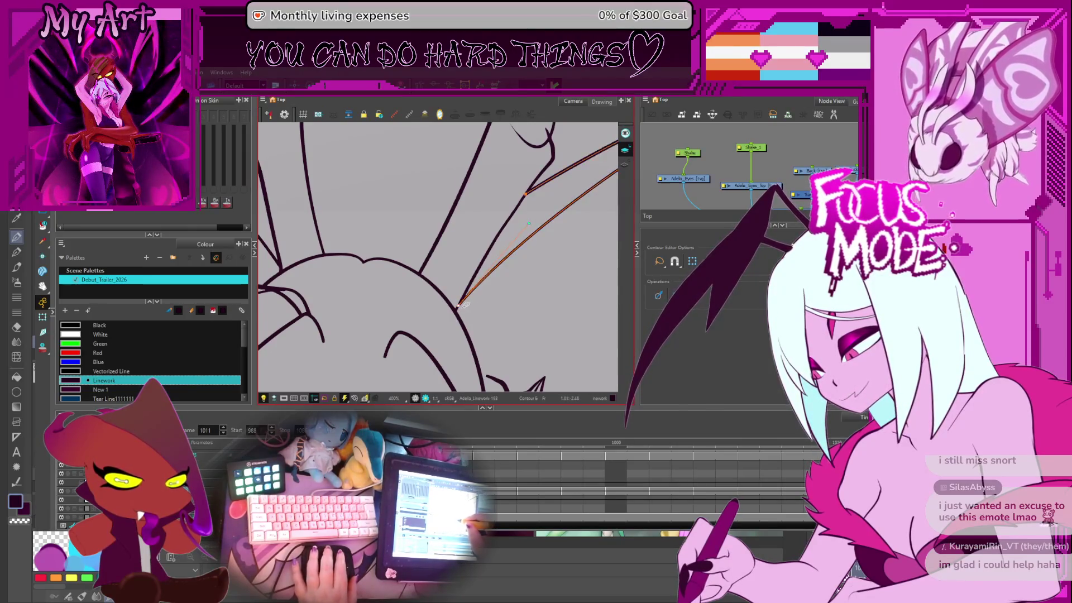
key(alt+t)
scroll(464, 305, down, 3)
scroll(479, 274, up, 2)
mouse_move(445, 264)
mouse_down()
mouse_move(468, 294)
mouse_move(462, 328)
mouse_up()
scroll(503, 246, down, 2)
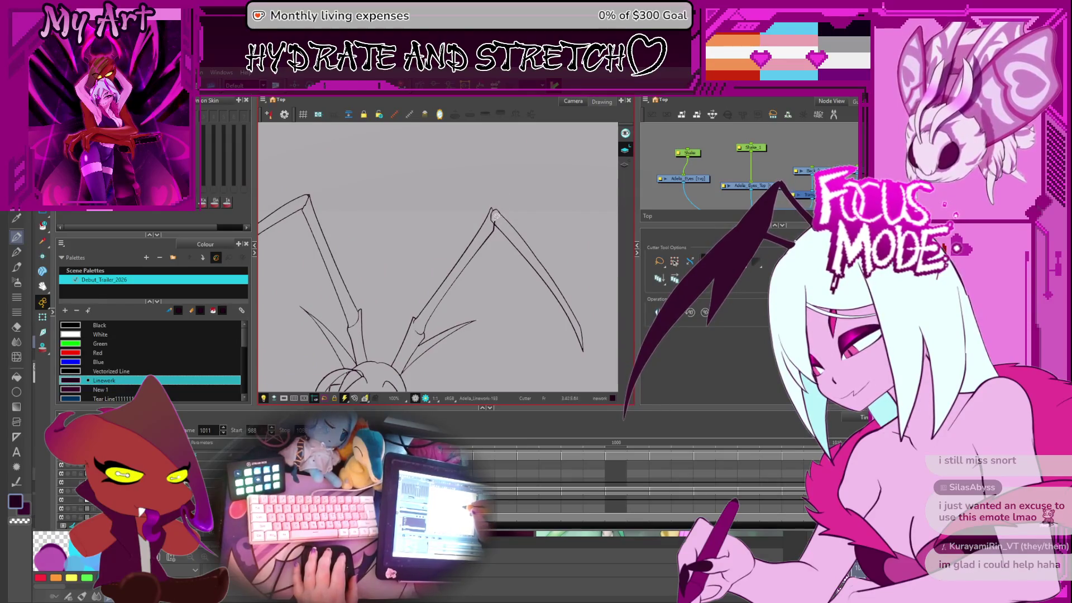
key(Delete)
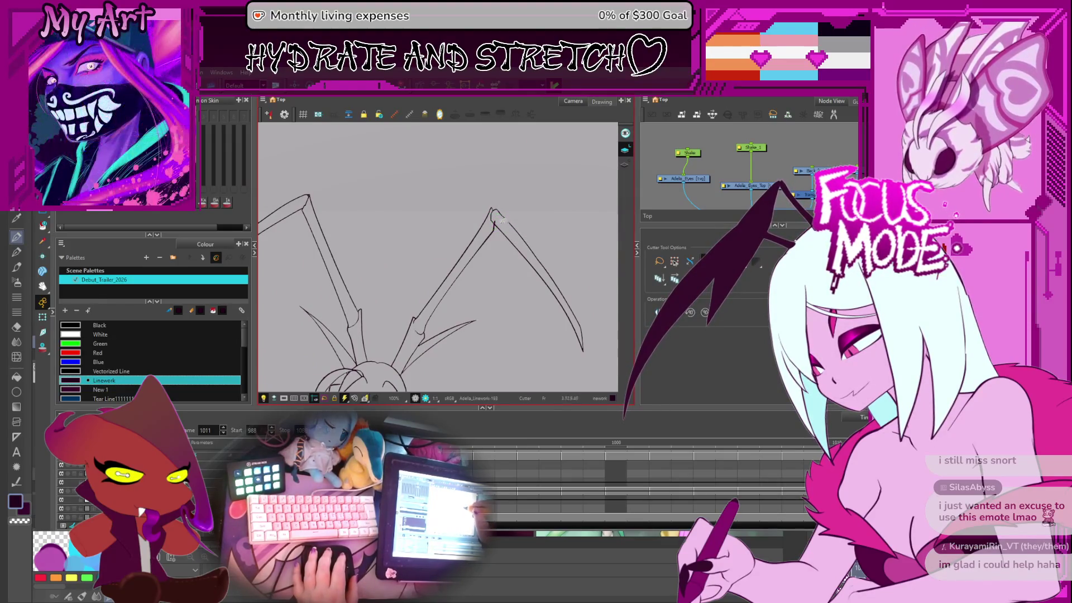
Step: Flip between neighbouring frames to compare horn poses, ending on frame 1010
key(alt+s)
key(period)
key(comma)
key(period)
key(comma)
key(comma)
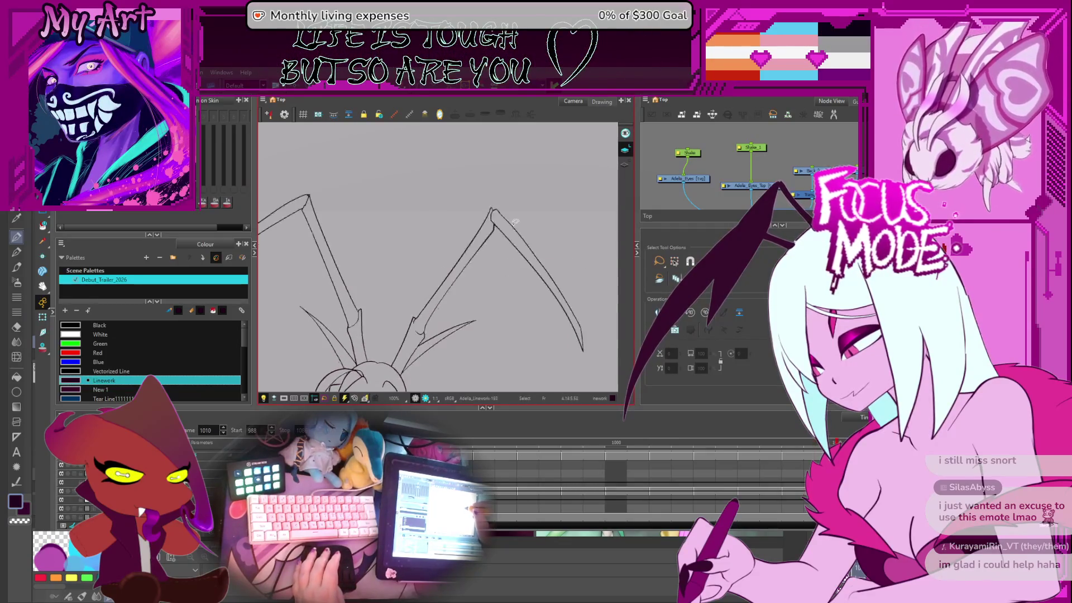
Step: Select the right horn stroke, then zoom and rotate the view onto the girl's head
click(518, 234)
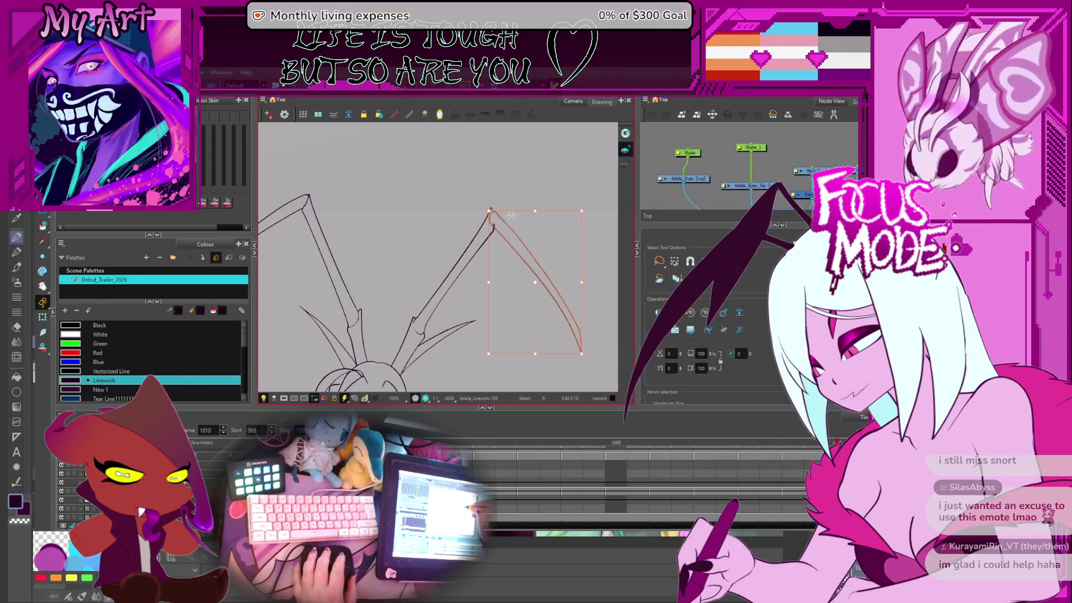
key(alt+t)
key(2)
key(2)
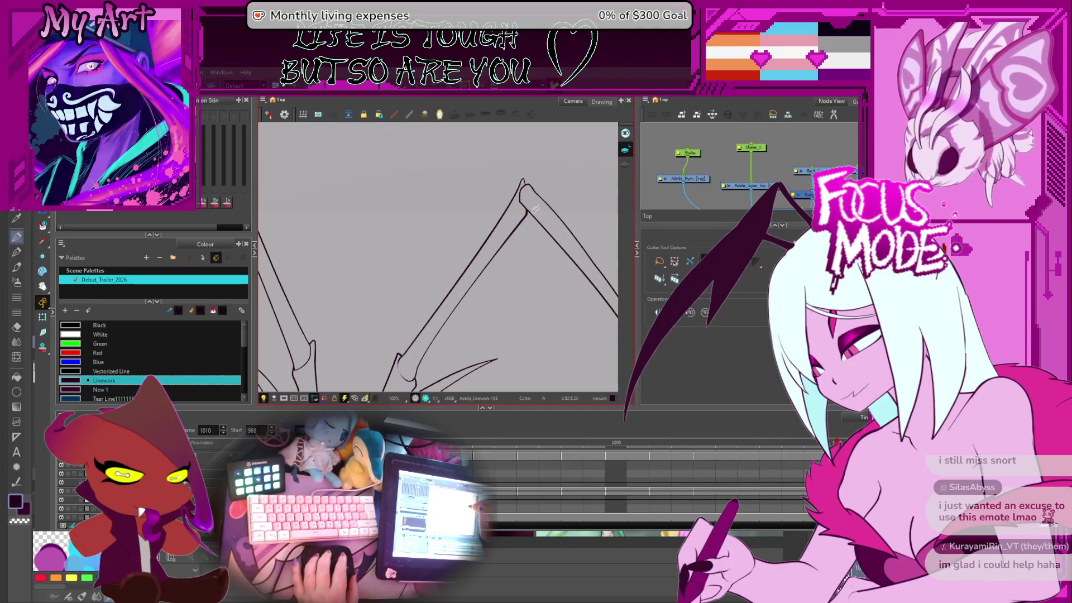
key(1)
key(1)
key(1)
mouse_move(447, 323)
mouse_down()
mouse_move(474, 263)
mouse_move(488, 290)
mouse_up()
key(ctrl+alt)
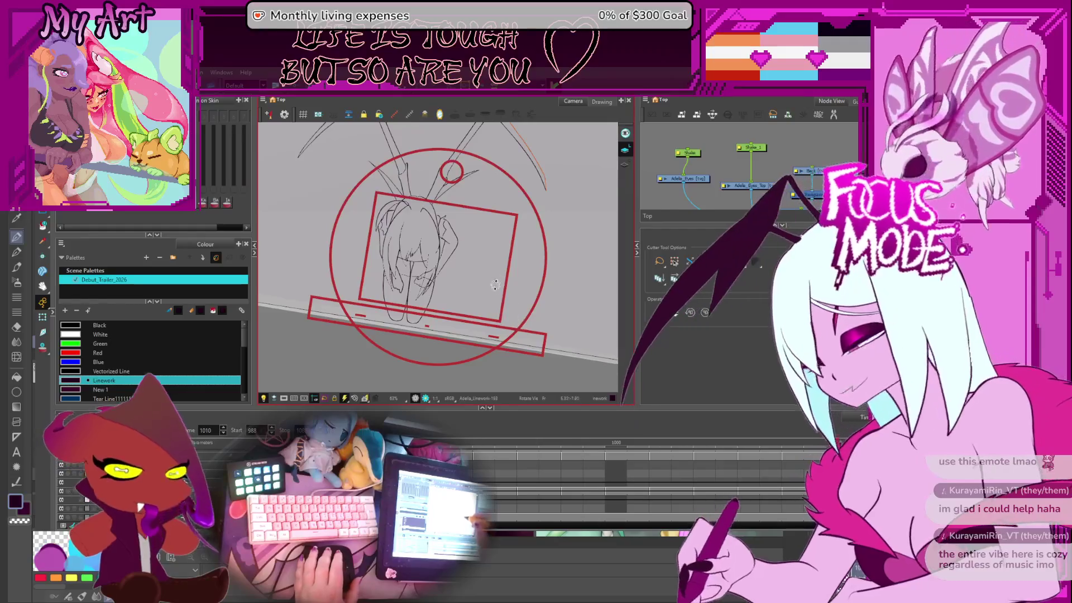
key(2)
key(2)
key(2)
drag(441, 306, 436, 288)
key(ctrl+alt)
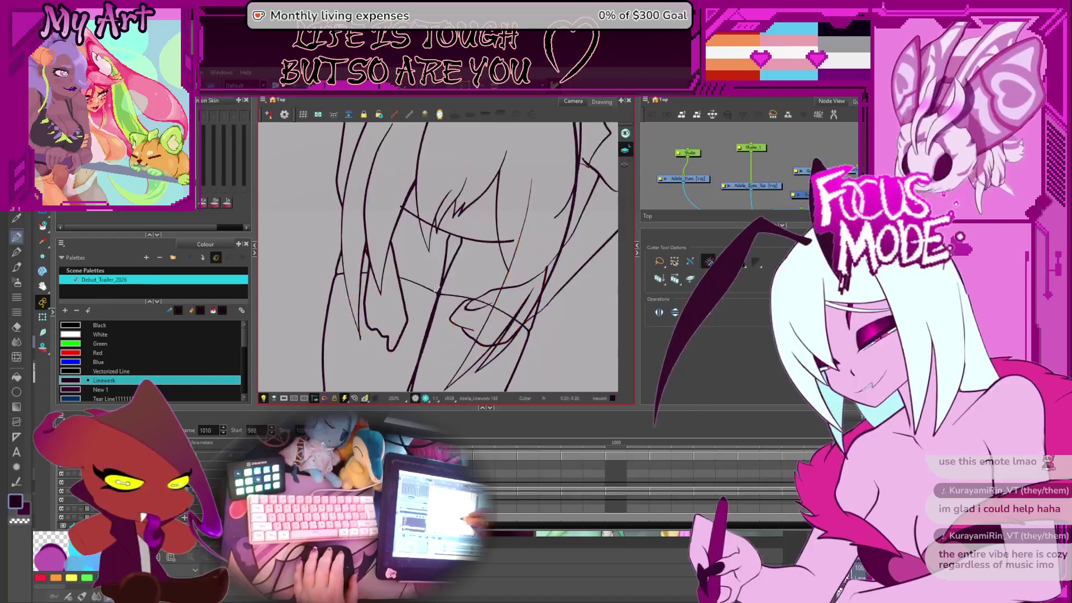
scroll(436, 287, up, 3)
drag(403, 342, 433, 357)
Step: Trim the overlapping line ends at the hair junction over the face with the Cutter
key(alt+k)
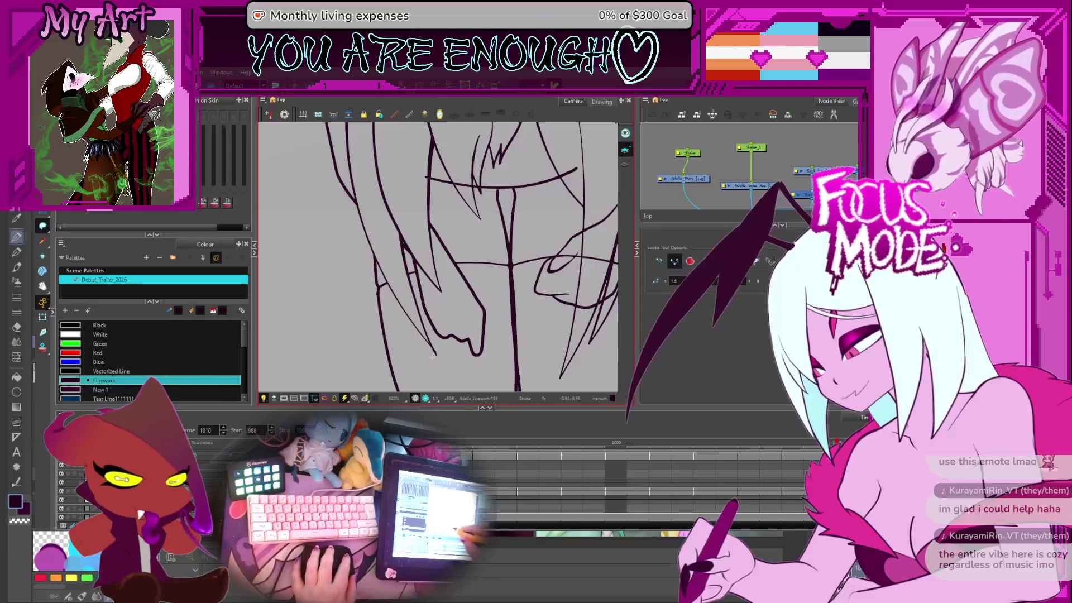
key(alt+t)
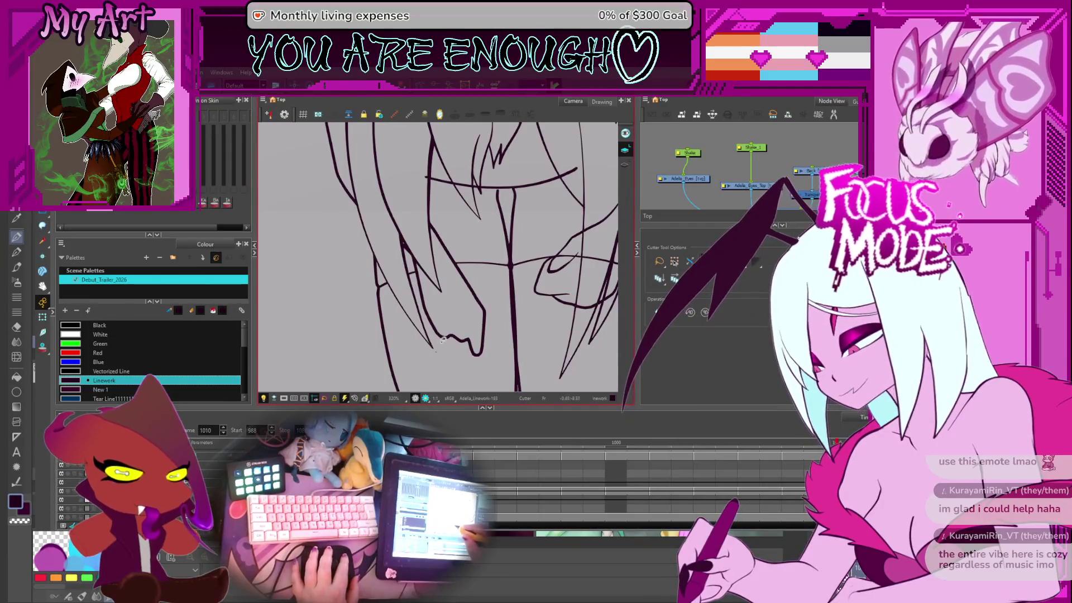
scroll(454, 350, up, 2)
scroll(455, 350, right, 3)
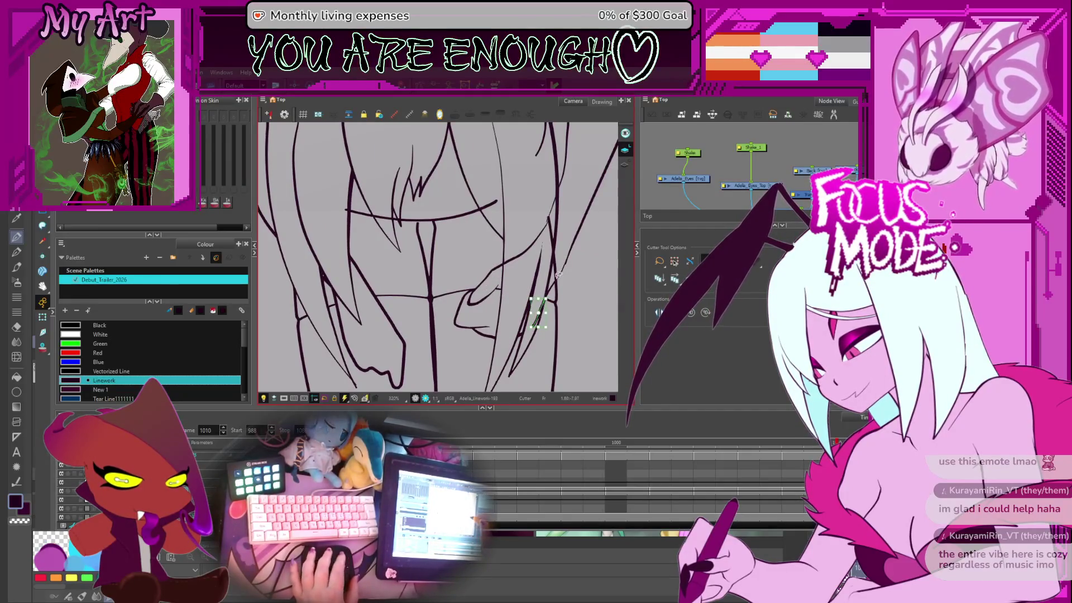
scroll(553, 274, up, 2)
scroll(552, 273, right, 1)
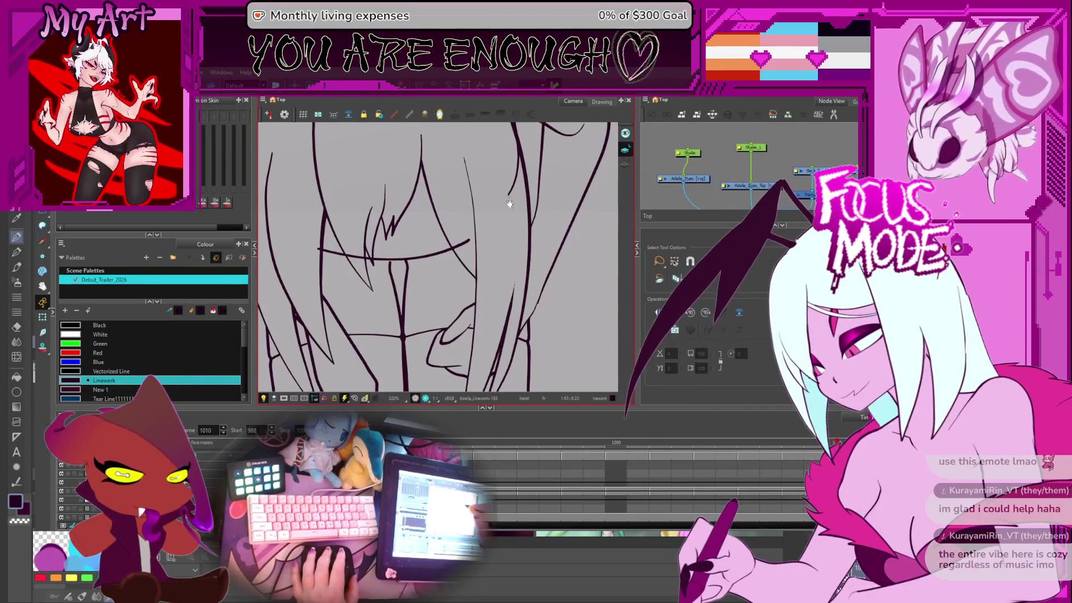
scroll(513, 249, up, 2)
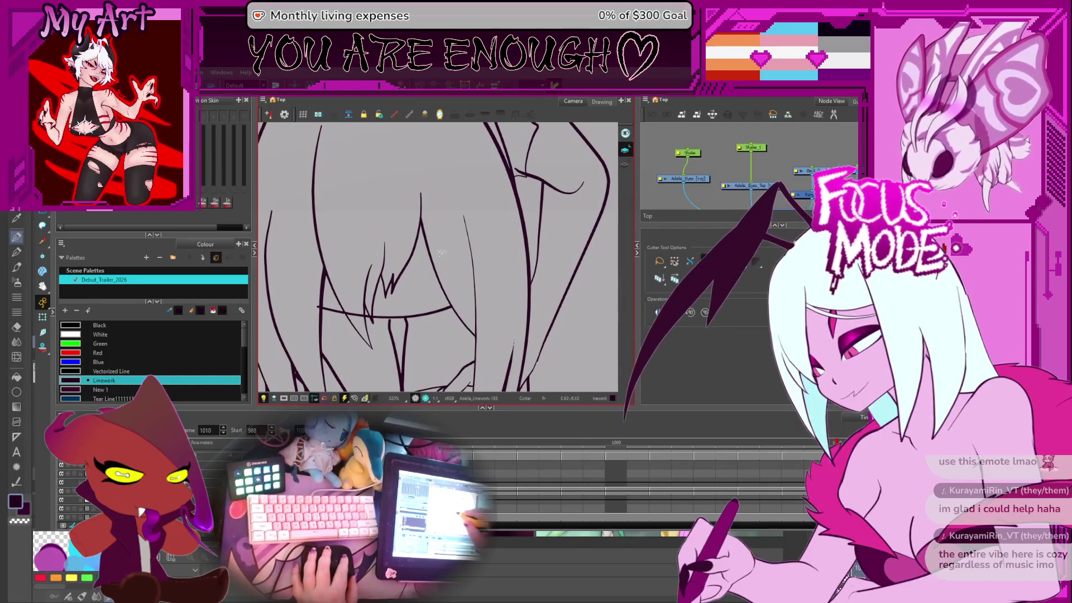
scroll(426, 272, left, 3)
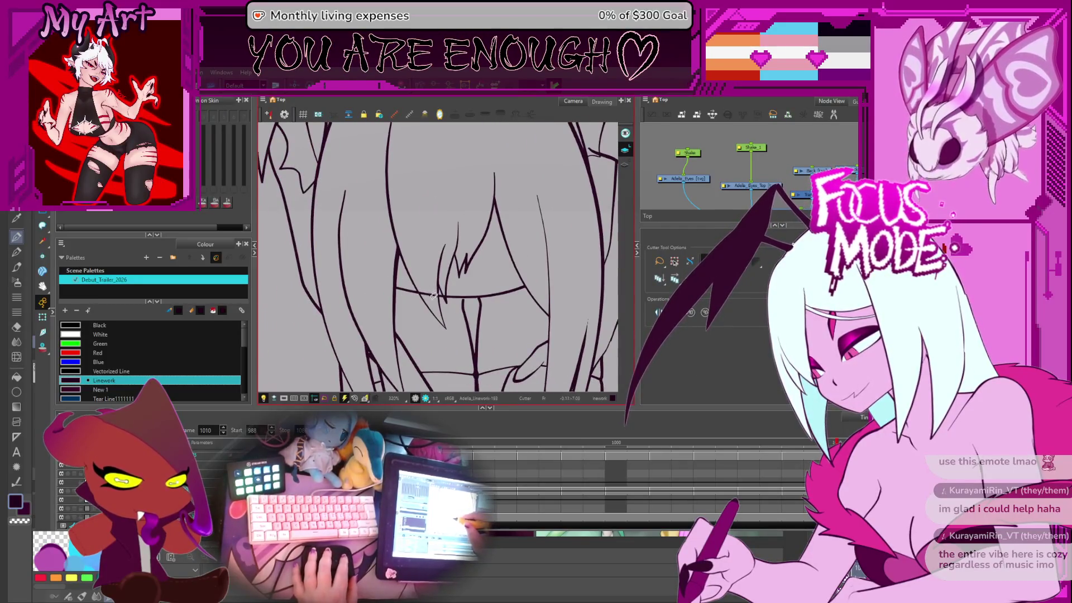
mouse_move(438, 290)
mouse_down()
mouse_move(454, 288)
mouse_move(460, 263)
mouse_up()
scroll(472, 283, up, 1)
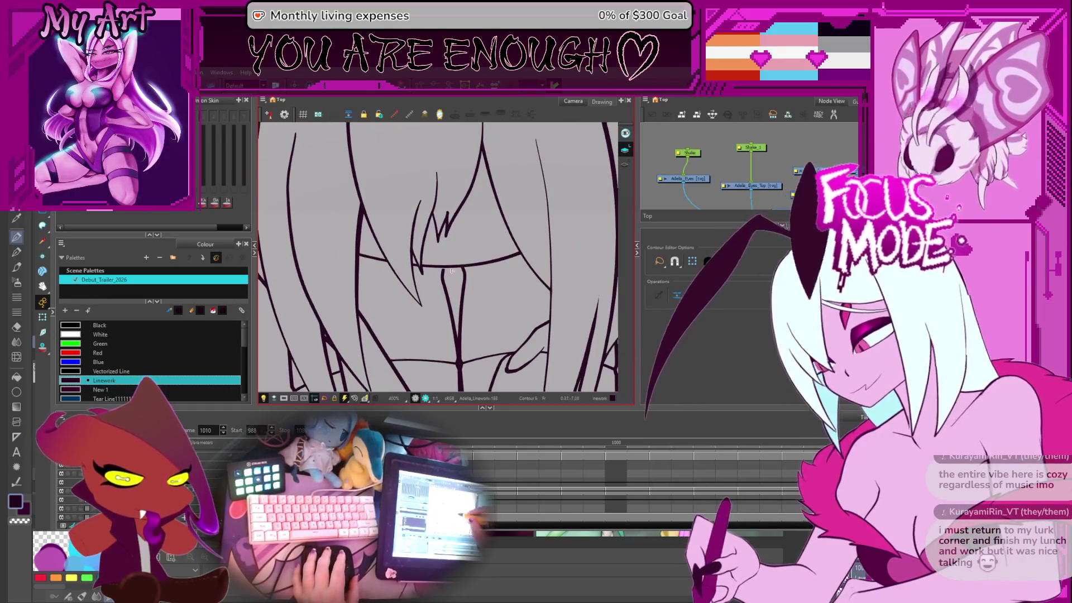
Step: Select the vertical hair stroke in the Contour Editor, zoomed on the horn-hair junction
click(444, 271)
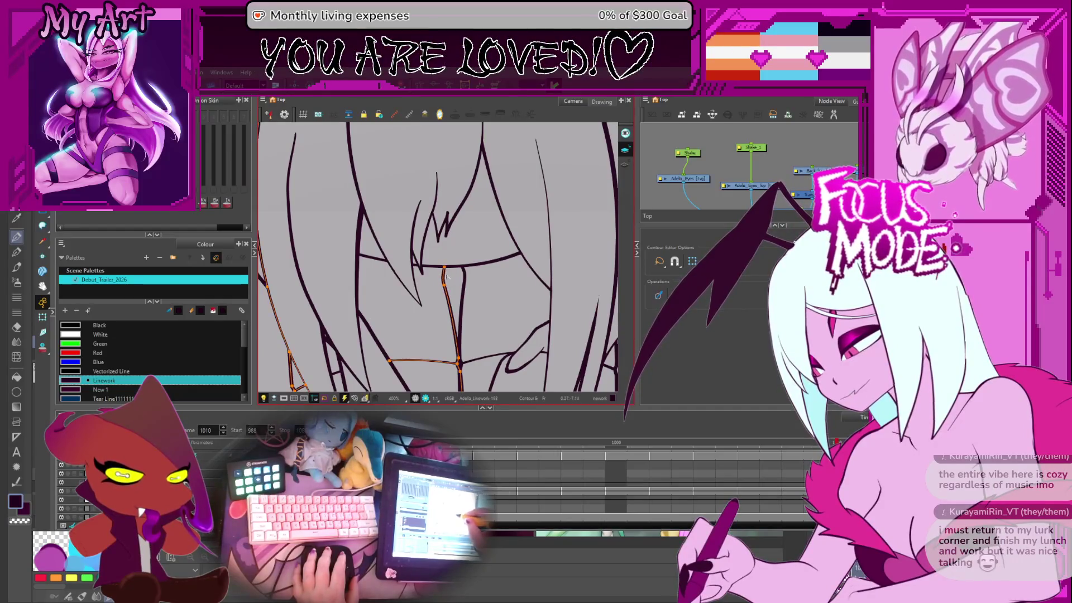
scroll(446, 275, down, 4)
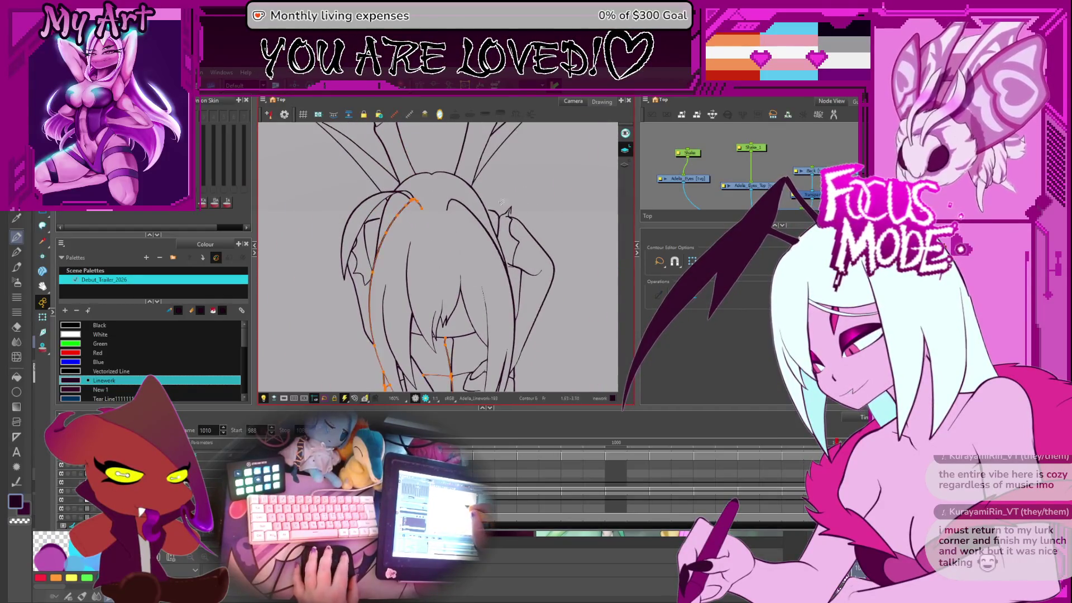
scroll(494, 271, up, 2)
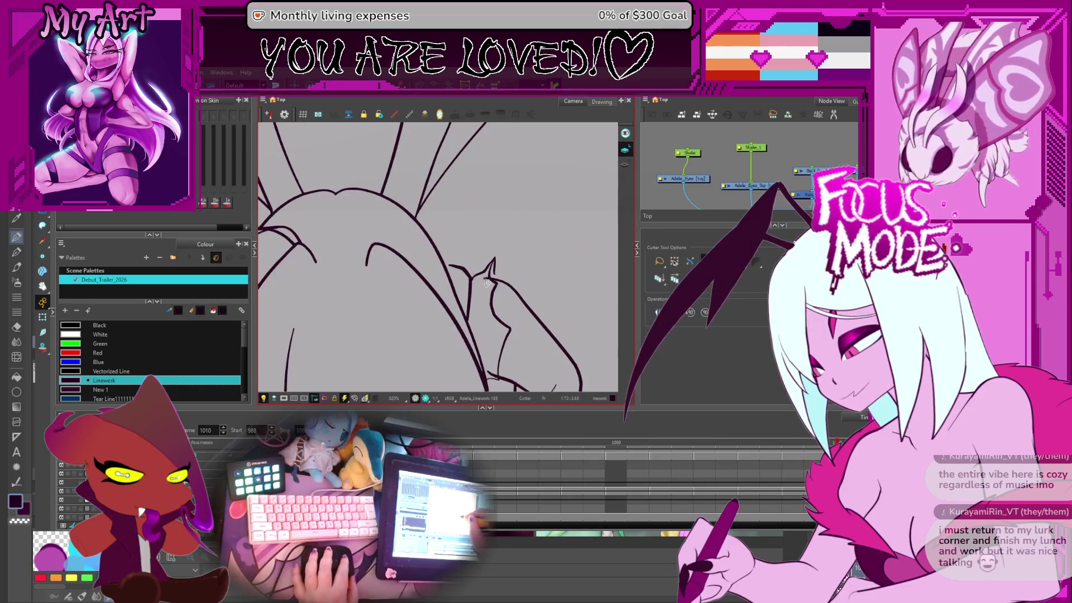
key(alt+q)
drag(503, 272, 488, 238)
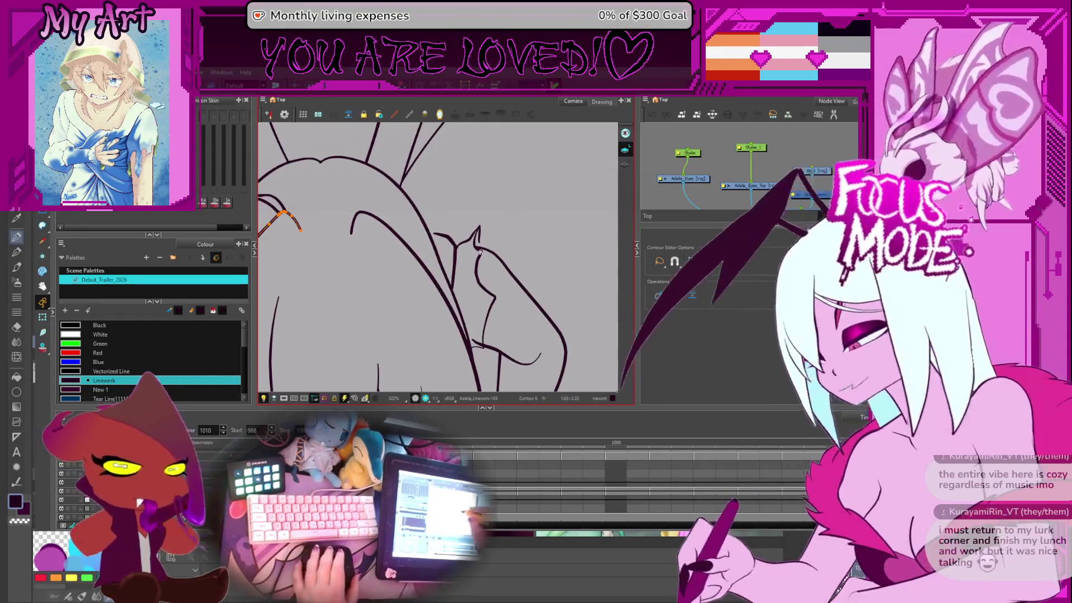
scroll(534, 234, up, 2)
scroll(535, 234, up, 1)
Step: Adjust the stroke's contour points near the hair tip, then step back to frame 1009
drag(534, 235, 491, 248)
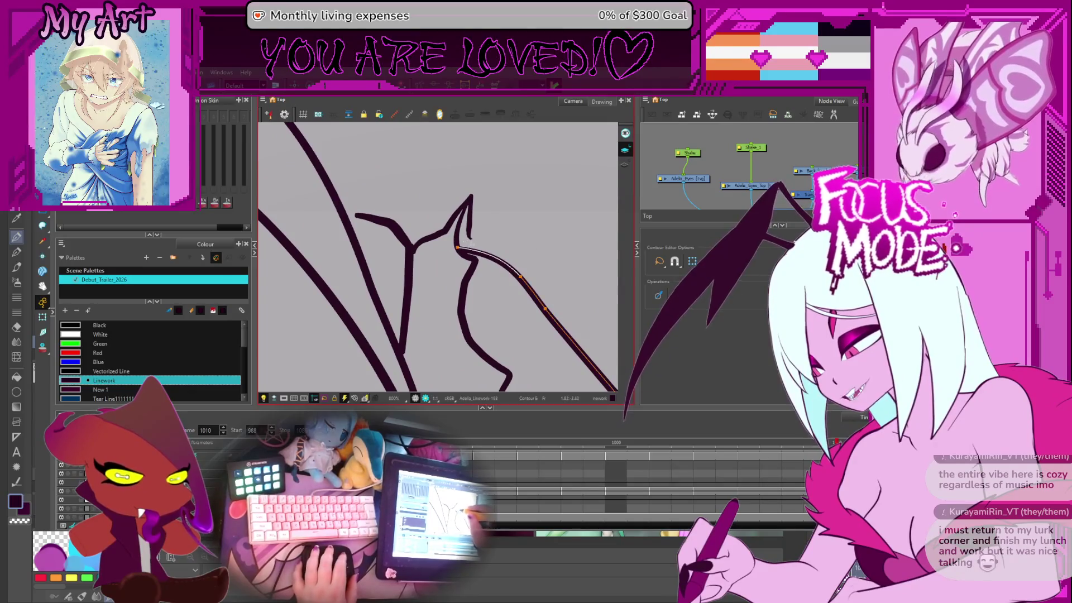
click(472, 240)
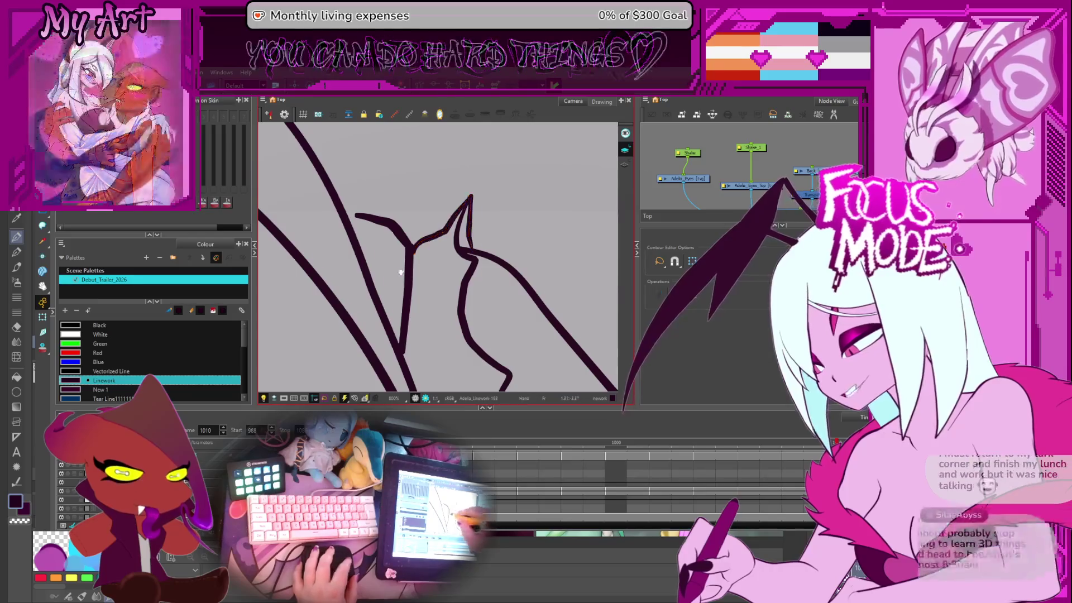
drag(381, 226, 461, 249)
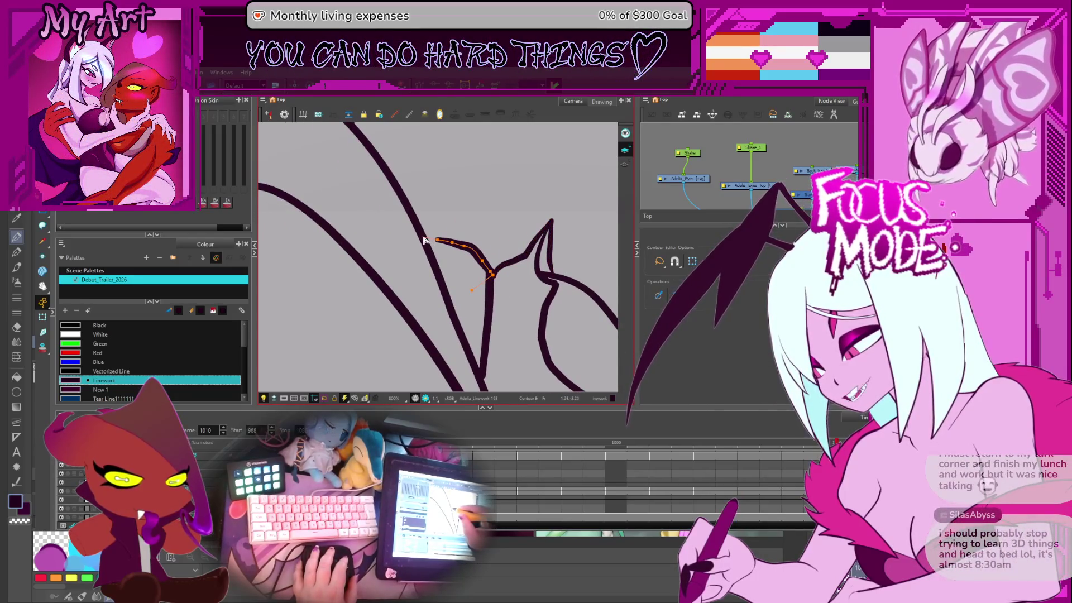
drag(485, 365, 452, 305)
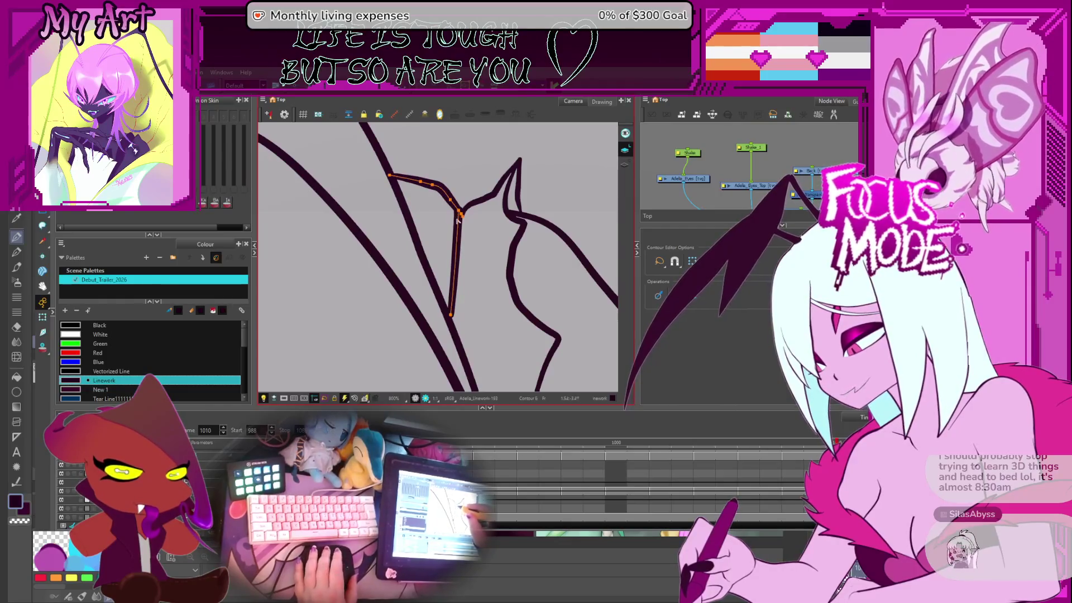
key(comma)
key(comma)
key(comma)
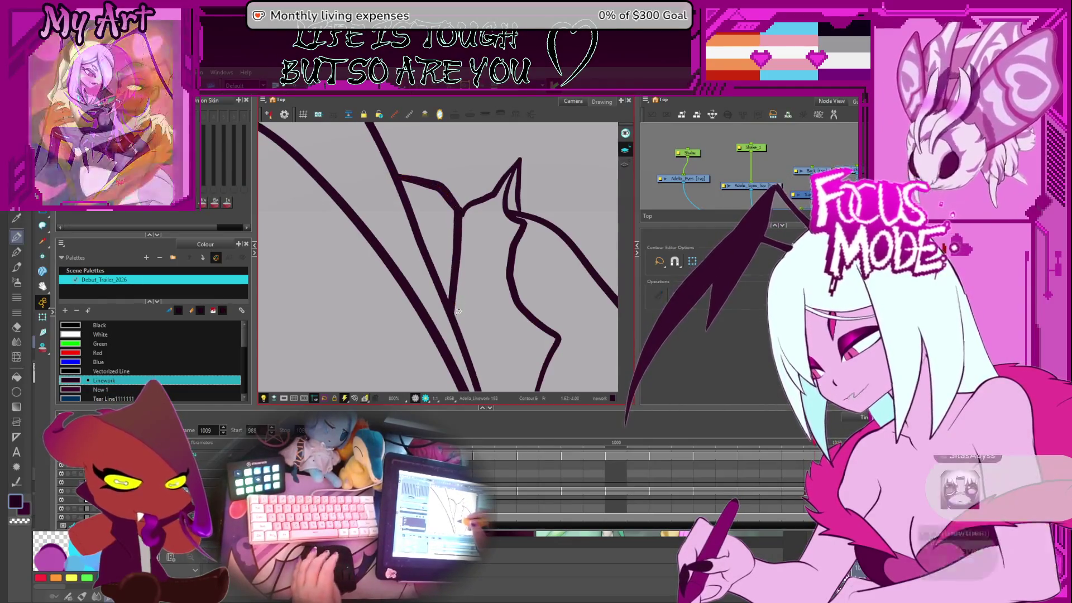
Step: Lasso the overlapping line junction on frame 996 for trimming, comparing with frame 994
key(comma)
key(comma)
key(comma)
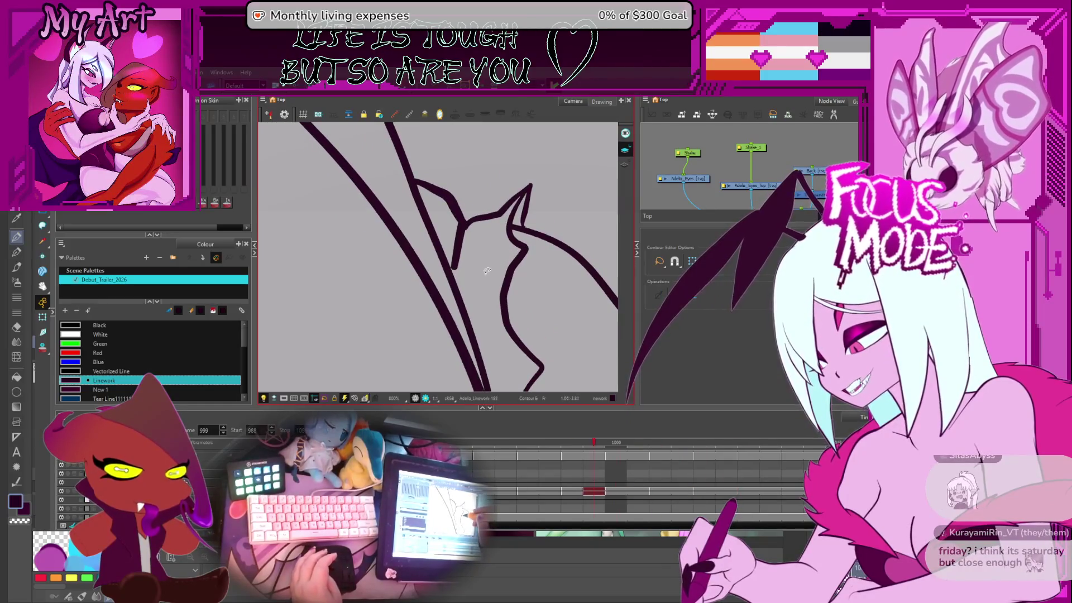
drag(507, 240, 482, 287)
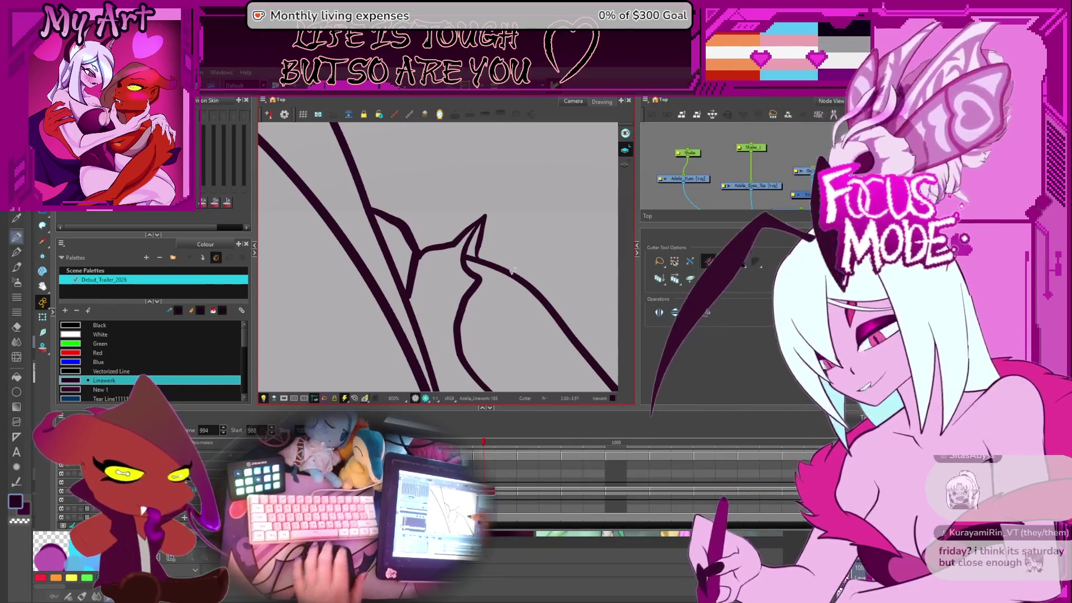
key(g)
drag(457, 258, 462, 247)
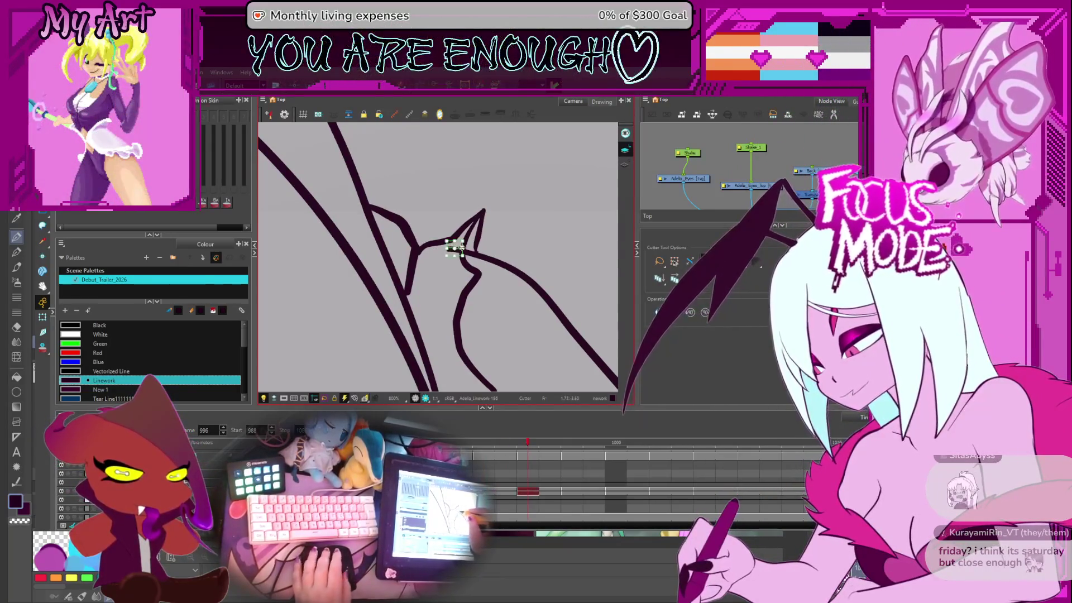
key(f)
scroll(468, 273, down, 6)
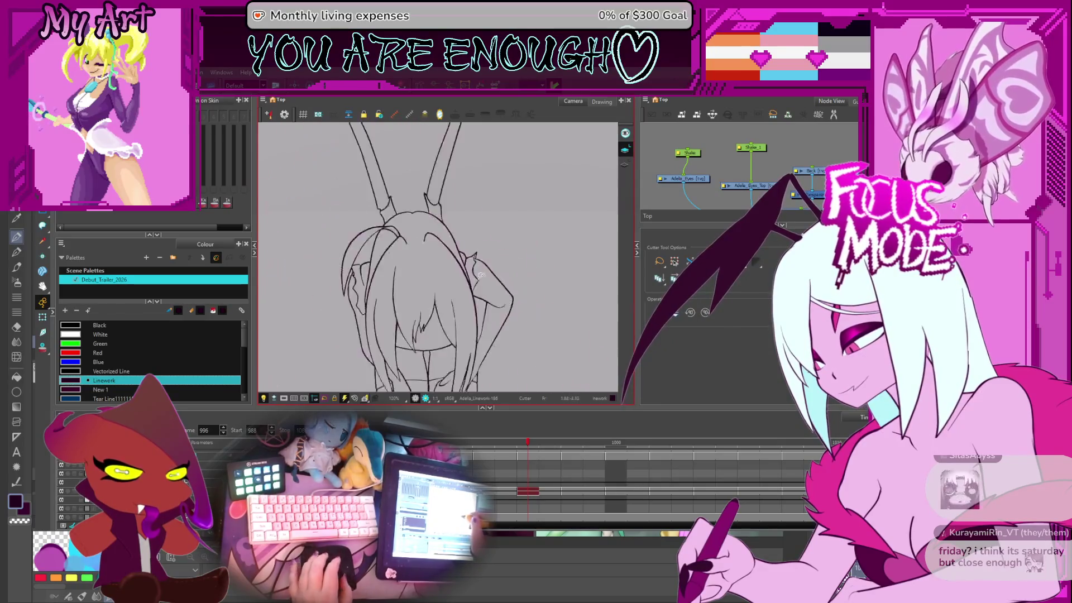
Step: Flip through frames 991 to 1000 to compare, settling back on frame 996
key(f)
key(period)
key(period)
key(period)
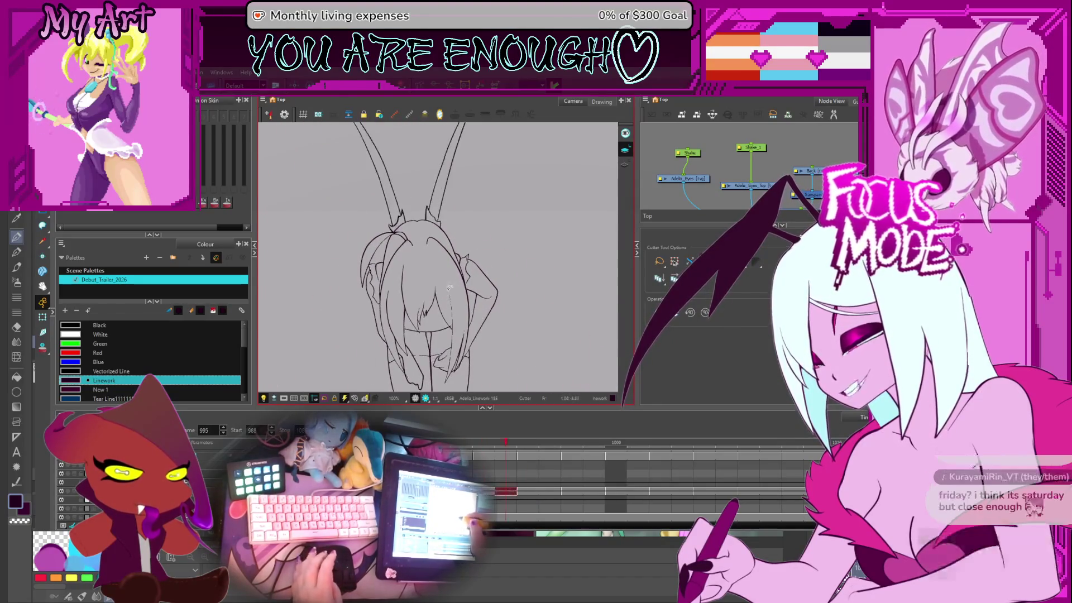
key(period)
key(period)
key(period)
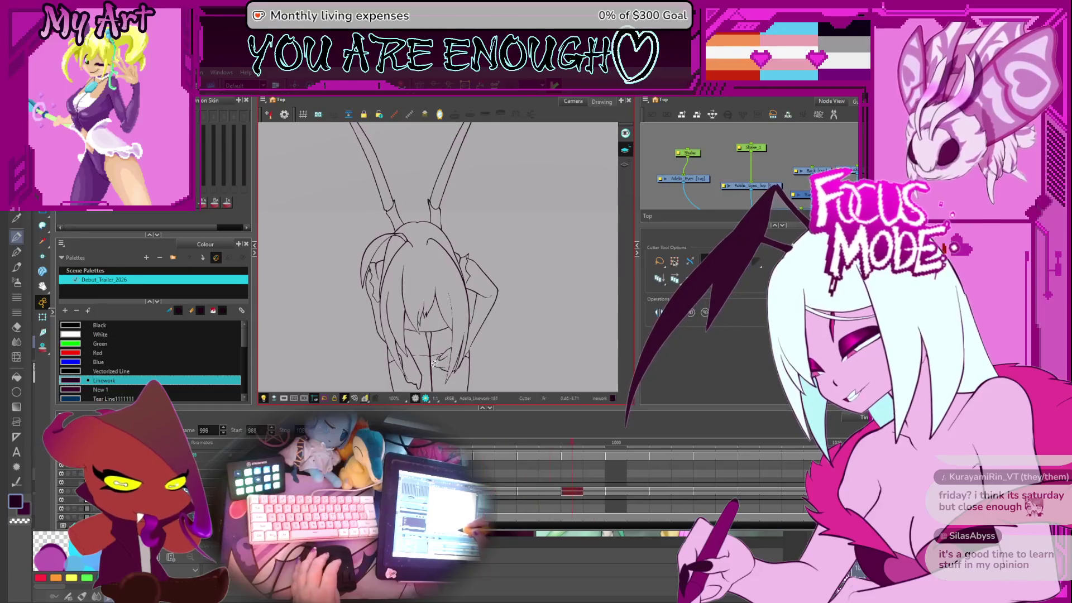
key(comma)
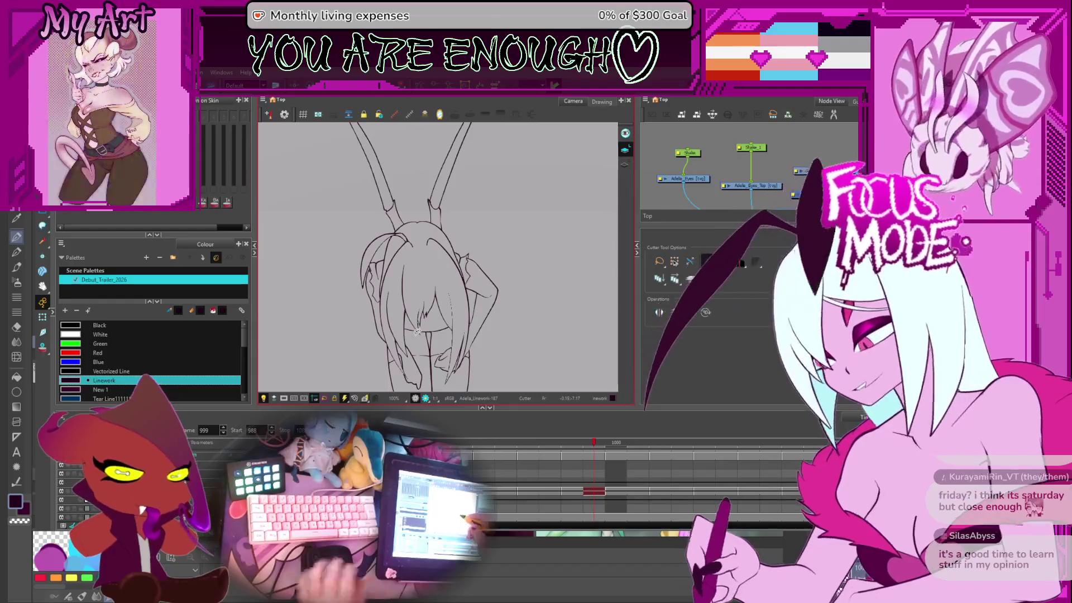
key(comma)
key(comma)
key(comma)
key(period)
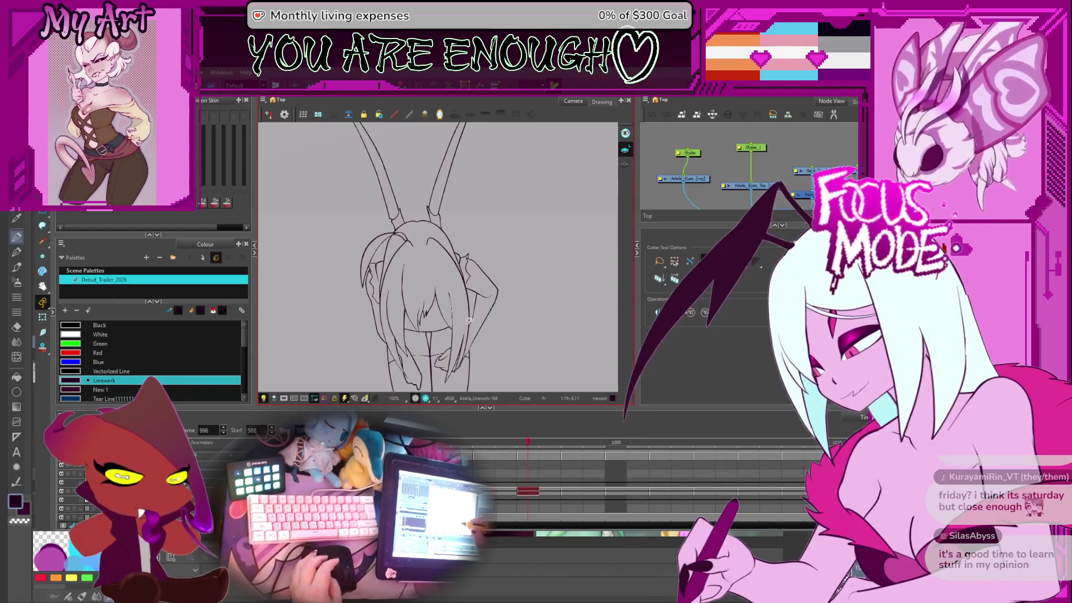
Step: Reposition the view over the head and review frames 998, 1001 and 1007
key(2)
drag(441, 282, 462, 270)
scroll(461, 270, down, 3)
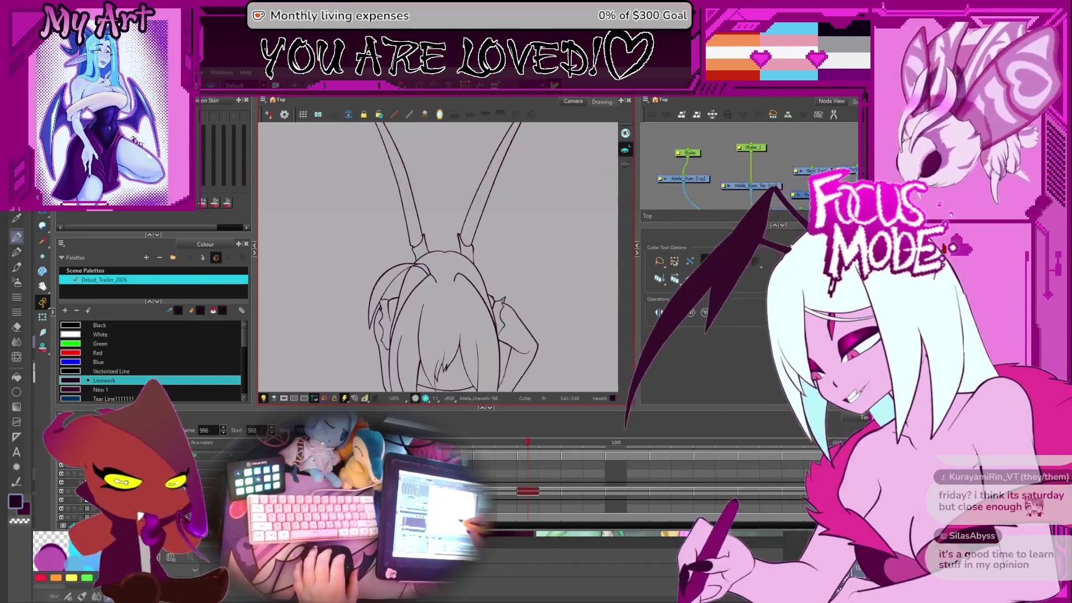
scroll(476, 288, up, 2)
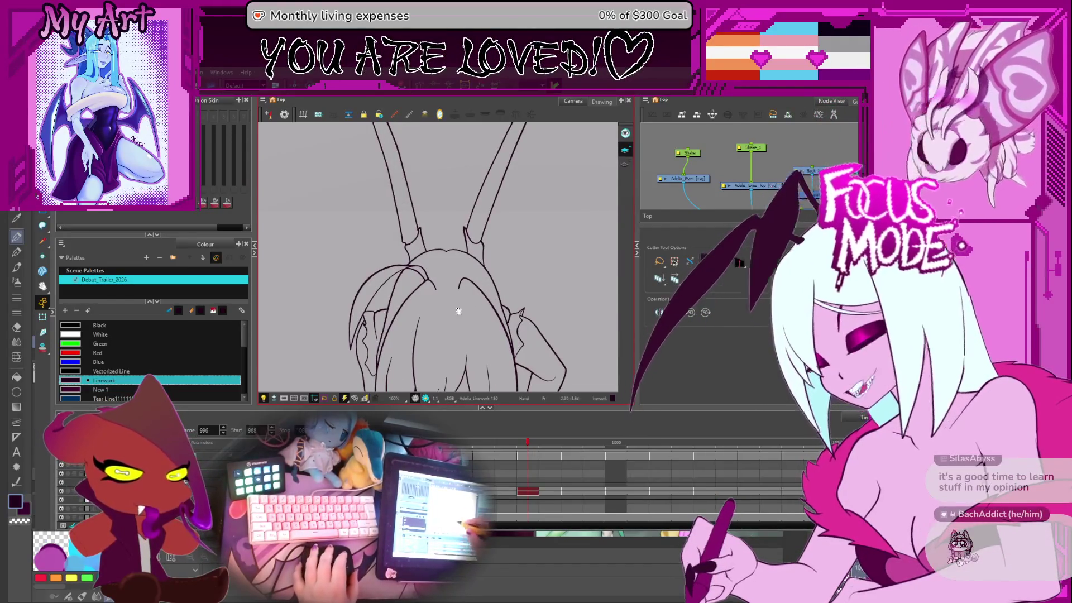
drag(476, 287, 479, 260)
key(period)
key(period)
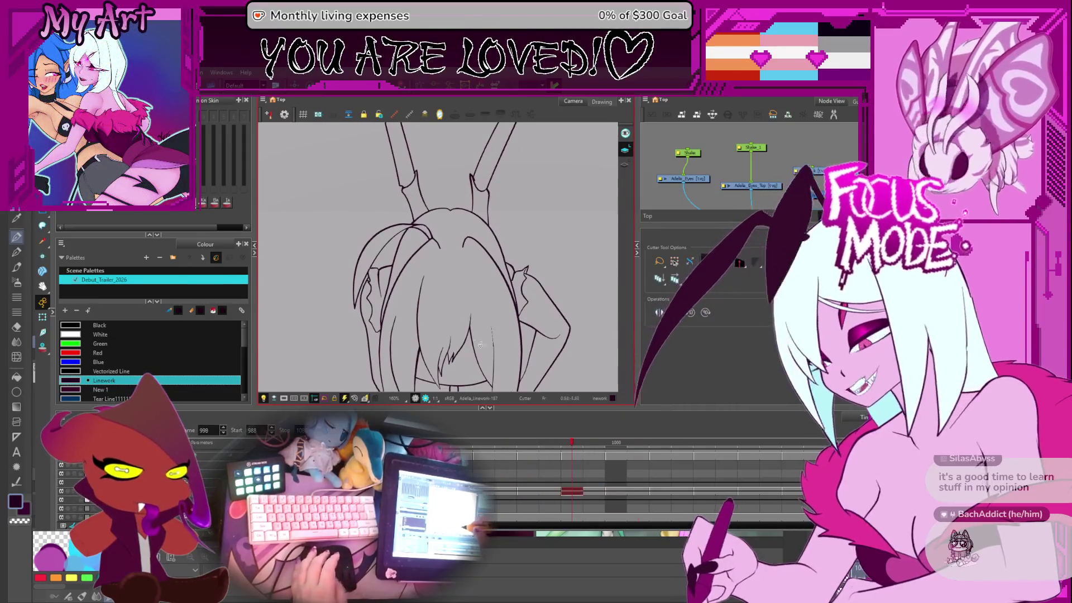
scroll(468, 281, up, 1)
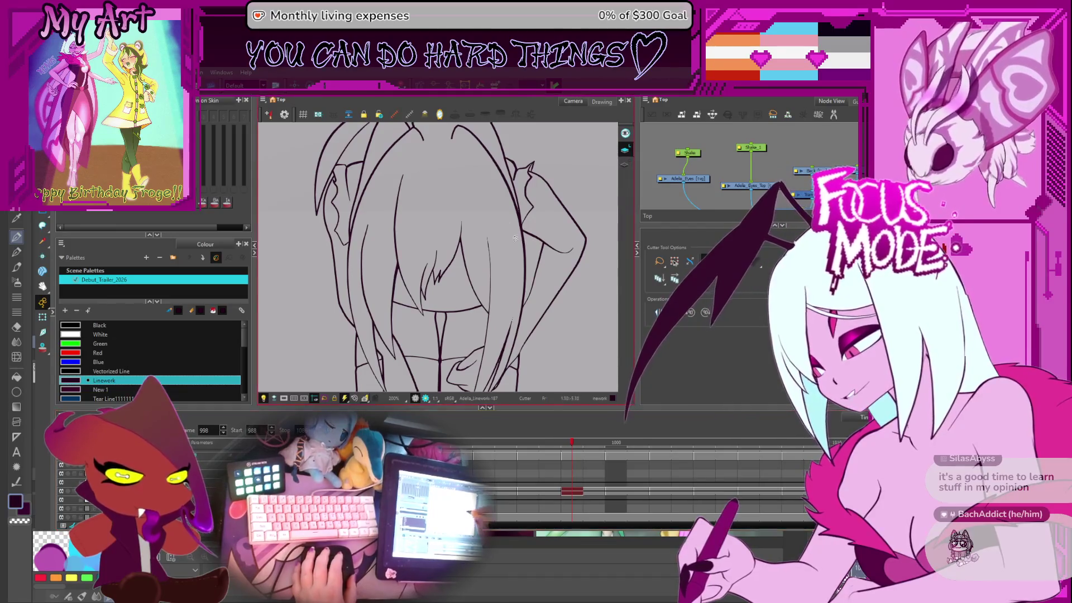
key(period)
key(period)
key(period)
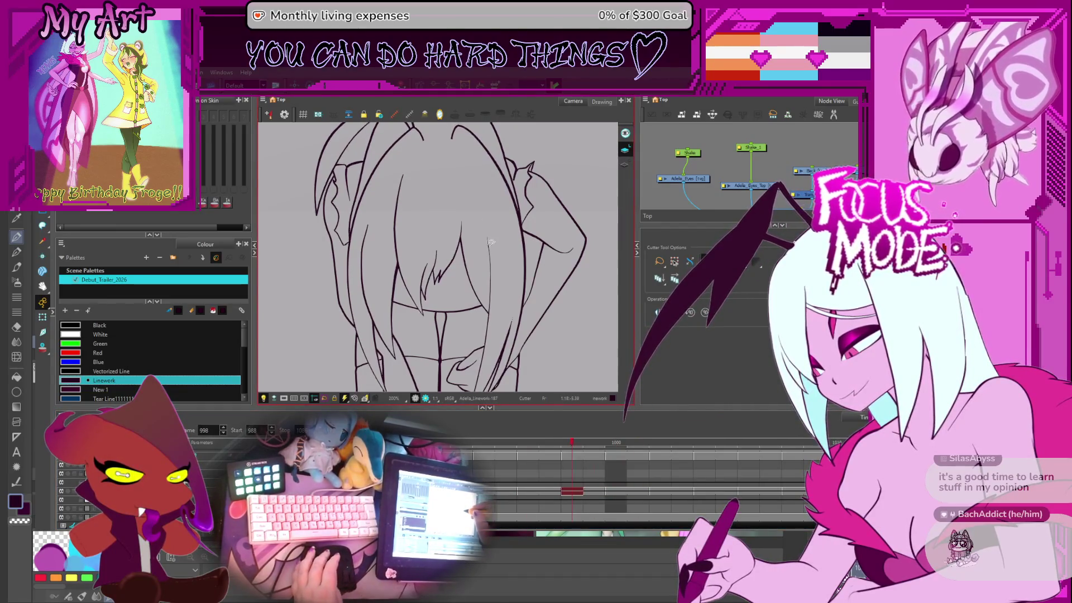
key(period)
key(period)
key(period)
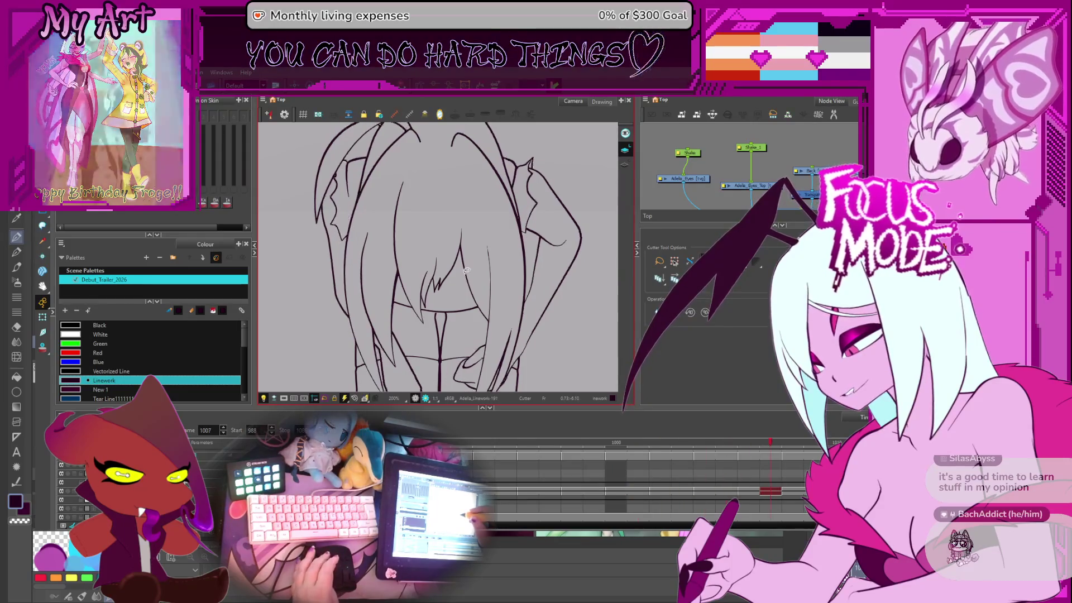
Step: Advance through frames 1009 and 1011 to frame 1012
key(period)
key(period)
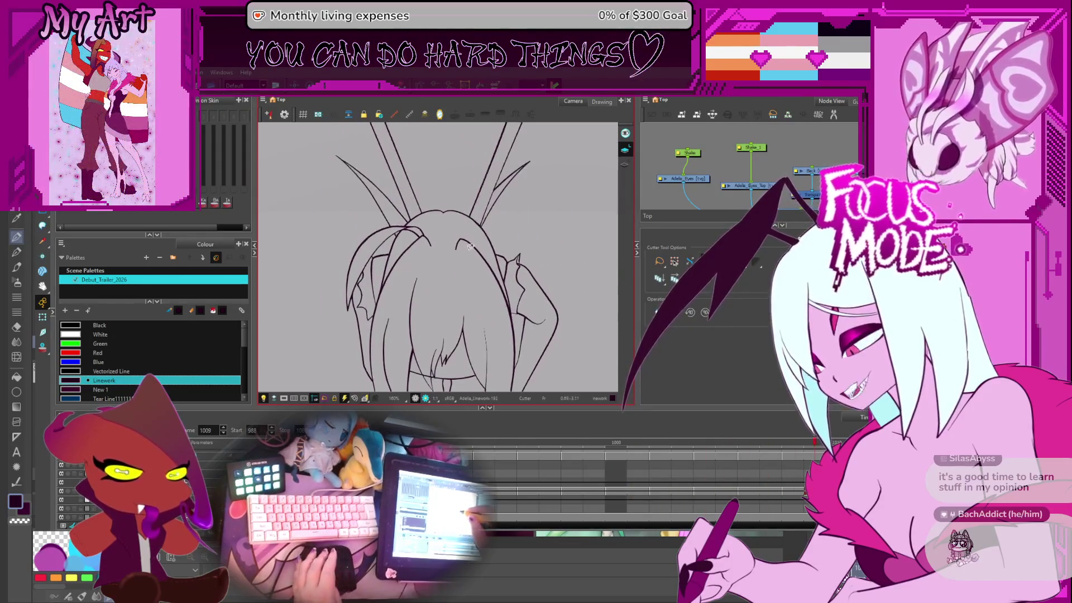
scroll(456, 216, down, 2)
key(period)
key(period)
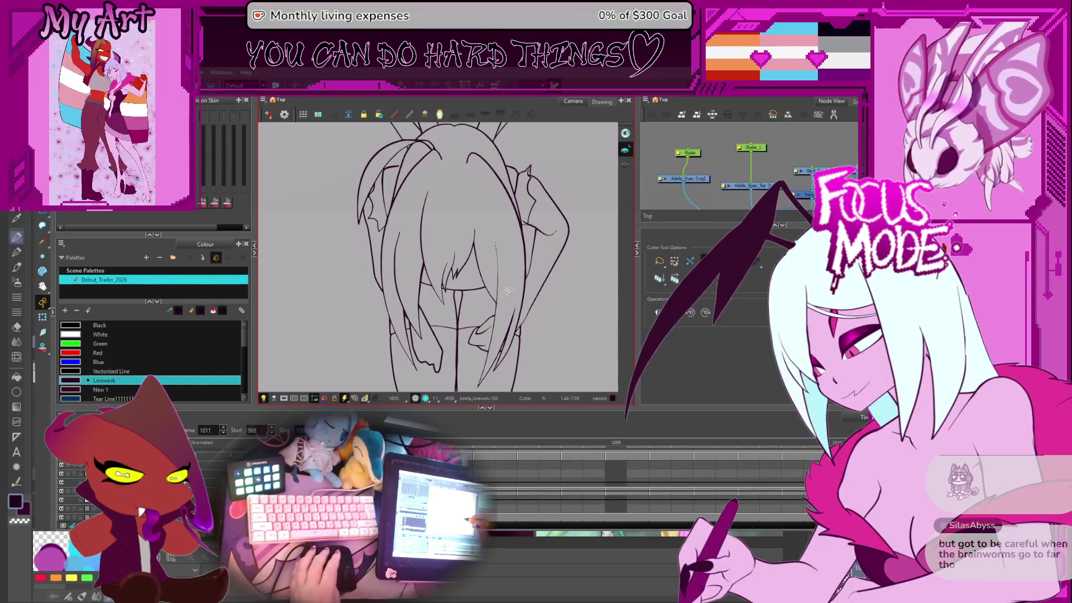
key(period)
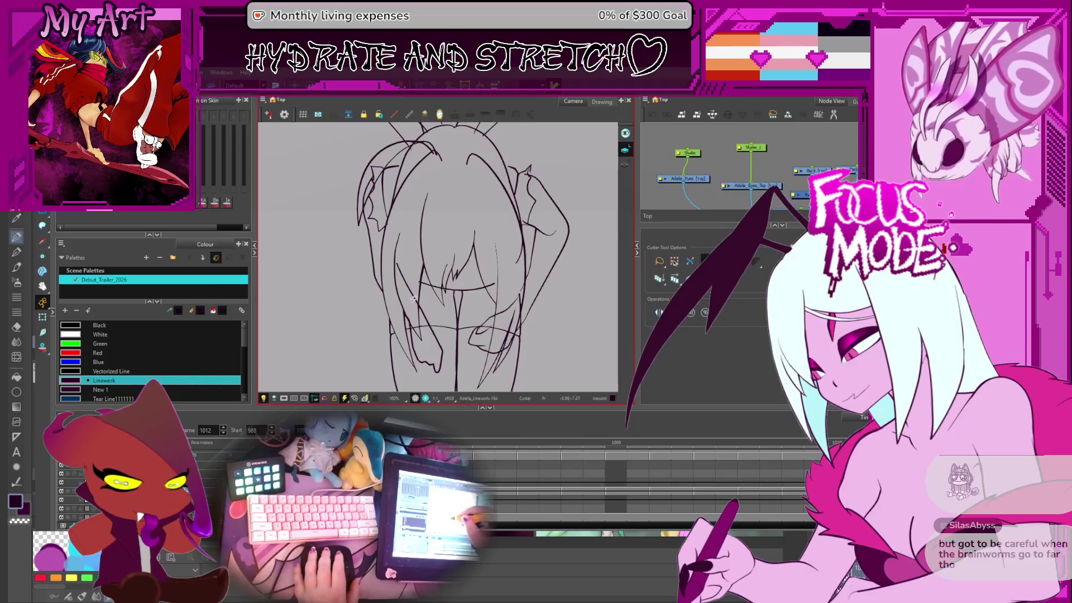
scroll(418, 327, up, 3)
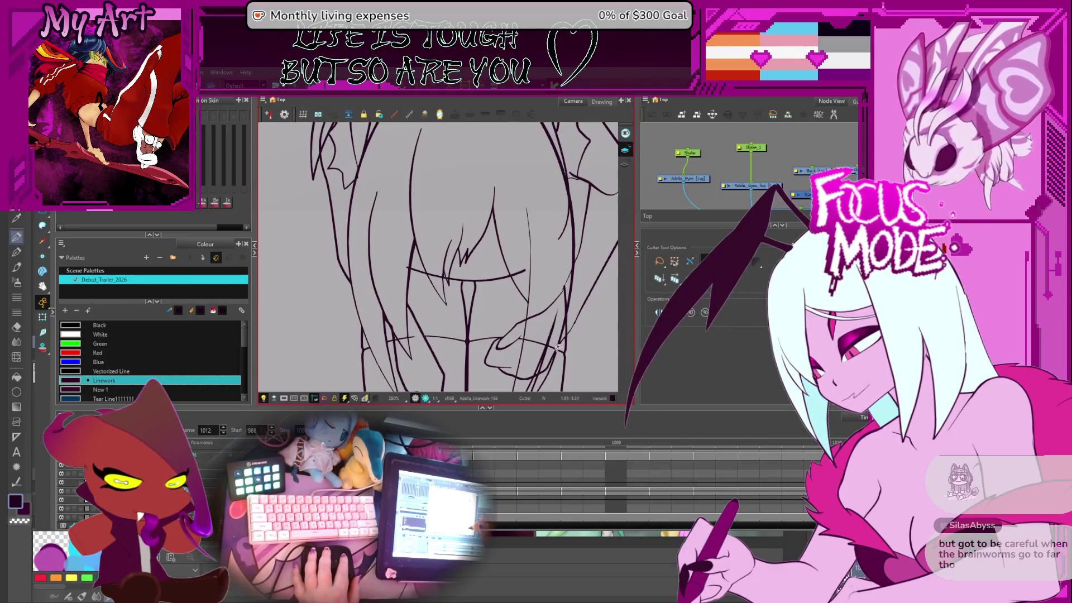
Step: Select stray stroke pieces below the hair, then ready the Cutter over the lower hair and face
drag(552, 331, 518, 350)
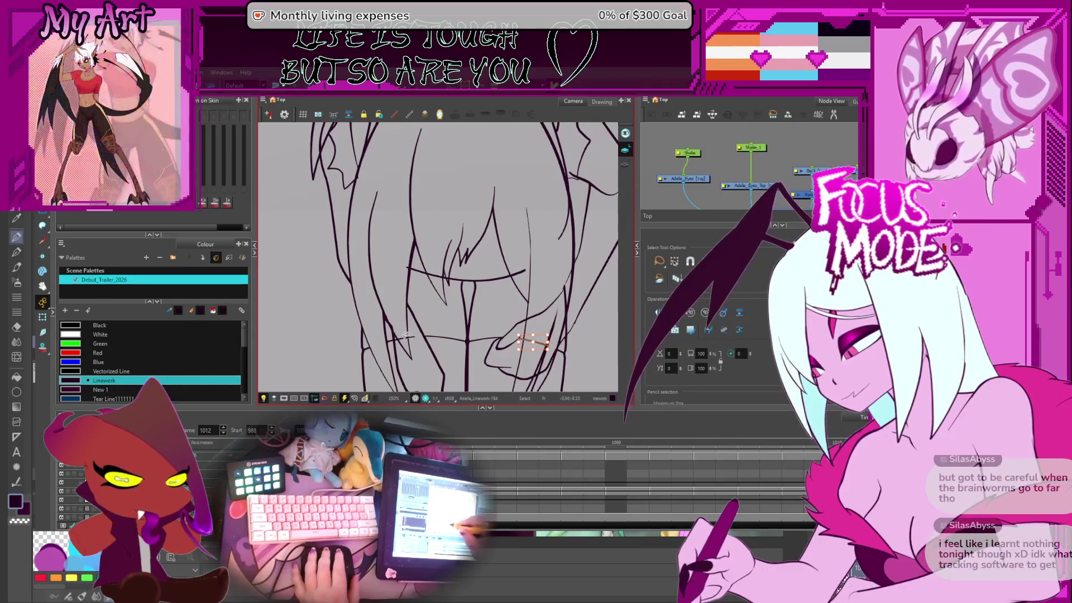
click(418, 362)
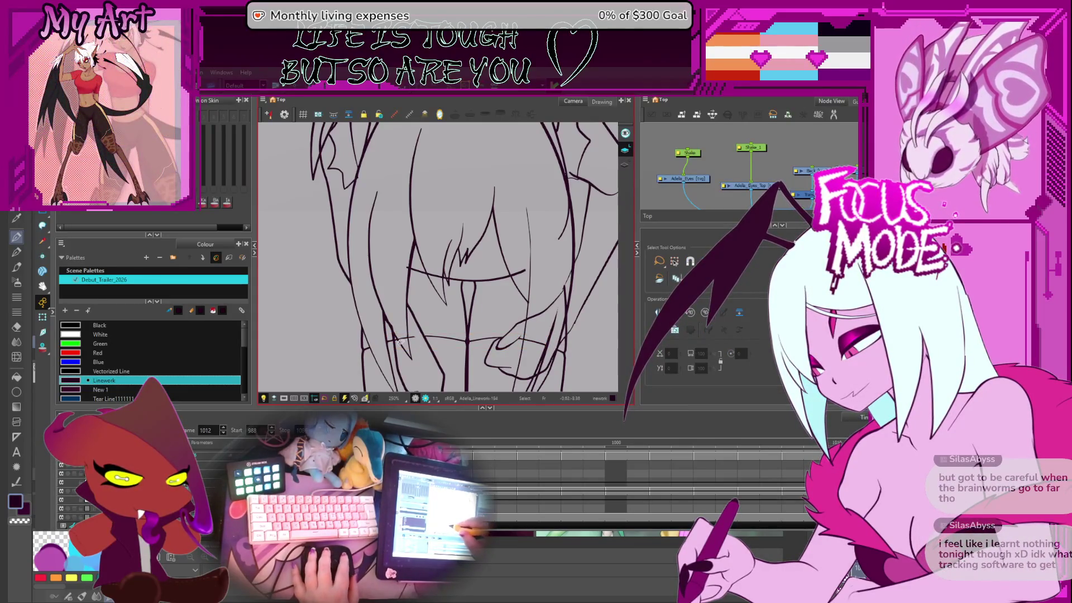
key(alt+t)
click(401, 347)
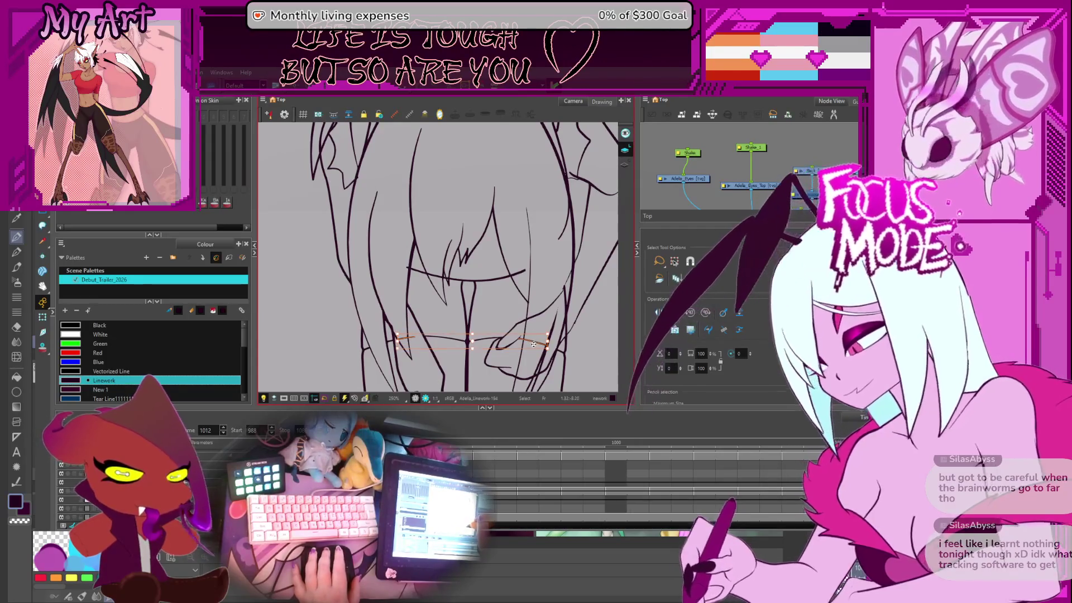
click(449, 312)
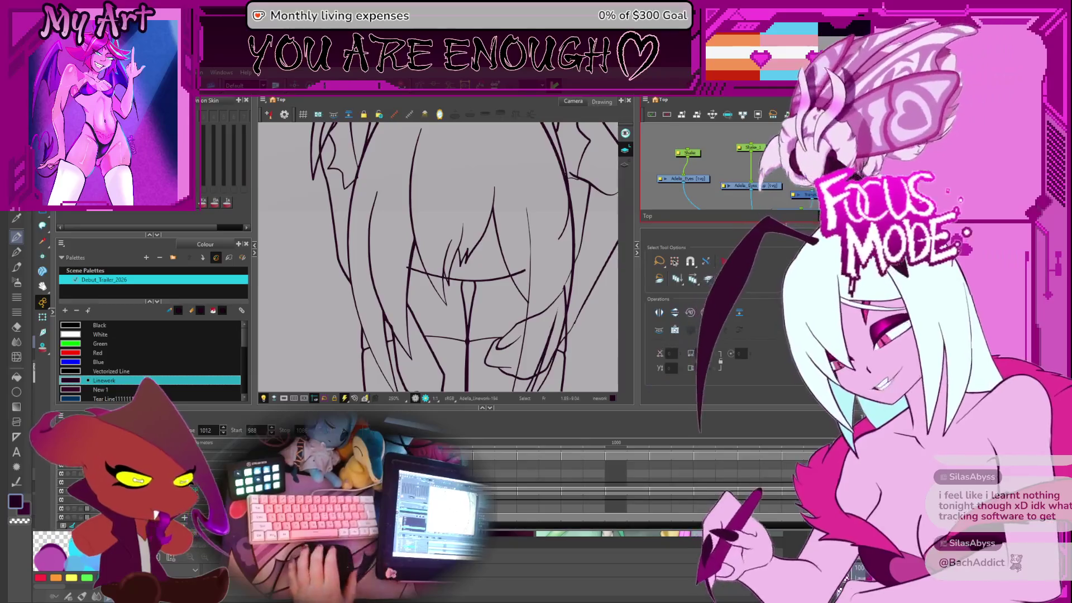
key(alt+t)
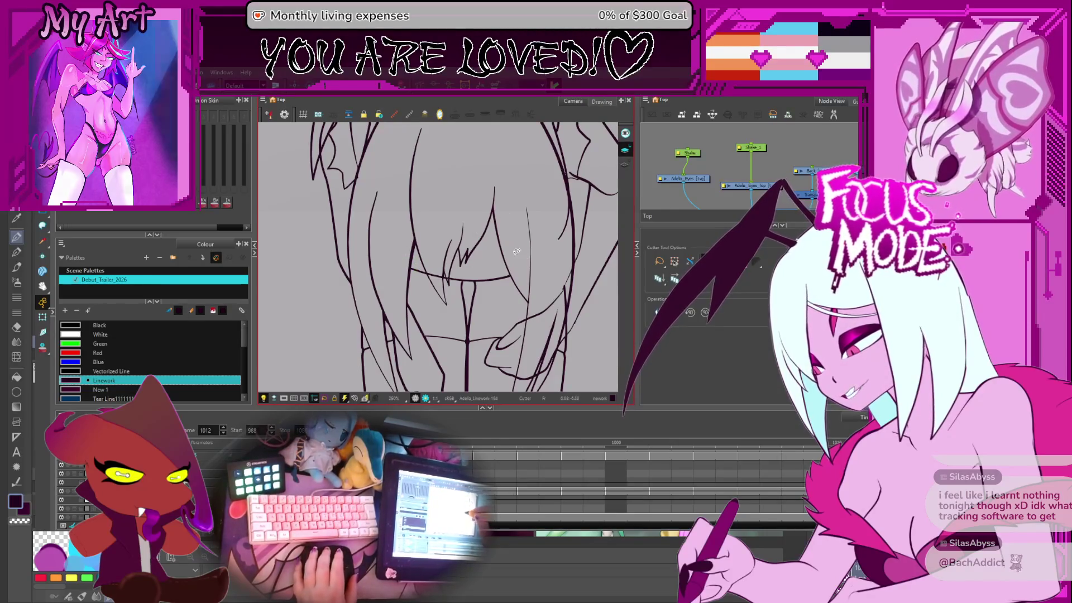
mouse_move(531, 358)
mouse_down()
mouse_move(501, 311)
mouse_move(525, 270)
mouse_up()
scroll(515, 297, up, 2)
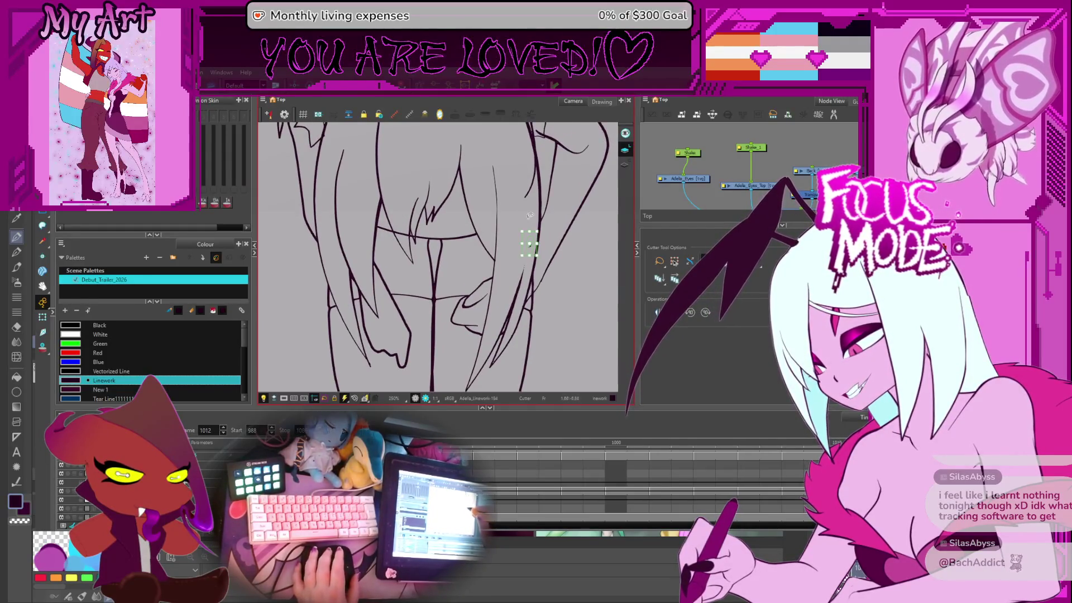
scroll(530, 240, up, 5)
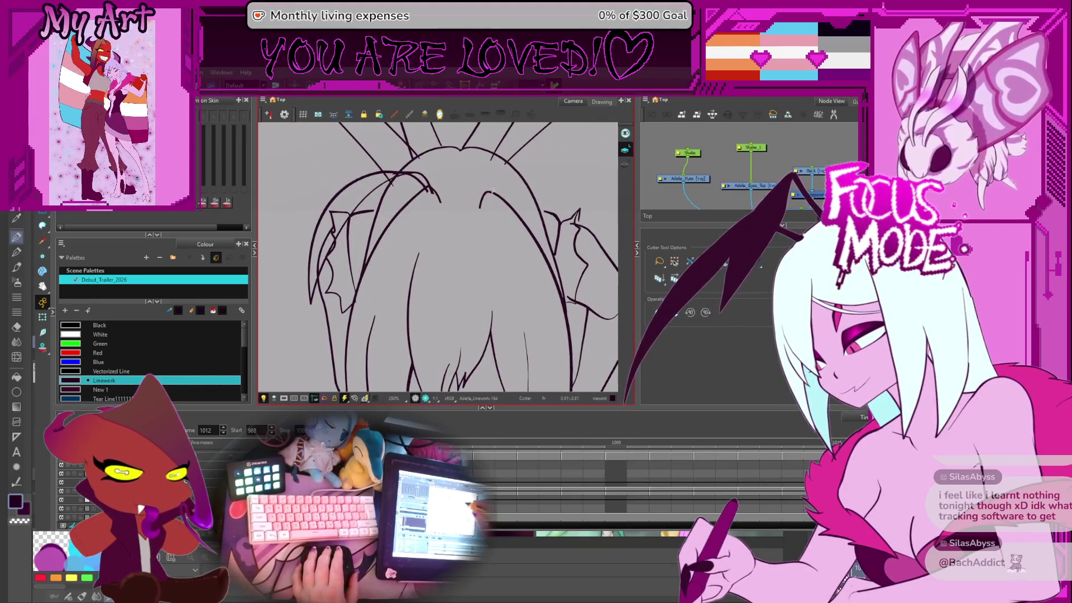
Step: Rotate the canvas and trim the overshooting stroke end atop the head
scroll(494, 187, up, 2)
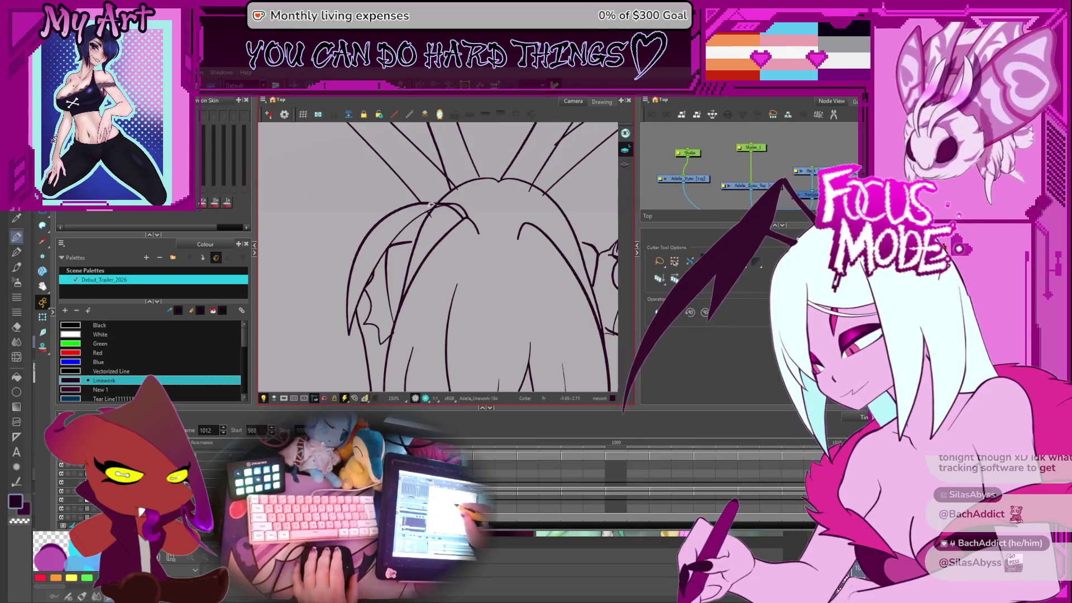
scroll(441, 199, up, 3)
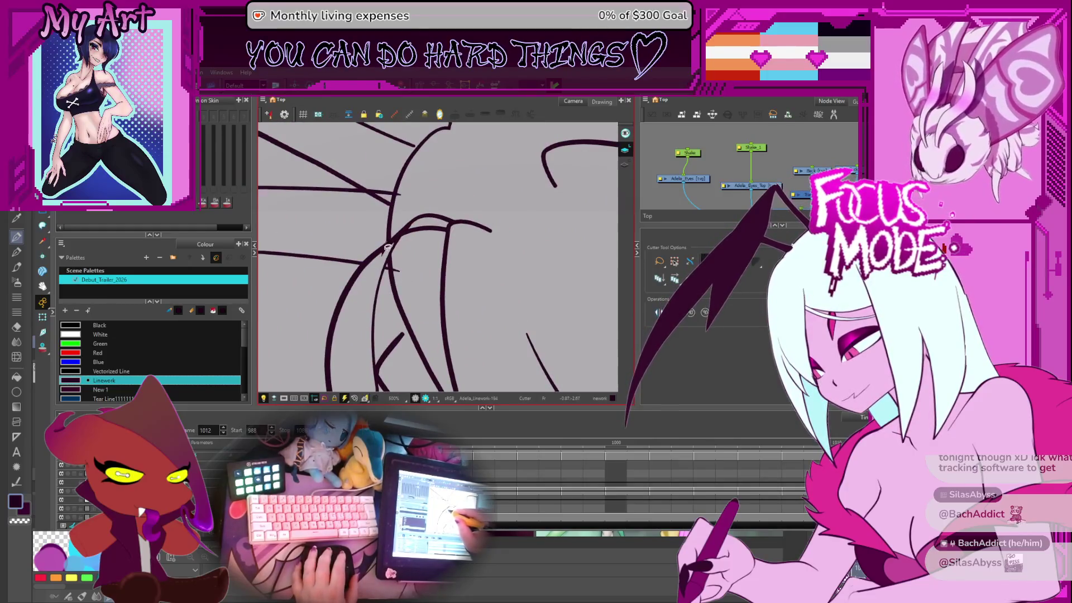
key(alt+t)
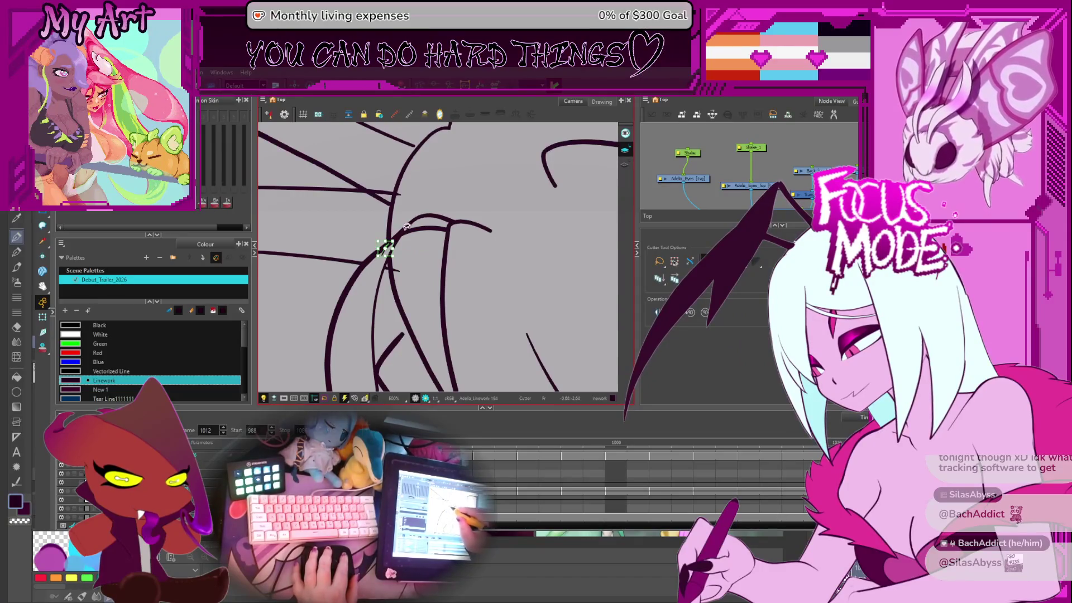
mouse_move(395, 268)
mouse_down()
mouse_move(464, 245)
mouse_move(473, 258)
mouse_up()
key(alt+s)
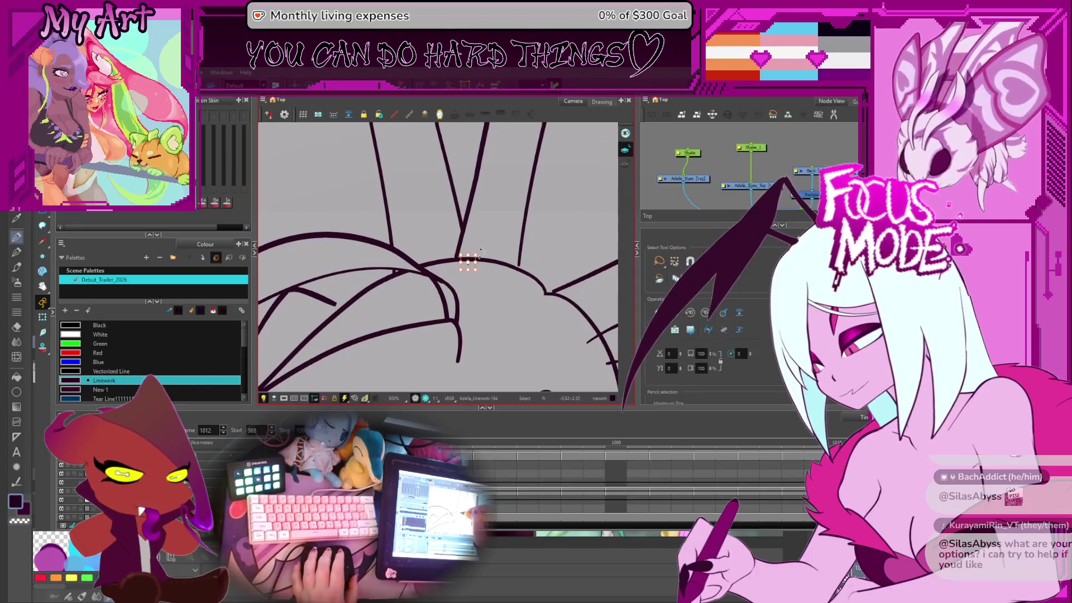
scroll(497, 242, down, 3)
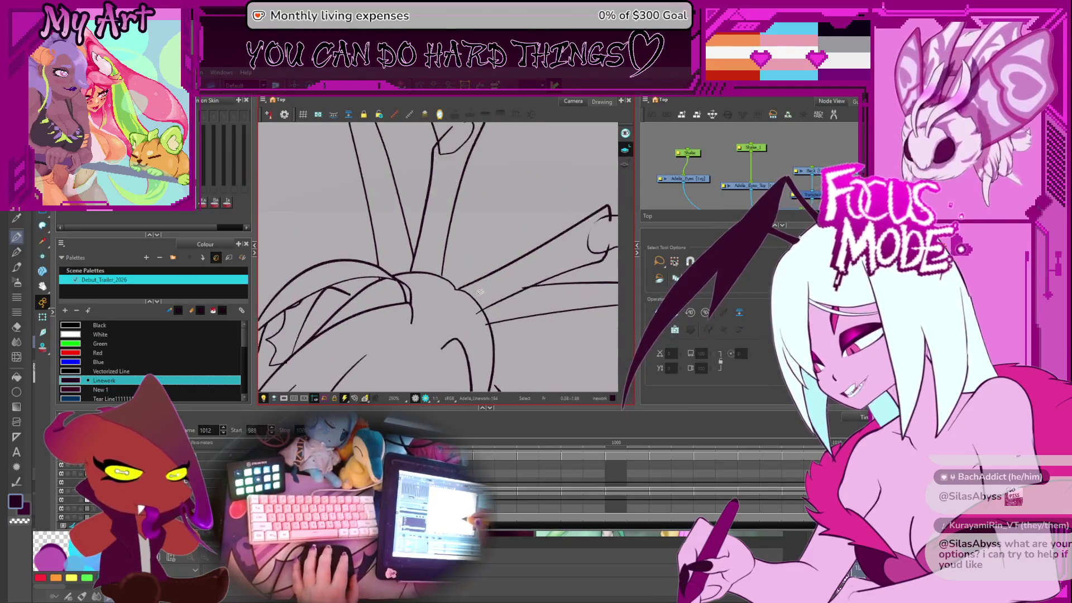
key(alt+t)
mouse_move(467, 301)
mouse_down()
mouse_move(492, 282)
mouse_move(500, 296)
mouse_move(530, 289)
mouse_move(509, 279)
mouse_up()
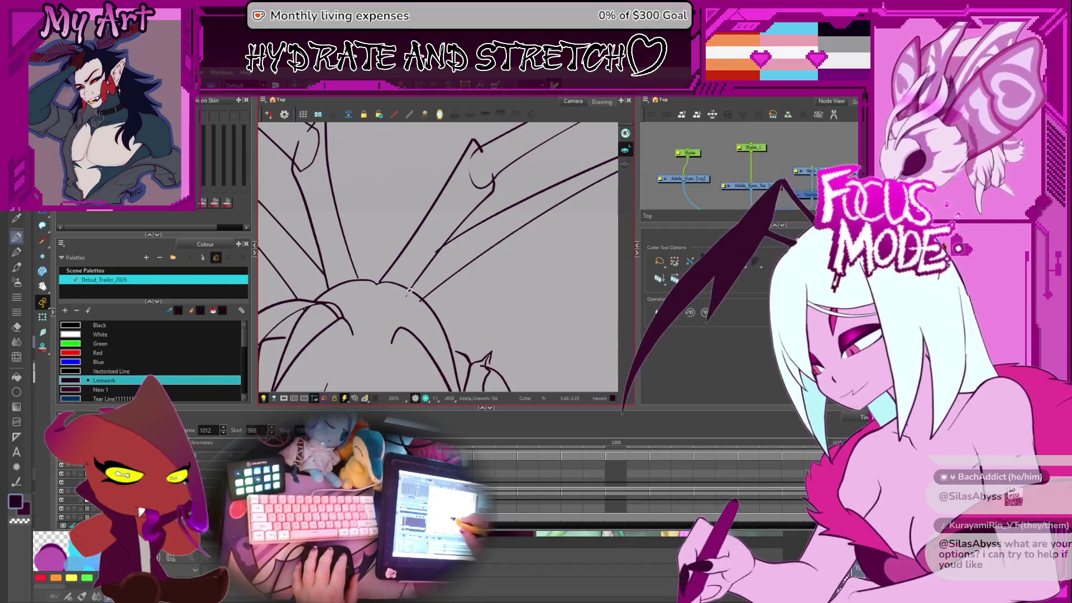
scroll(512, 287, up, 3)
Step: Reshape the horn stroke contour and undo the bad cut on the bottom stroke
key(alt+q)
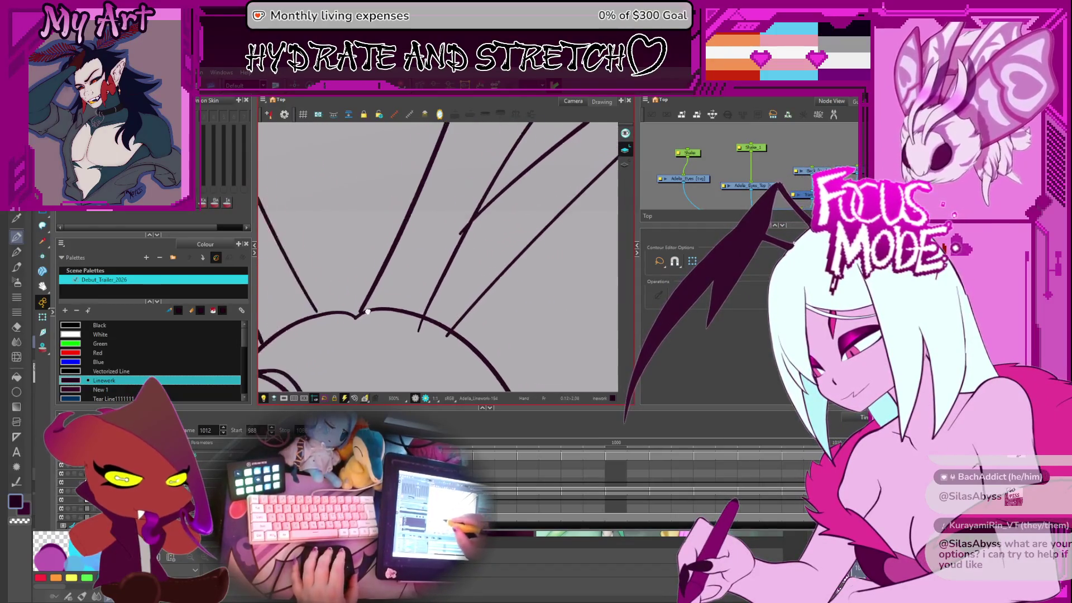
click(392, 294)
key(alt+t)
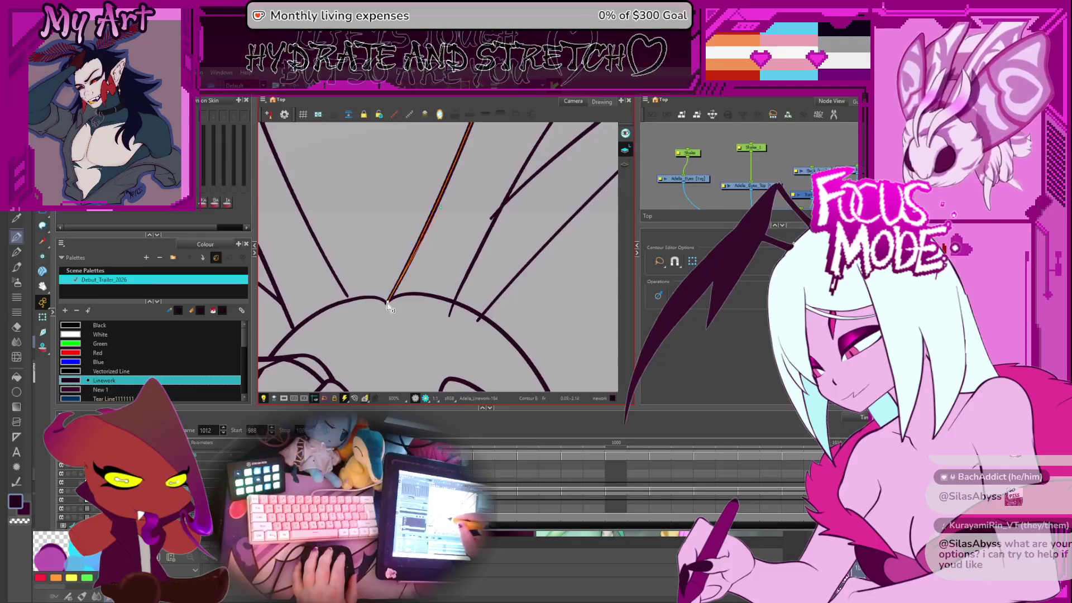
drag(447, 256, 405, 295)
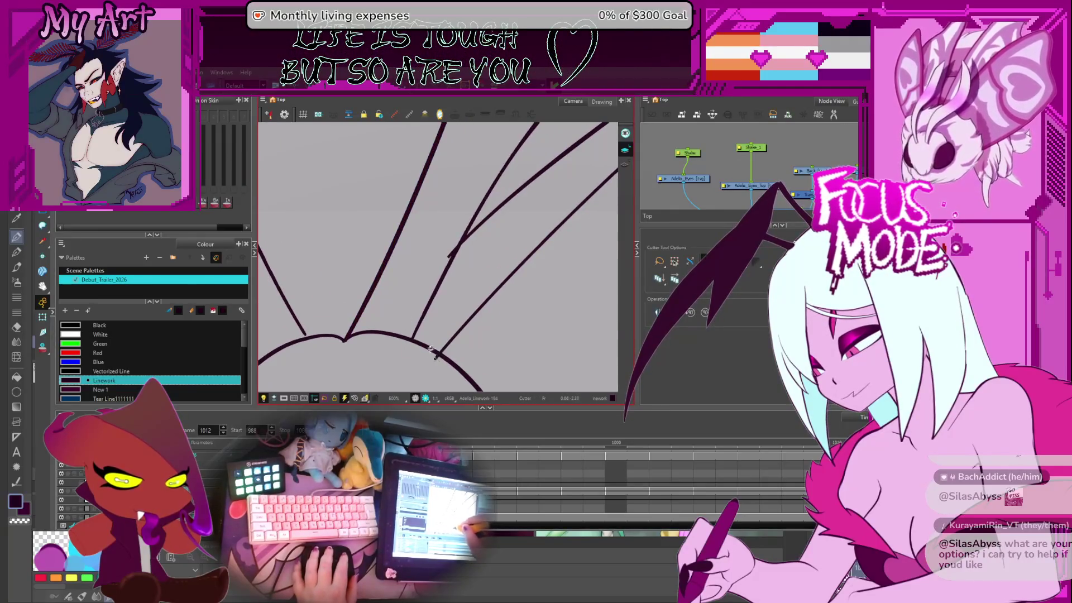
key(ctrl+z)
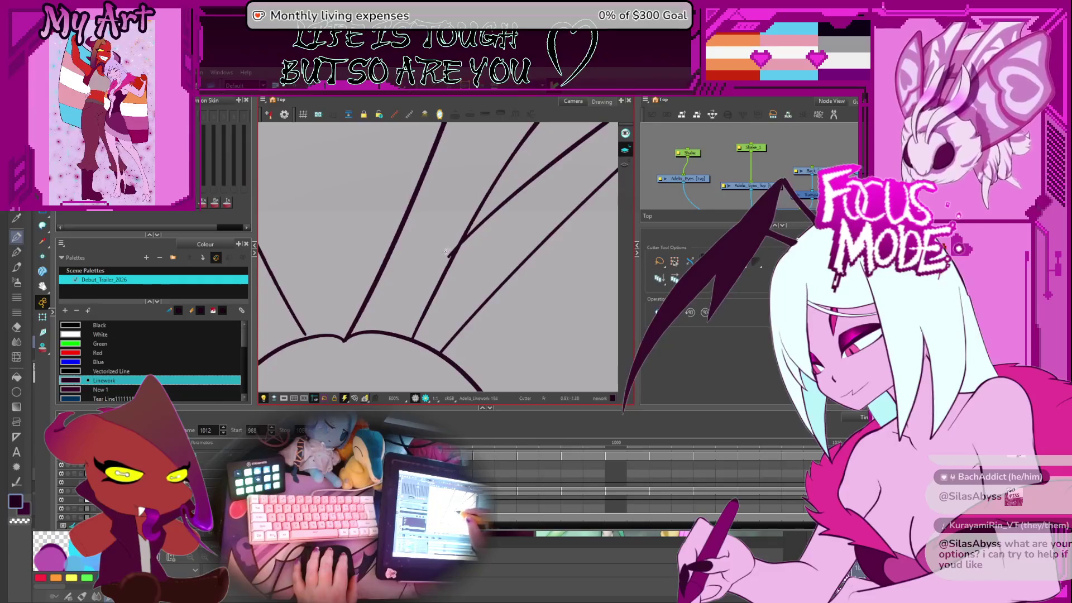
scroll(454, 252, down, 4)
Step: Pan and rotate the view to line up the left horn for trimming its stroke ends
mouse_move(453, 252)
mouse_down()
mouse_move(492, 234)
mouse_move(469, 274)
mouse_move(554, 231)
mouse_up()
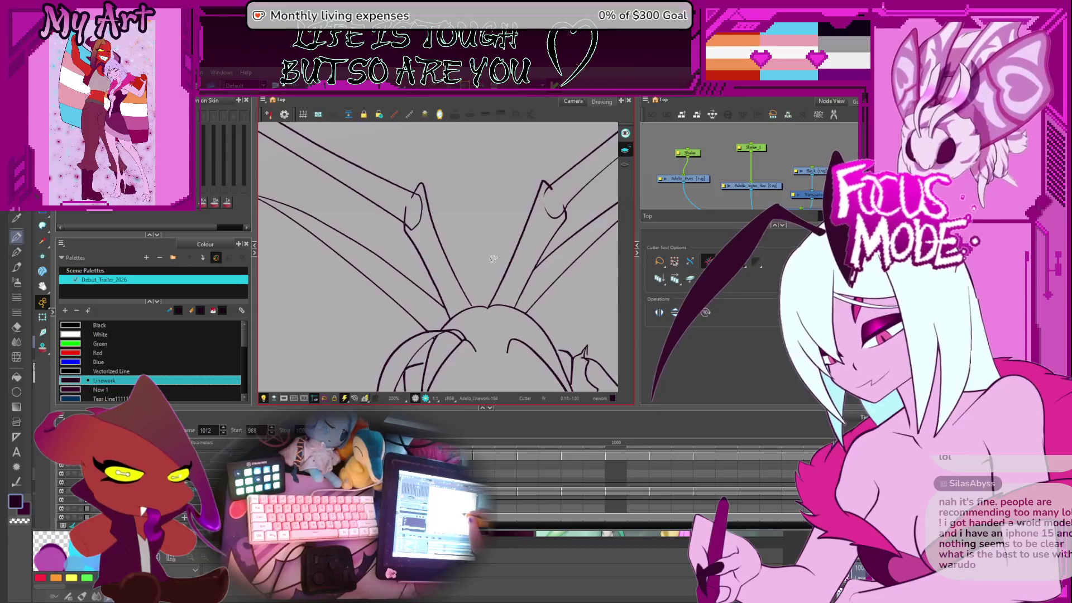
drag(422, 181, 506, 234)
scroll(506, 235, up, 3)
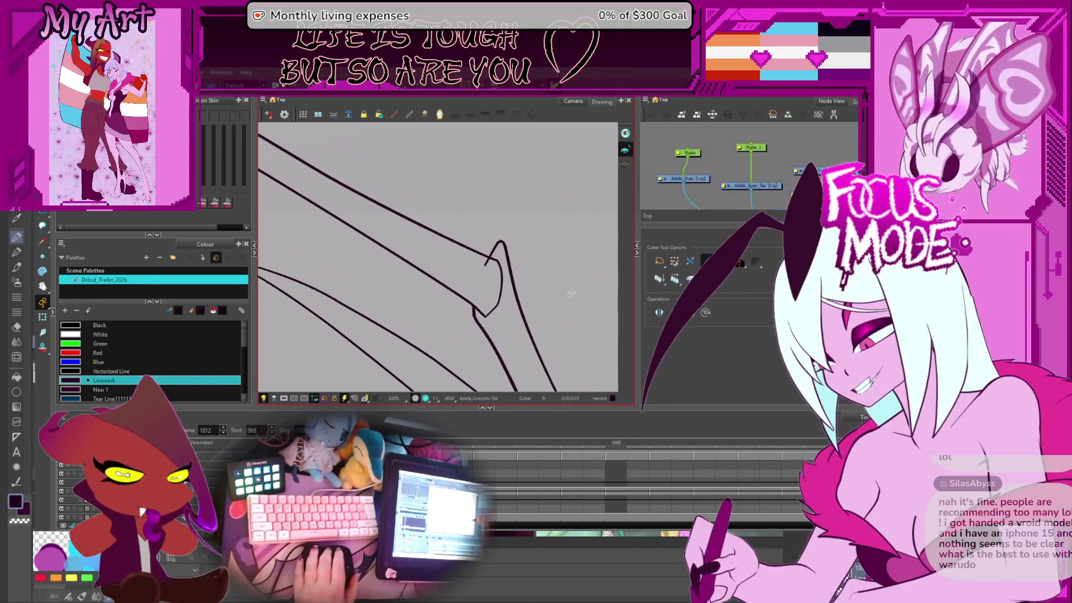
drag(586, 287, 584, 274)
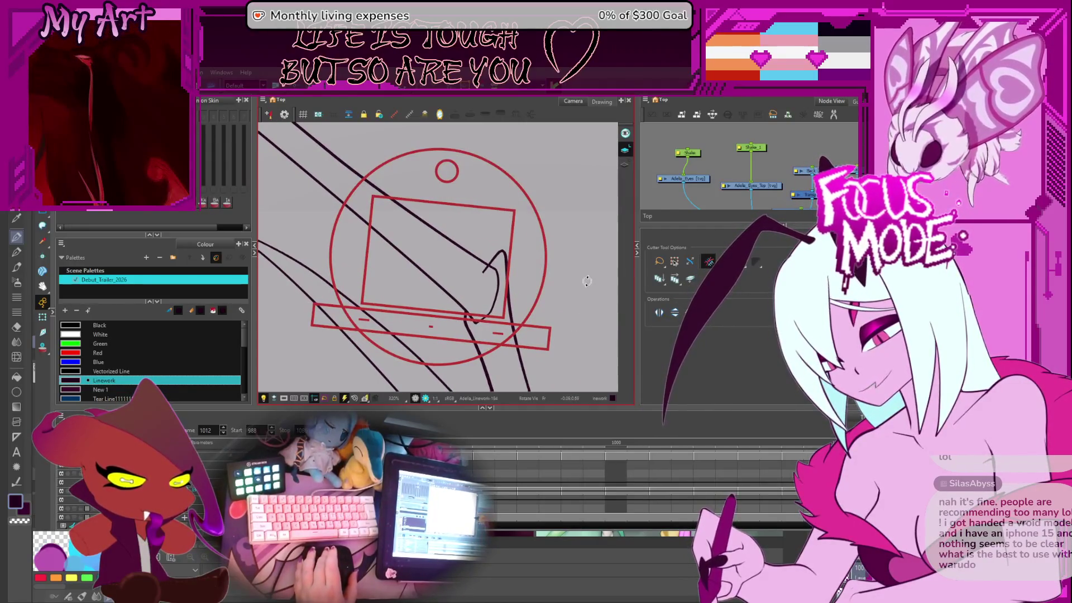
key(ctrl+alt)
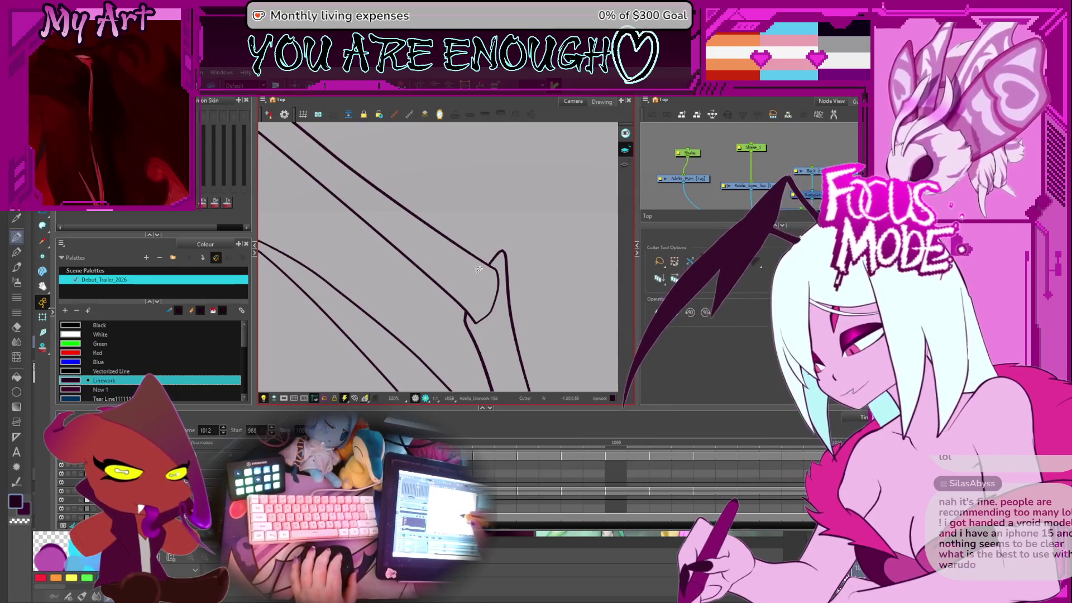
scroll(479, 270, down, 3)
scroll(439, 241, up, 4)
scroll(438, 241, down, 4)
mouse_move(452, 333)
mouse_down()
mouse_move(463, 266)
mouse_move(427, 325)
mouse_up()
scroll(422, 326, up, 2)
scroll(385, 256, up, 3)
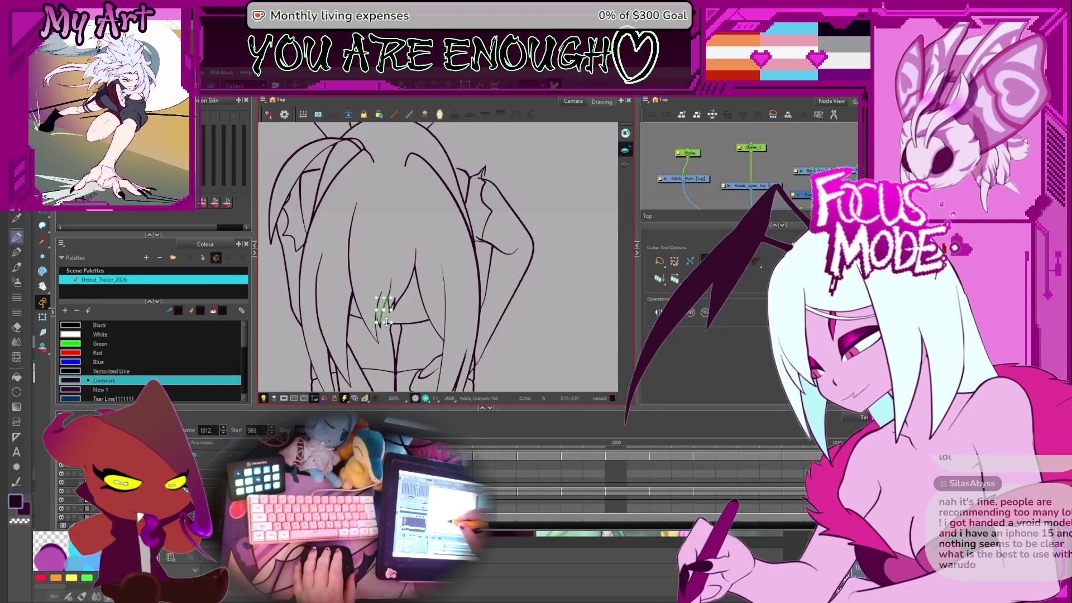
Step: Zoom in on the hair over her eyes and pick the stroke below it to reshape
scroll(386, 322, up, 2)
drag(386, 322, 434, 237)
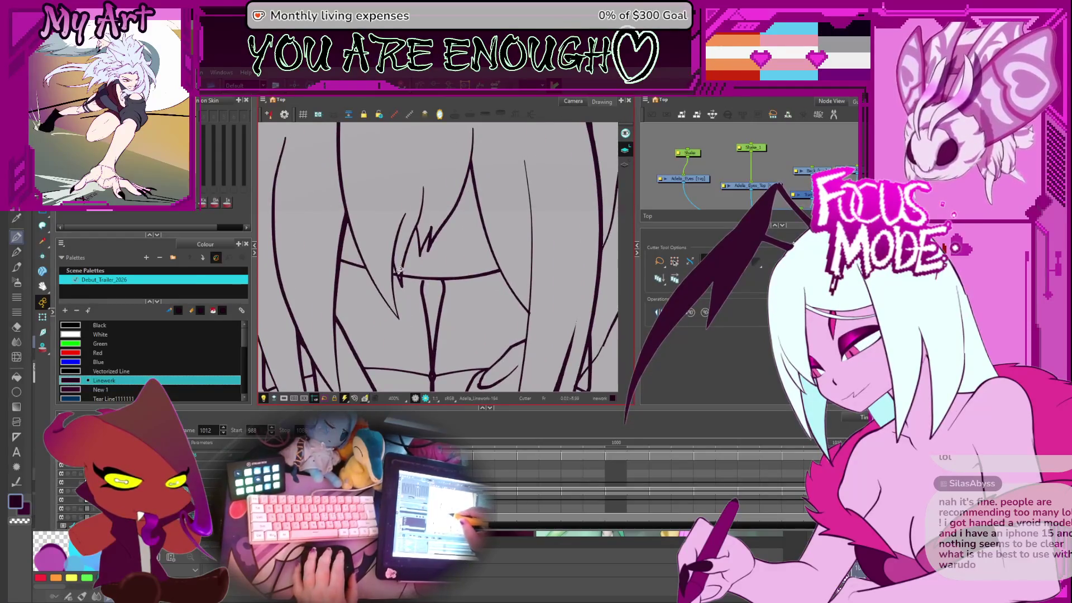
key(alt+q)
click(424, 283)
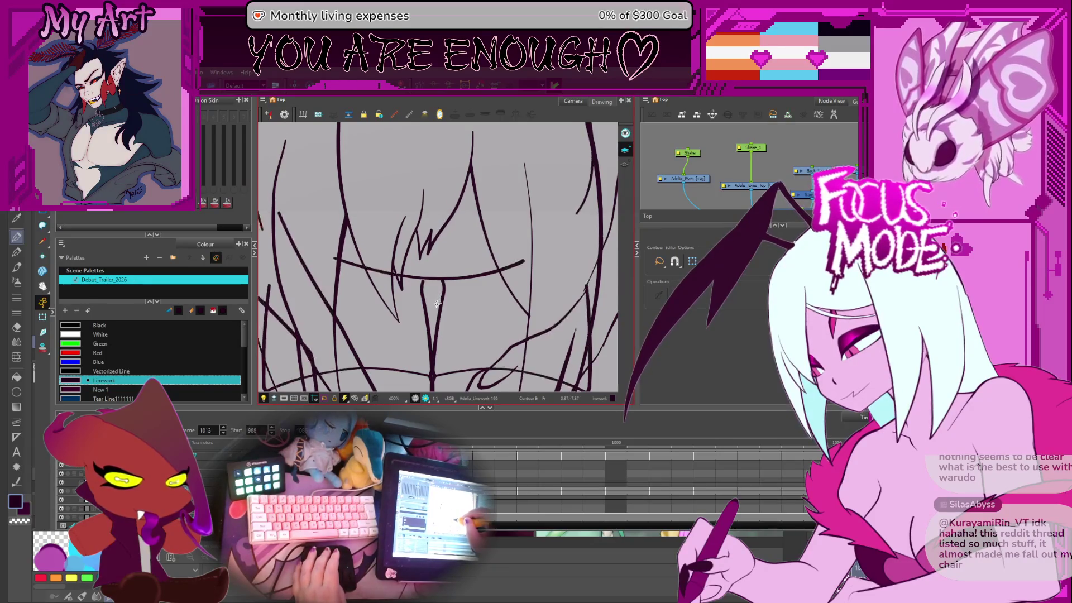
key(.)
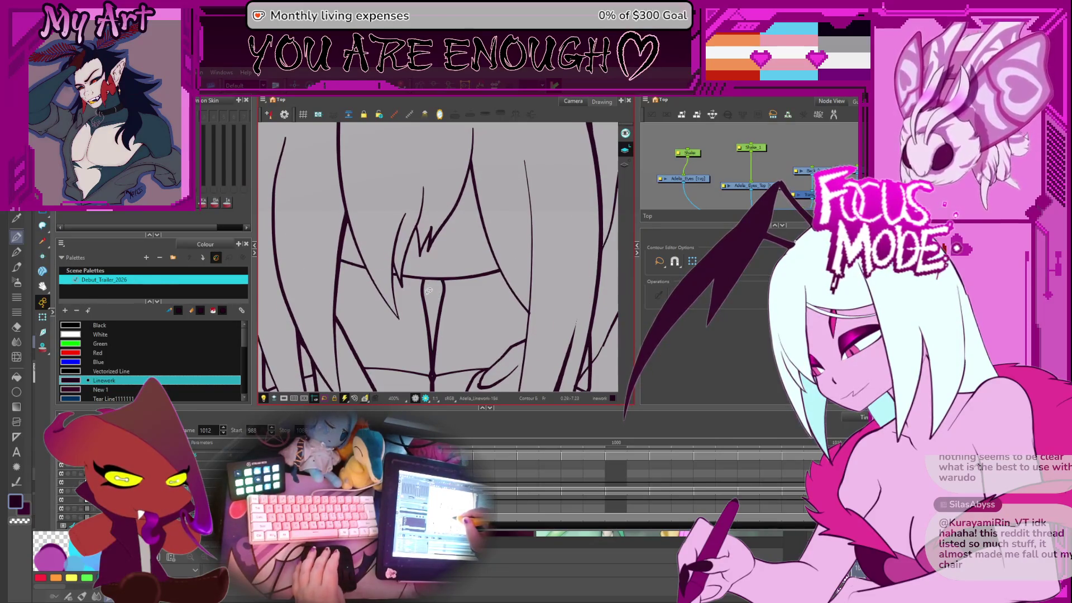
Step: Select the vertical stroke and the left leg stroke while comparing neighbouring drawings
key(alt+s)
click(420, 301)
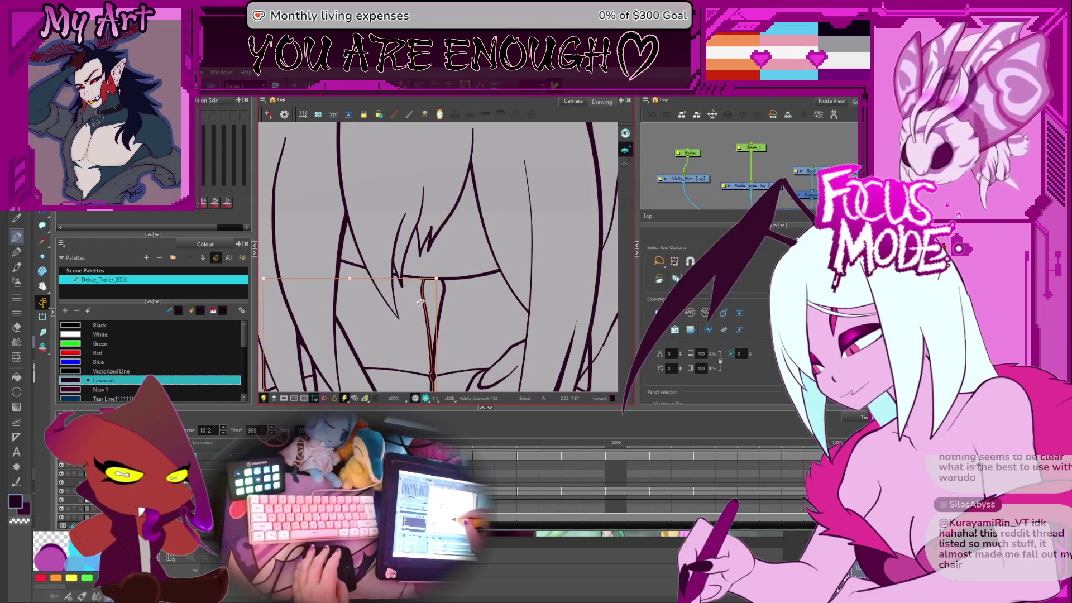
key(.)
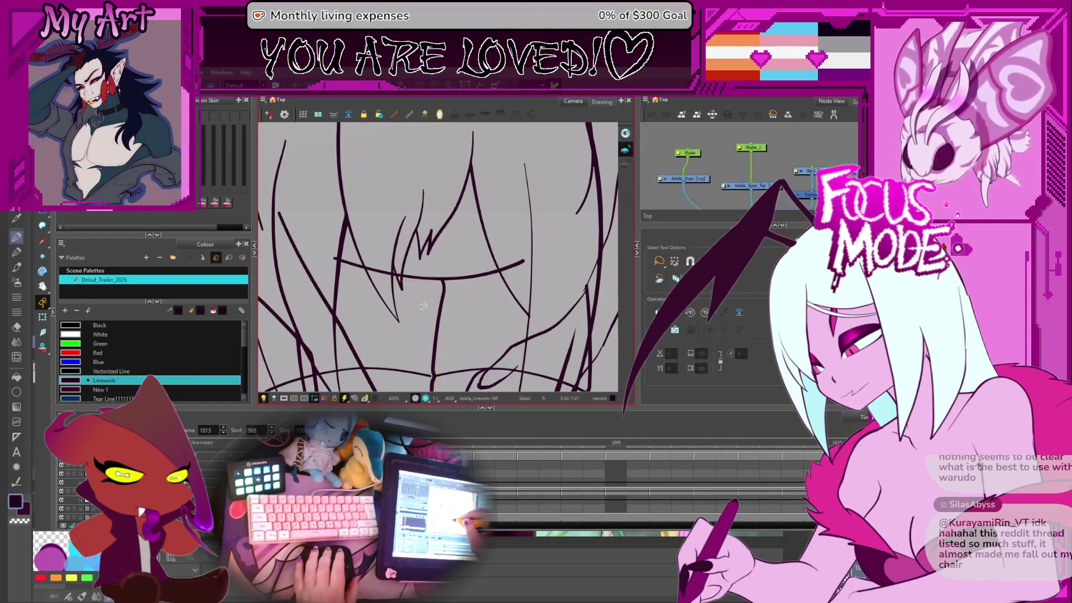
key(shift+z)
key(Escape)
key(2)
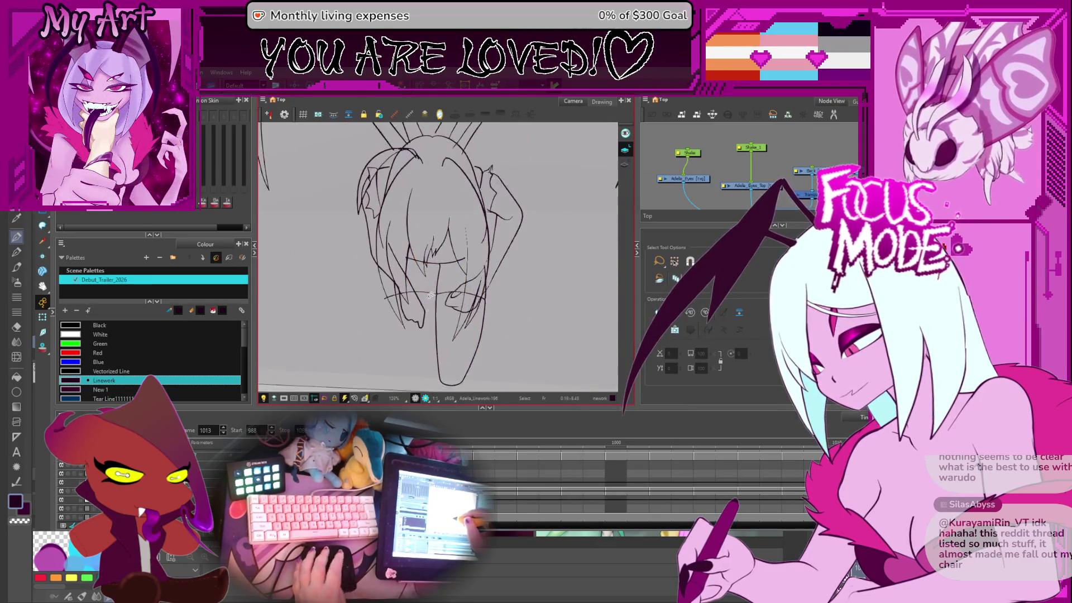
click(433, 274)
key(.)
Step: Rotate the canvas, then cut off and delete the overshooting piece of a leg line
scroll(424, 293, up, 1)
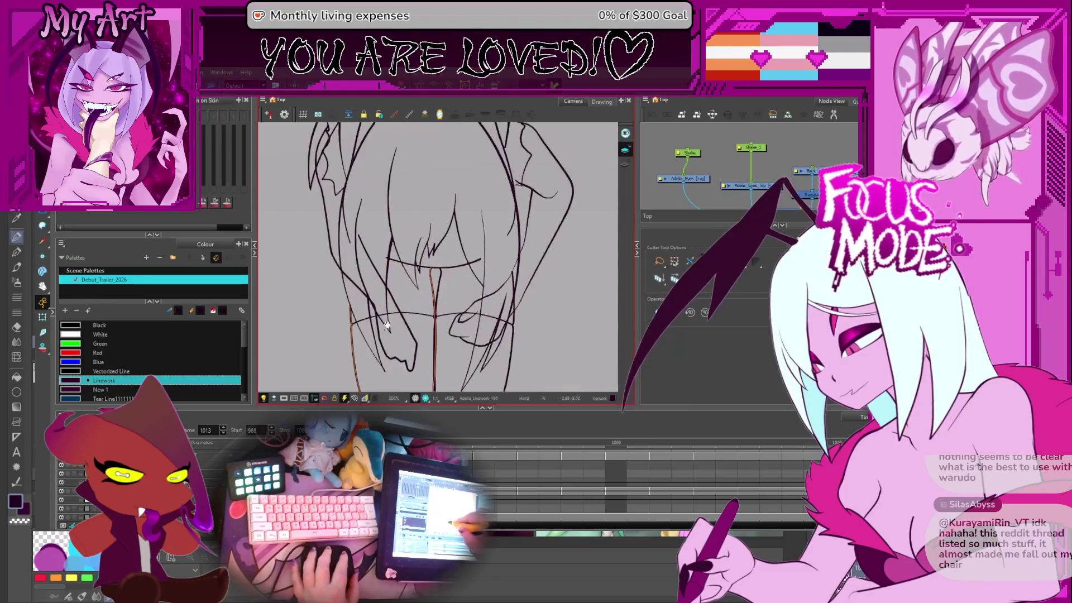
key(comma)
key(alt+t)
key(.)
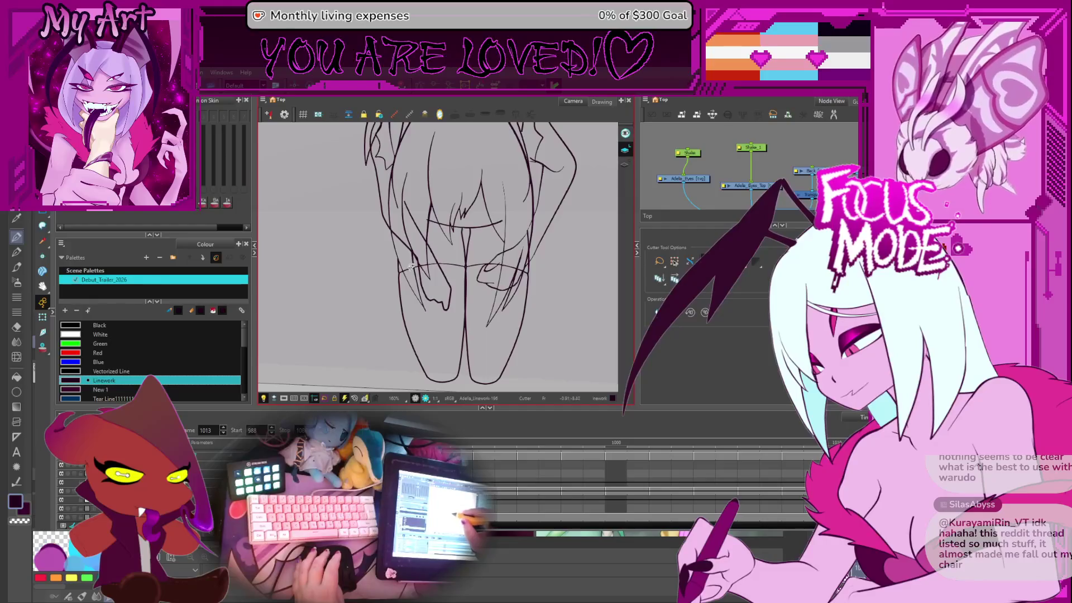
mouse_move(413, 267)
mouse_down()
mouse_move(495, 267)
mouse_move(451, 211)
mouse_move(452, 266)
mouse_up()
scroll(495, 267, up, 1)
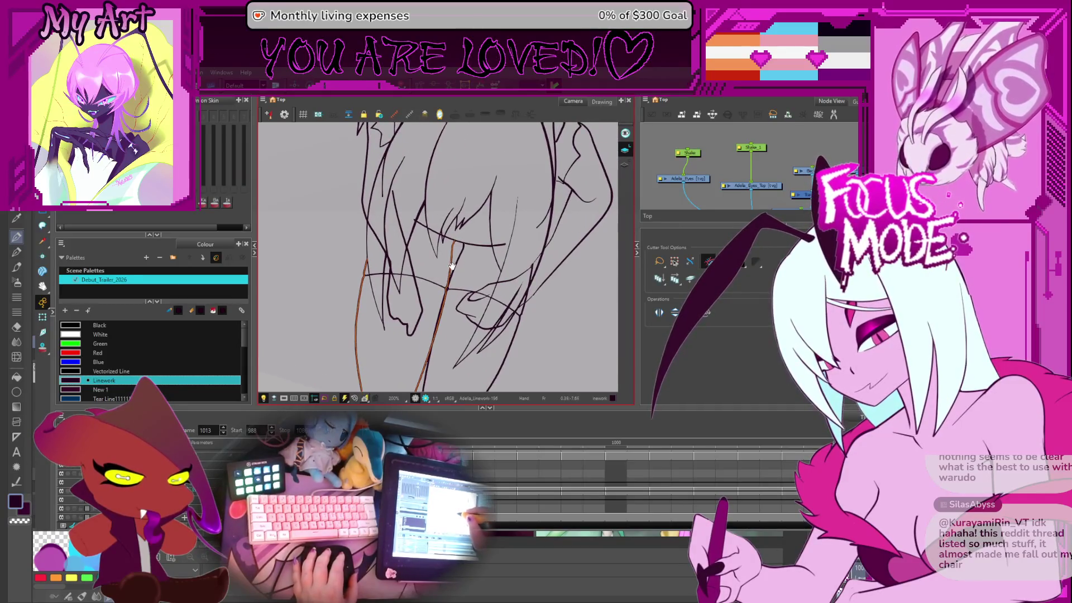
drag(387, 330, 367, 272)
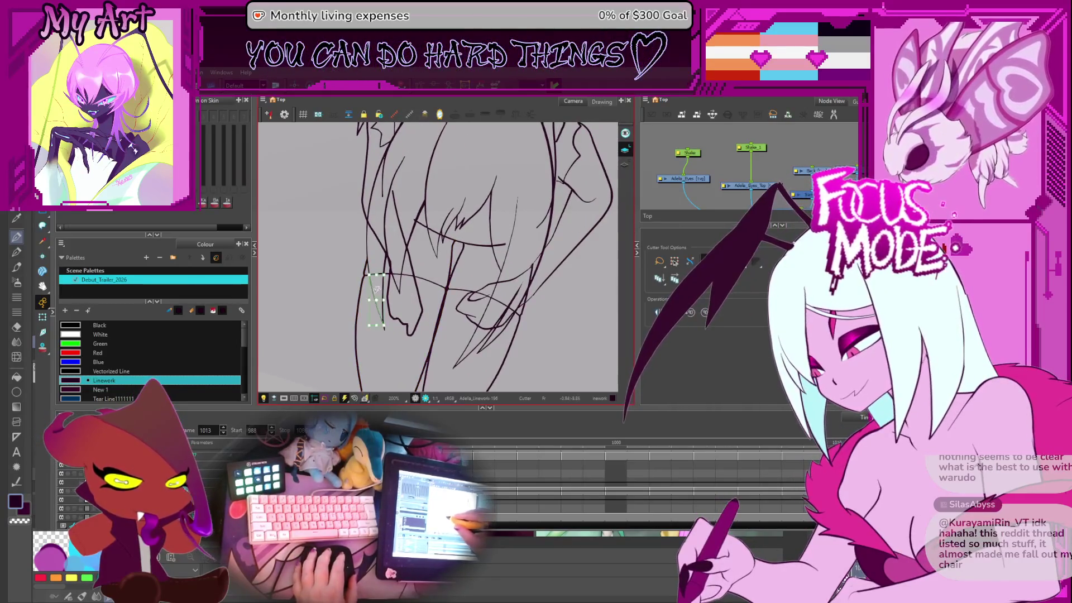
key(Delete)
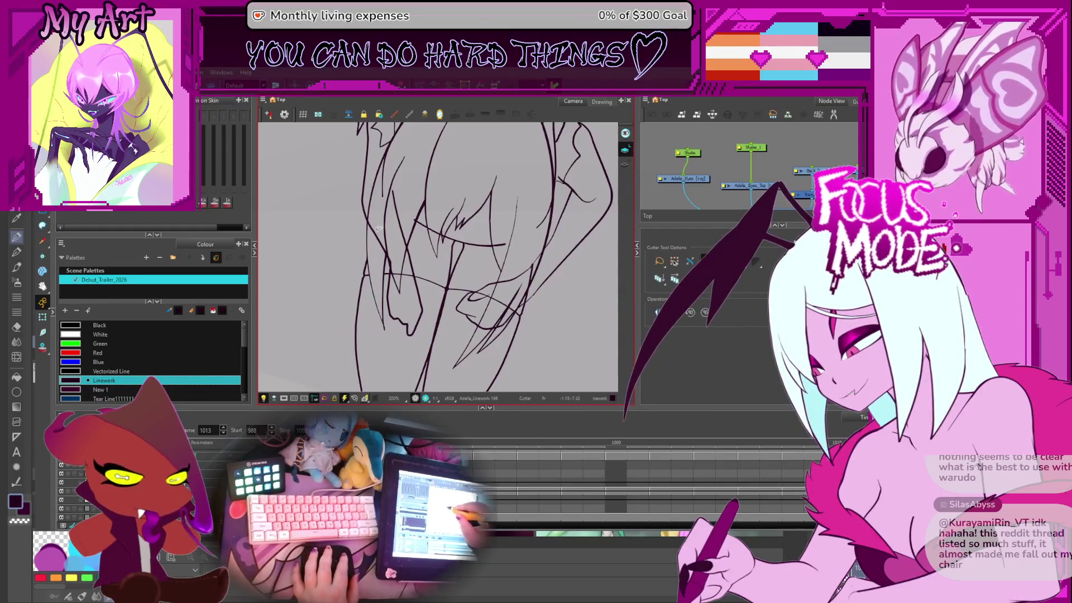
Step: Trim a small stray piece of linework near the face and zoom to inspect it
drag(379, 210, 409, 241)
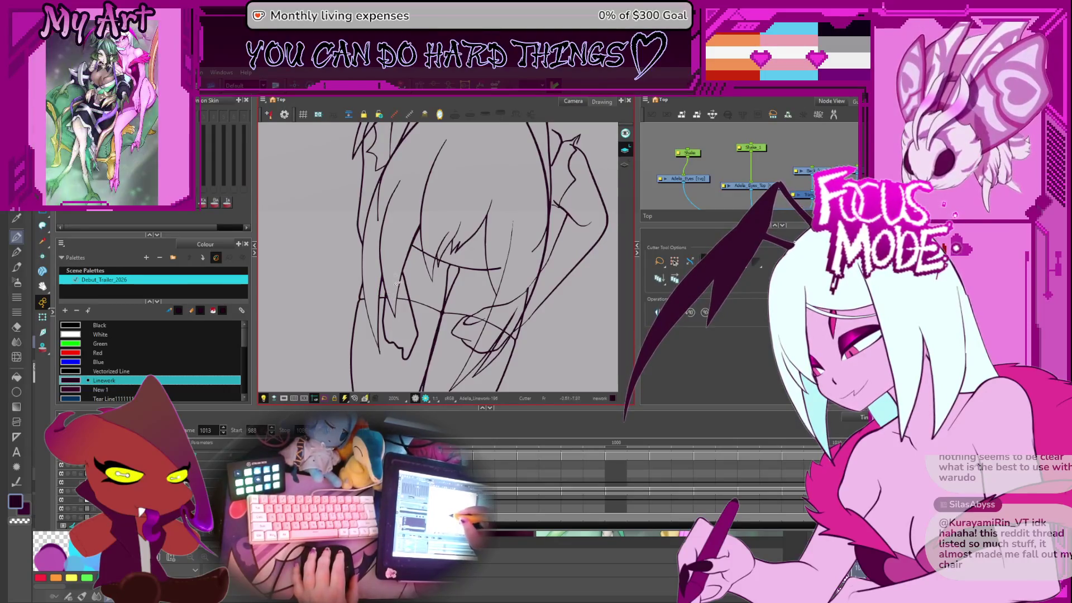
scroll(387, 279, up, 3)
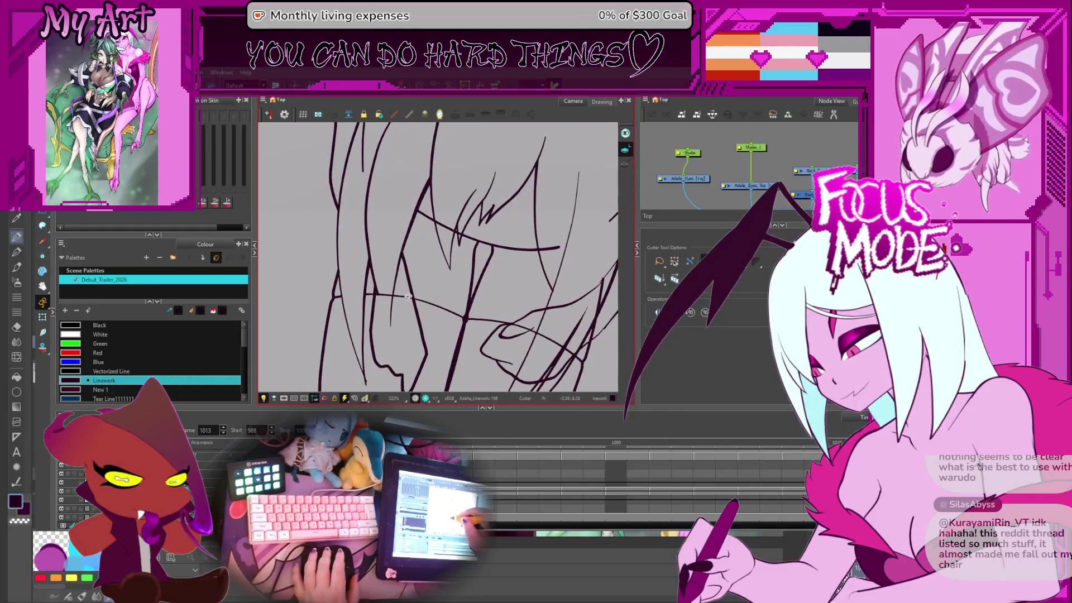
drag(369, 283, 385, 299)
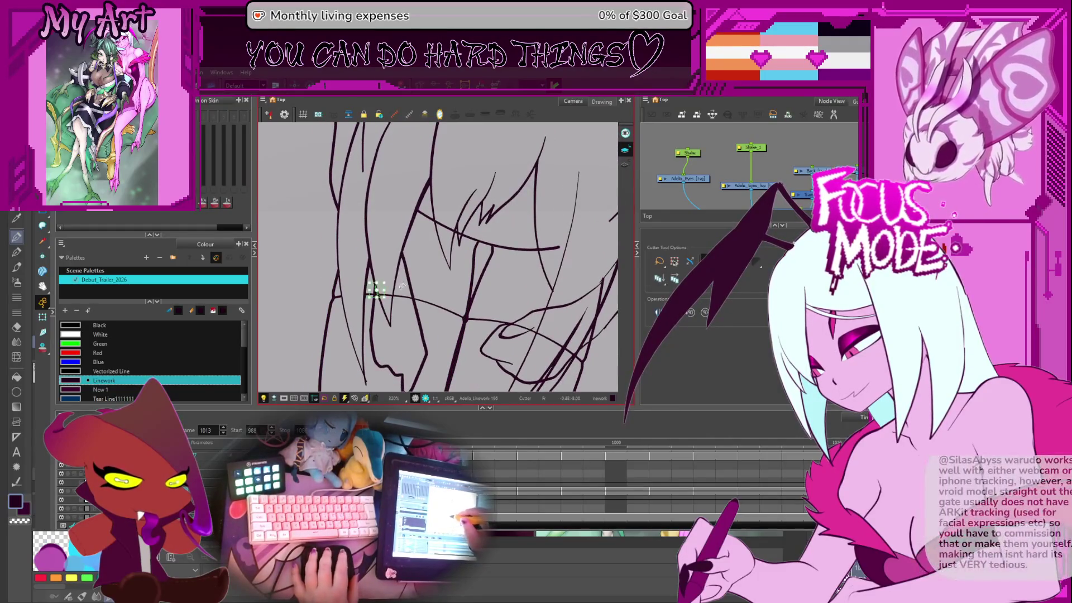
scroll(396, 302, up, 2)
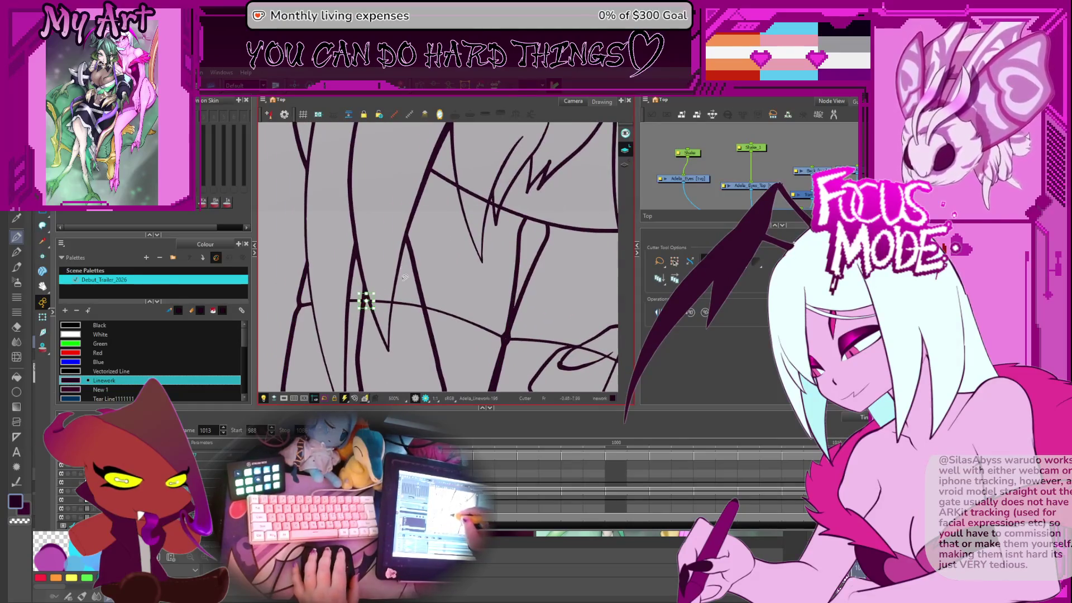
scroll(407, 285, down, 6)
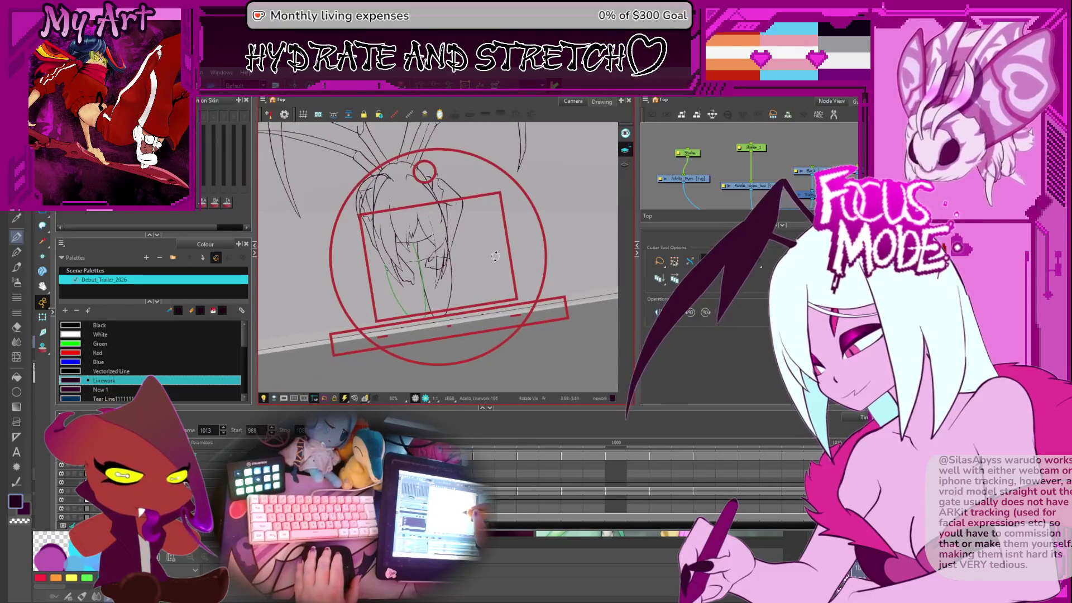
Step: Reset the view rotation upright and zoom in closely on the face linework
key(shift+x)
scroll(469, 273, up, 3)
mouse_move(456, 287)
mouse_down()
mouse_move(478, 268)
mouse_move(488, 280)
mouse_move(463, 212)
mouse_move(470, 173)
mouse_up()
key(2)
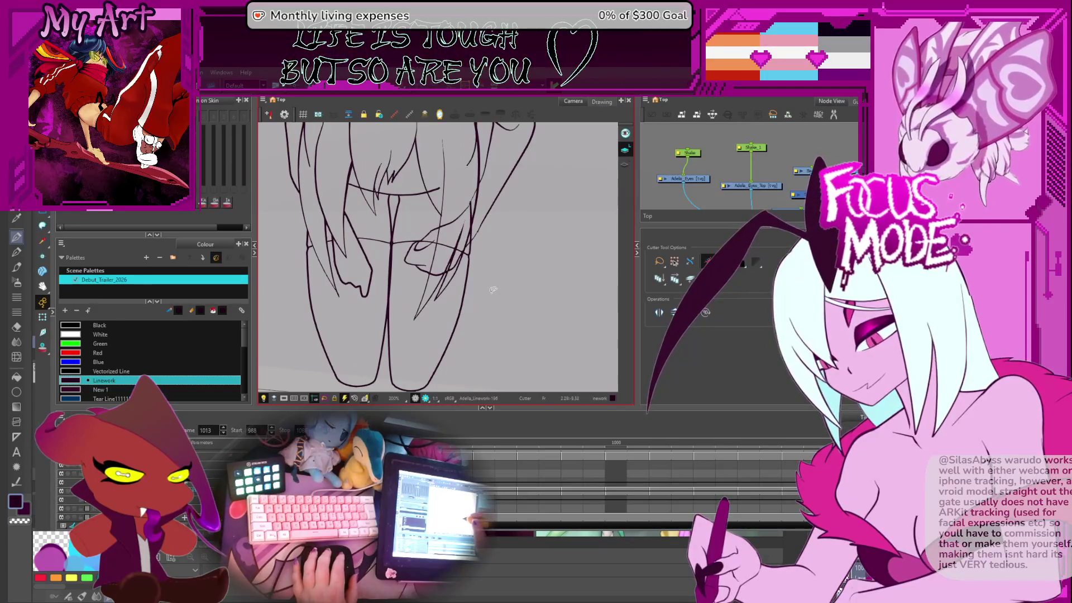
key(2)
key(2)
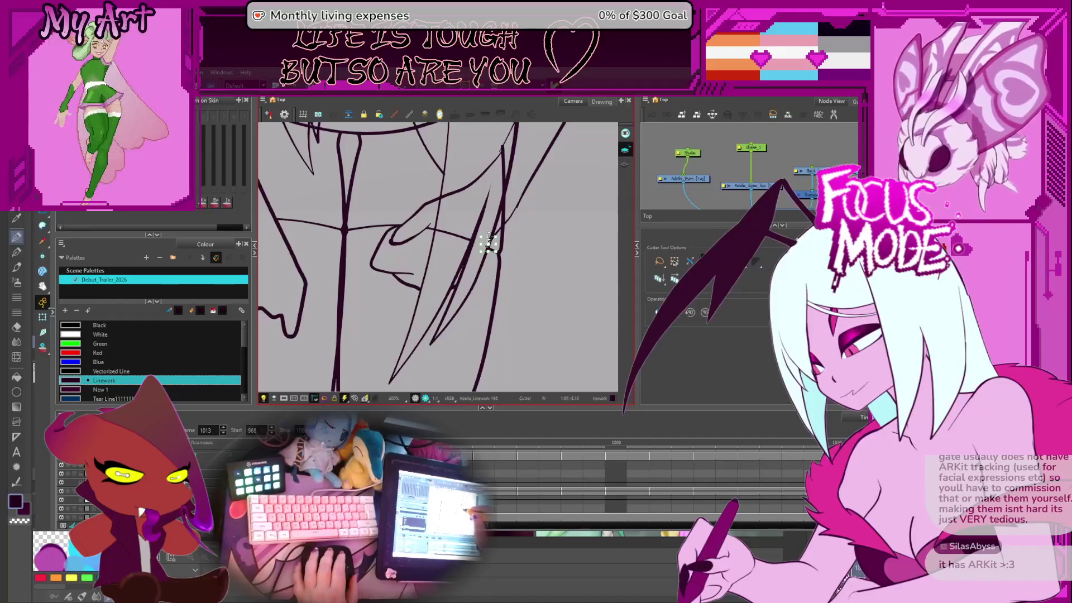
scroll(452, 243, up, 2)
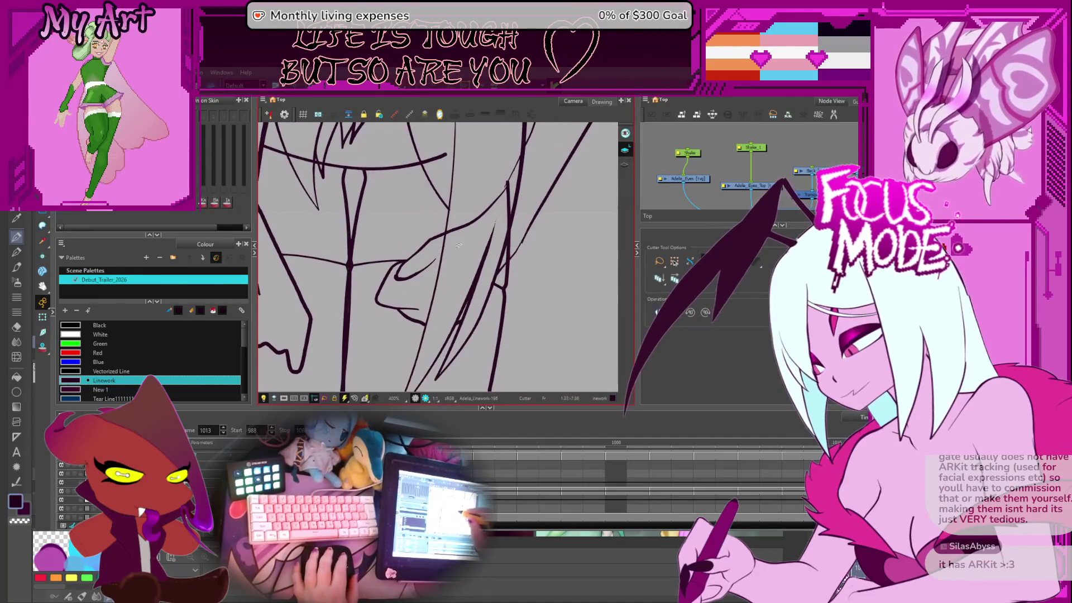
scroll(458, 246, up, 2)
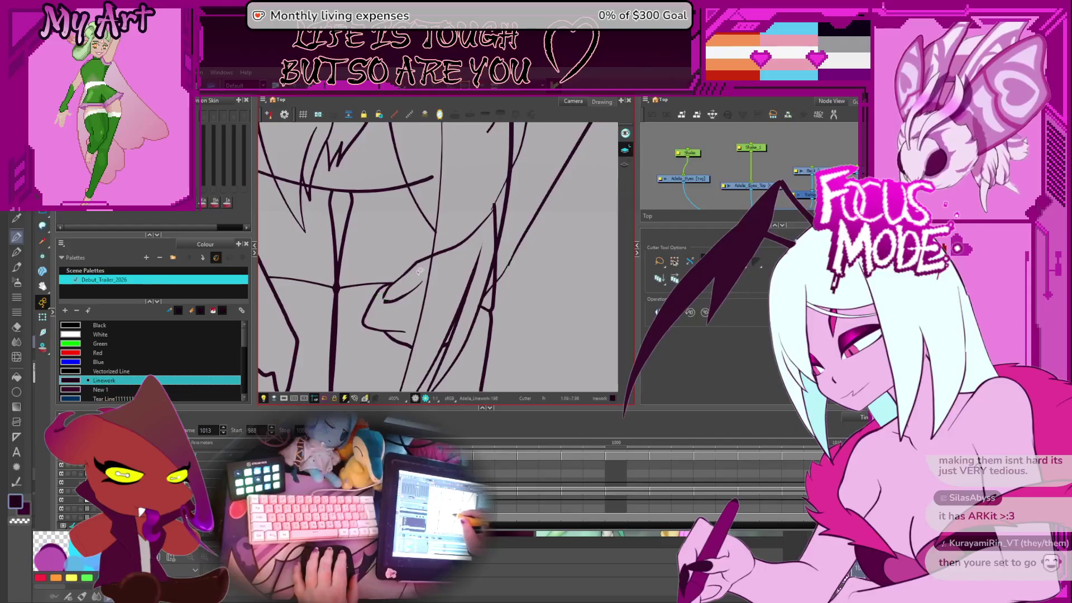
scroll(446, 280, up, 2)
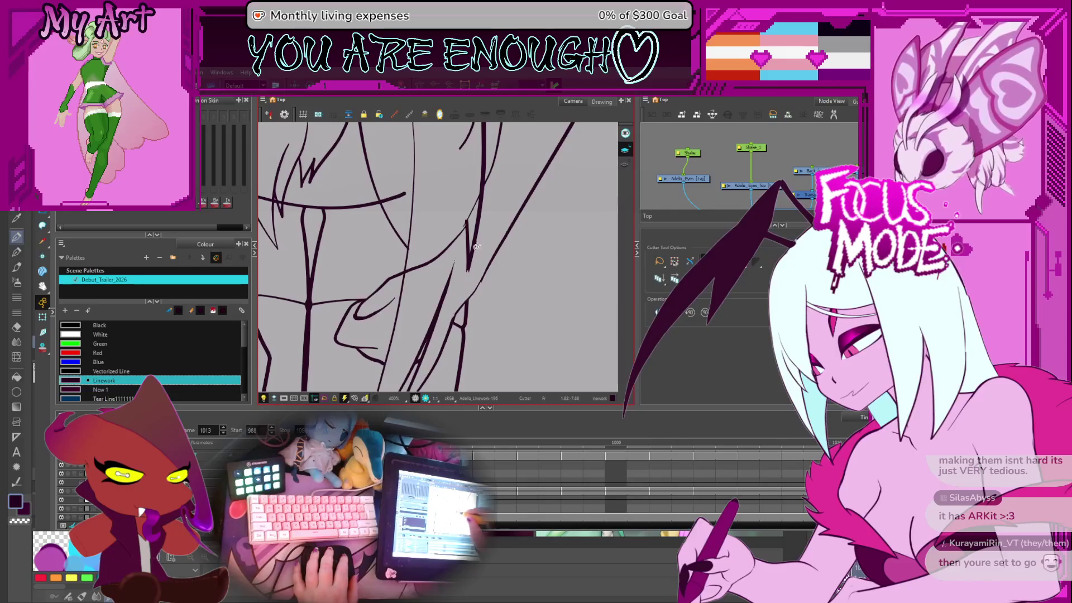
scroll(492, 199, up, 3)
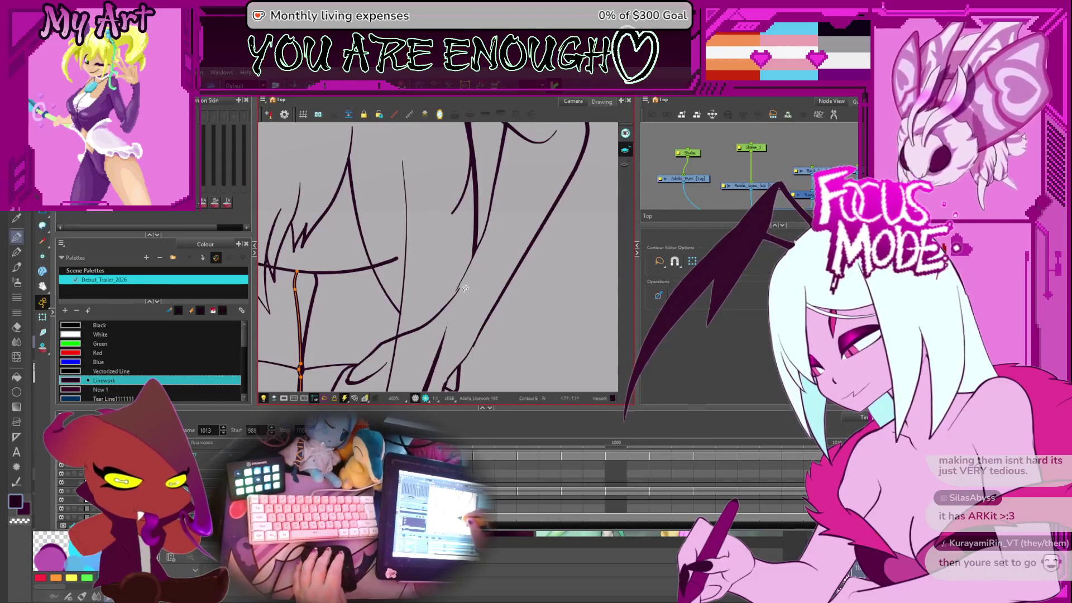
scroll(466, 295, down, 2)
scroll(469, 295, down, 1)
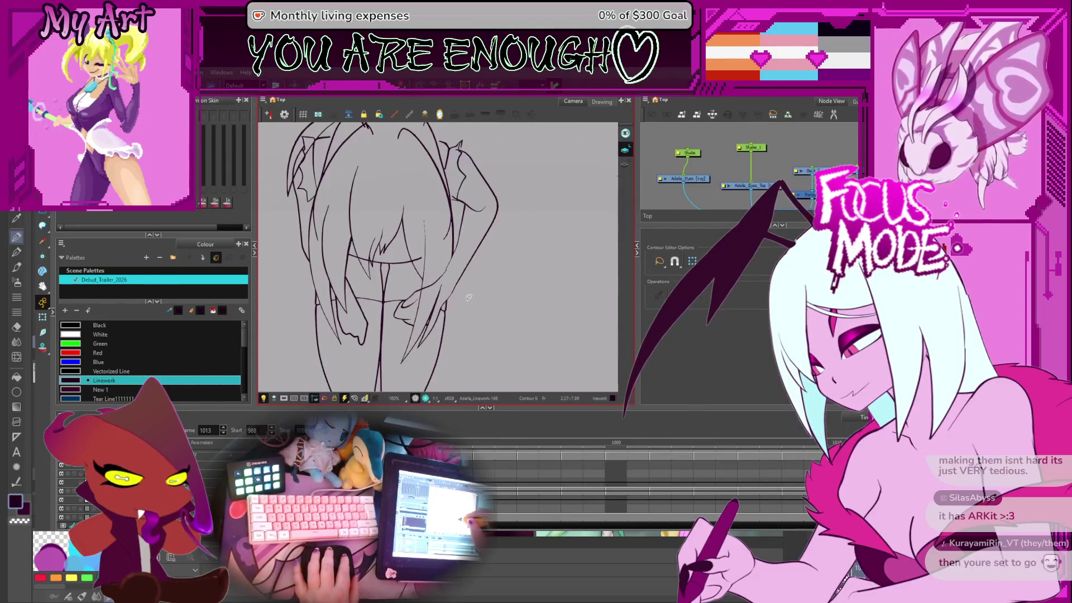
Step: Cut off the overhanging end of the horizontal face line where it crosses the diagonal
key(alt+t)
scroll(459, 288, up, 2)
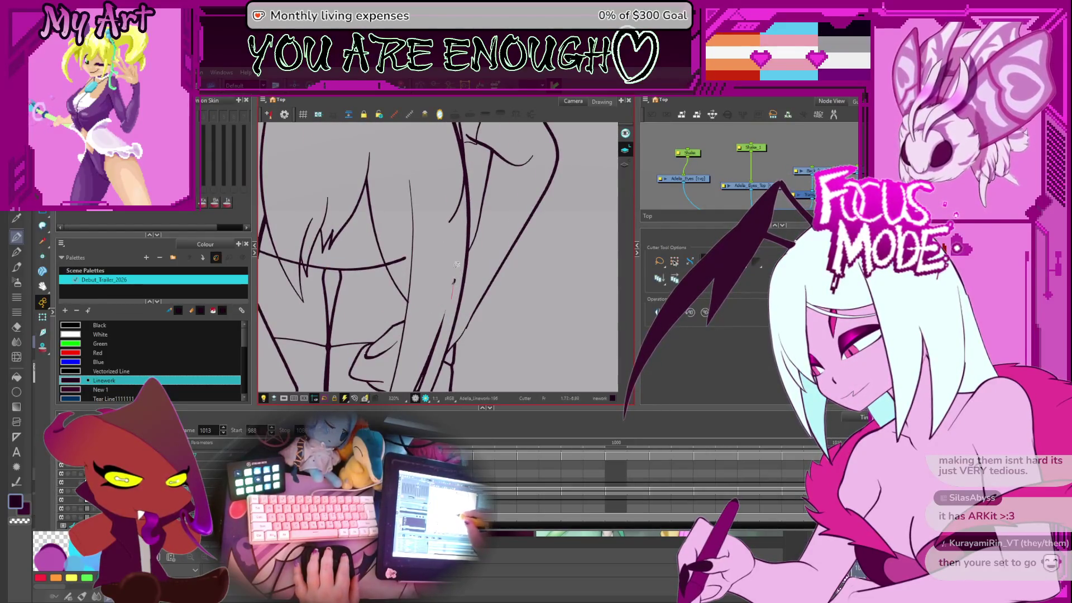
click(397, 261)
scroll(411, 243, down, 2)
scroll(455, 277, up, 2)
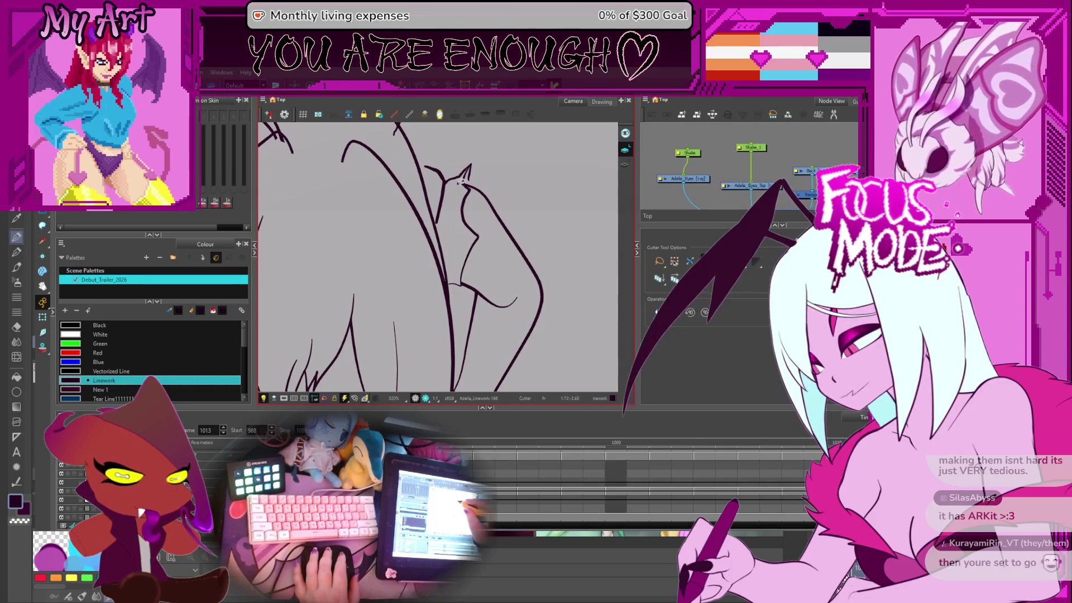
Step: Select the short stroke beside the horn tip, zoom in and adjust its bottom contour point
key(comma)
key(comma)
key(comma)
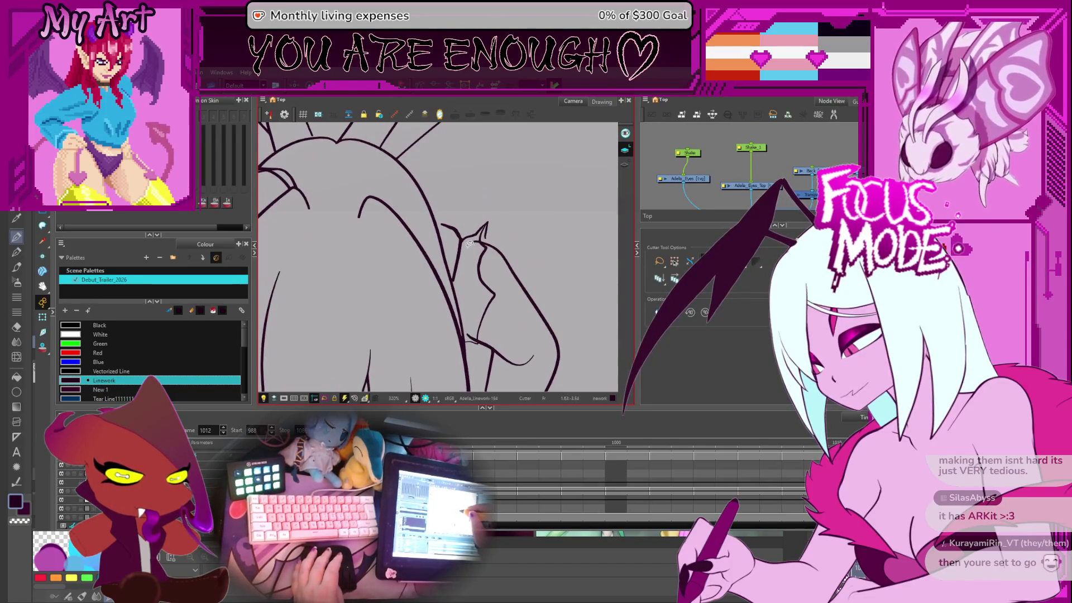
key(period)
key(period)
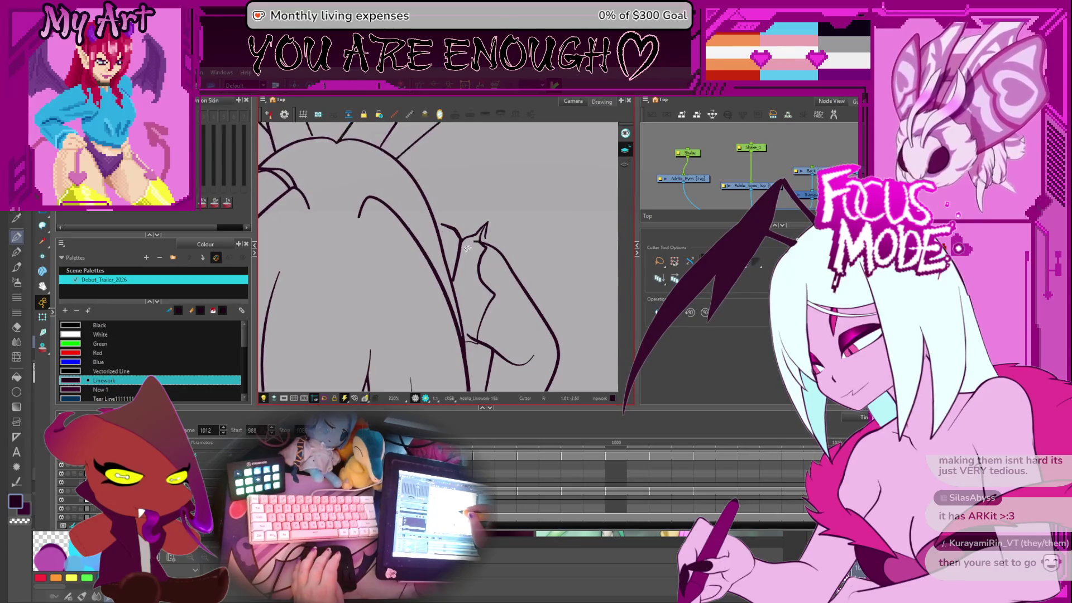
key(alt+s)
key(comma)
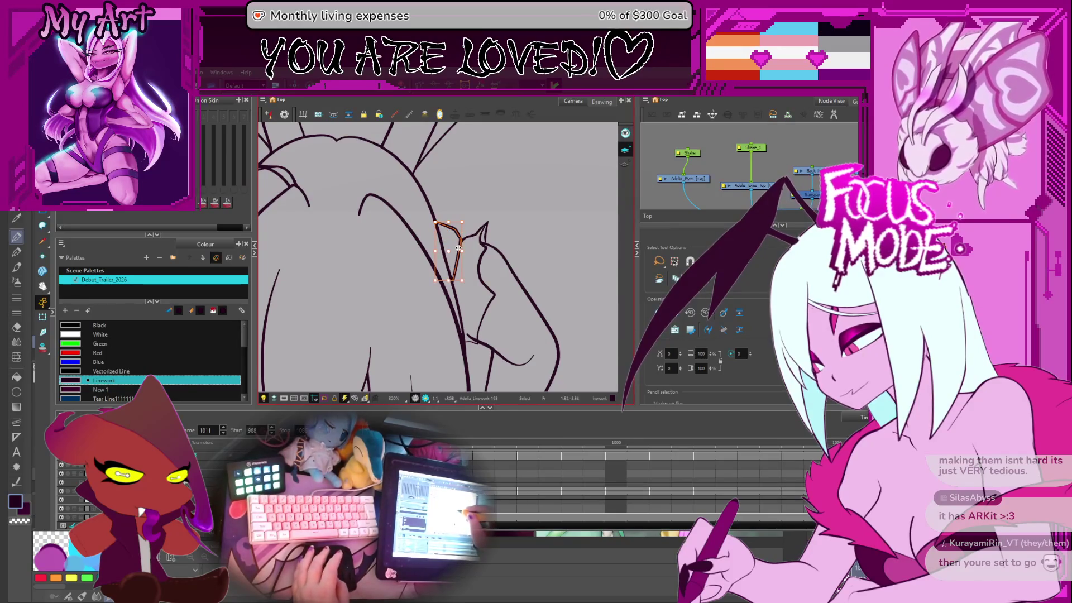
key(period)
click(455, 224)
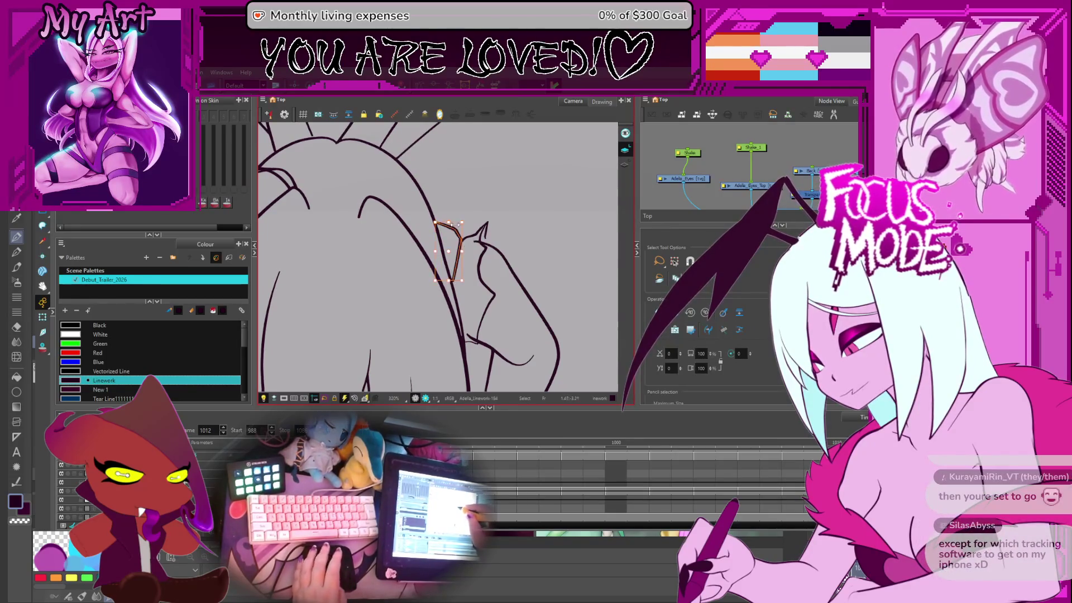
key(2)
key(alt+q)
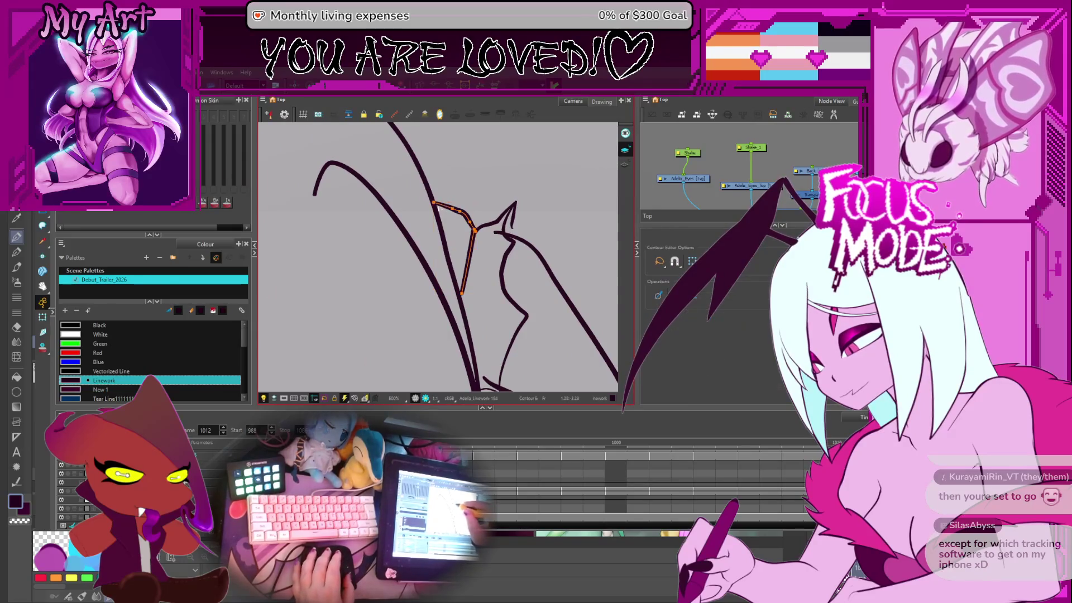
drag(437, 209, 441, 203)
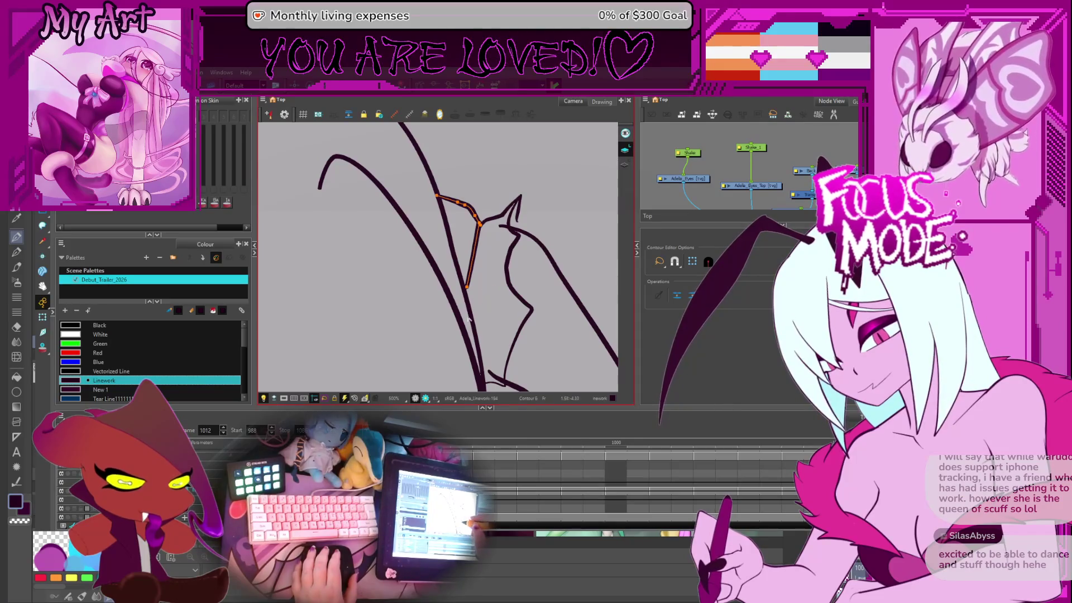
click(468, 296)
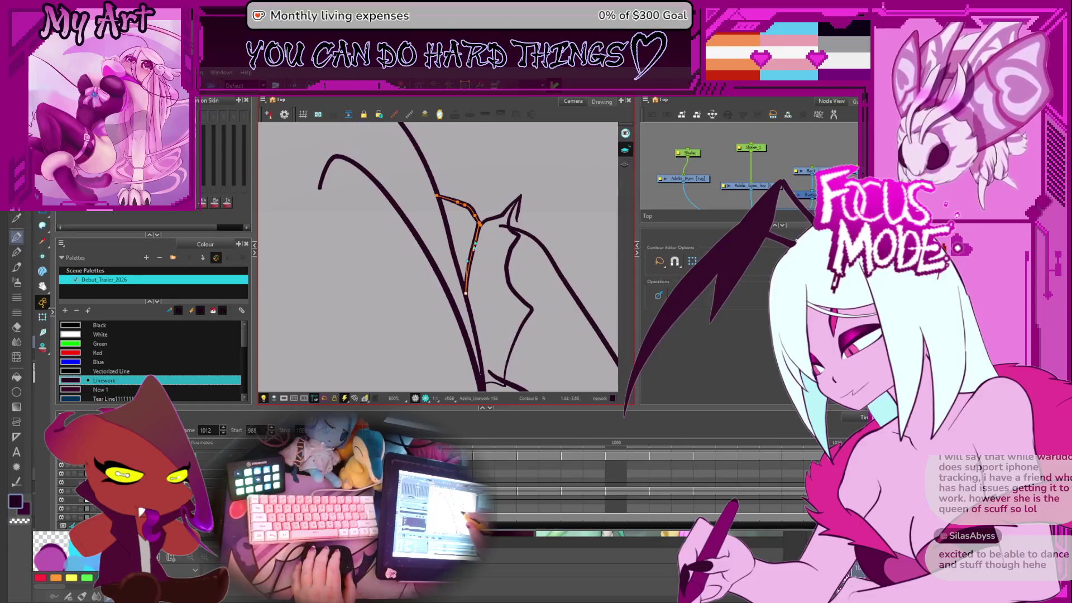
Step: Compare frames, then reshape the short vertical stroke beside the horn on frame 1009
key(comma)
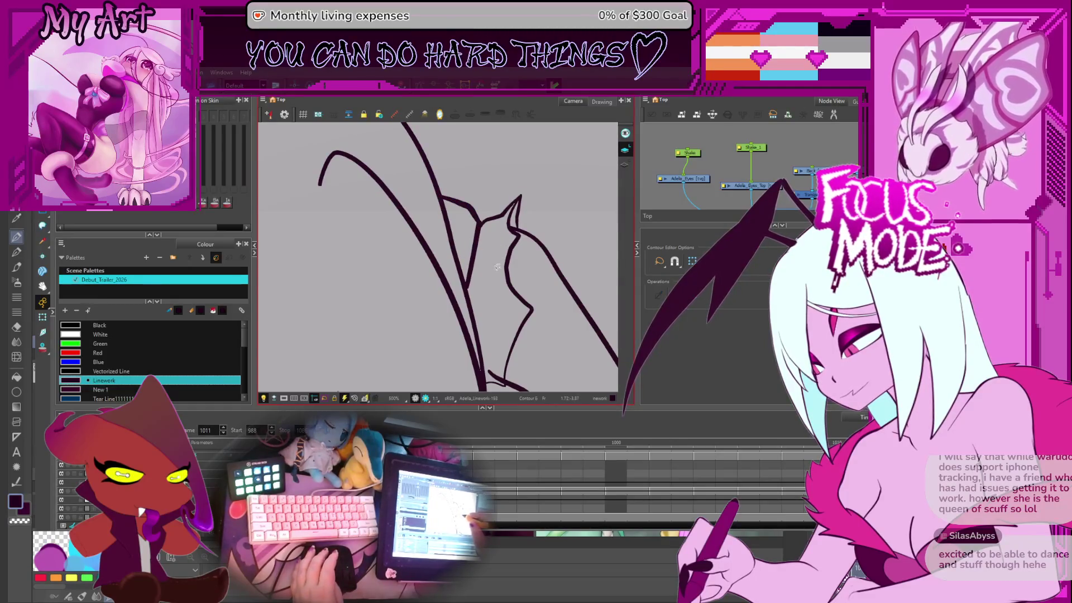
key(period)
key(comma)
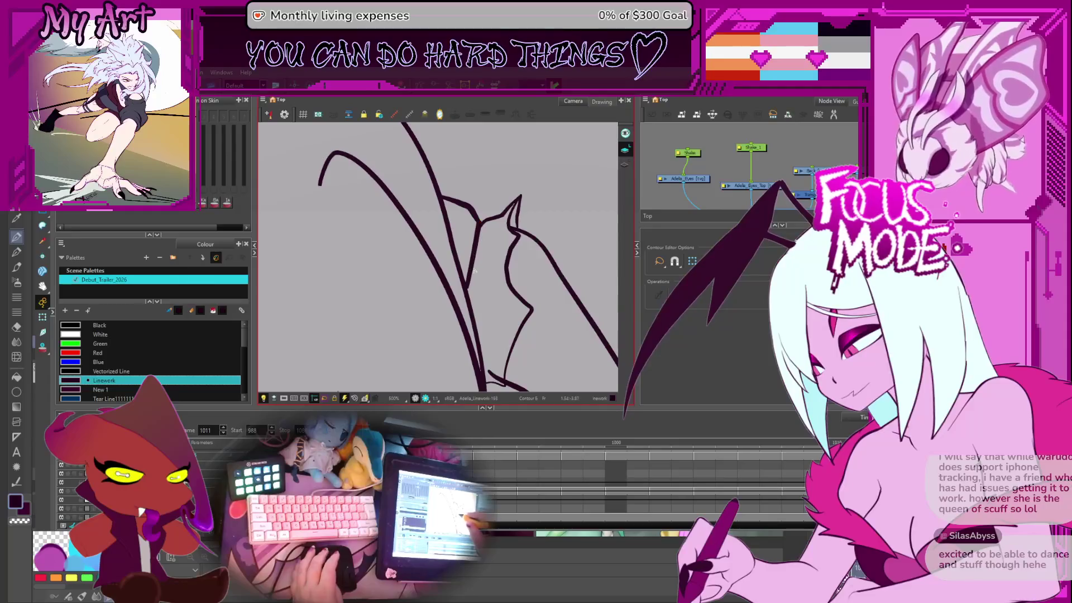
key(period)
key(alt+s)
click(471, 233)
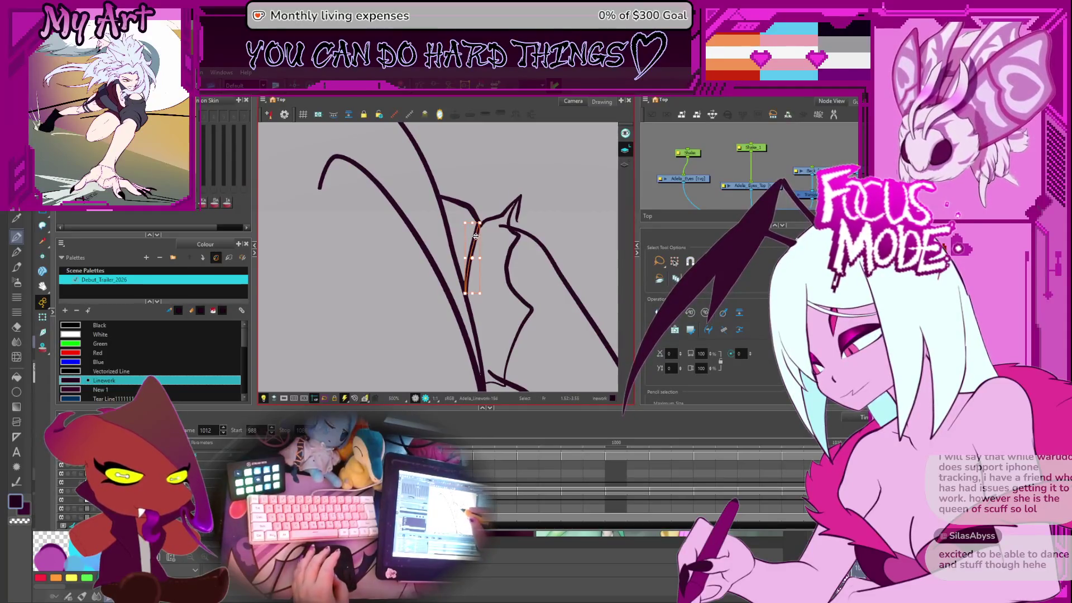
key(period)
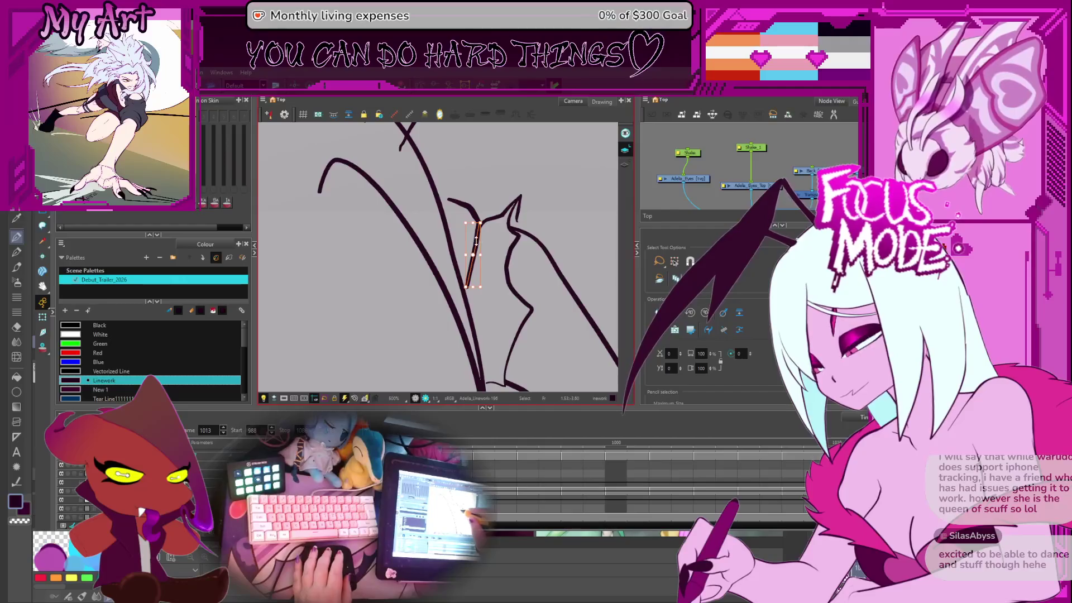
key(comma)
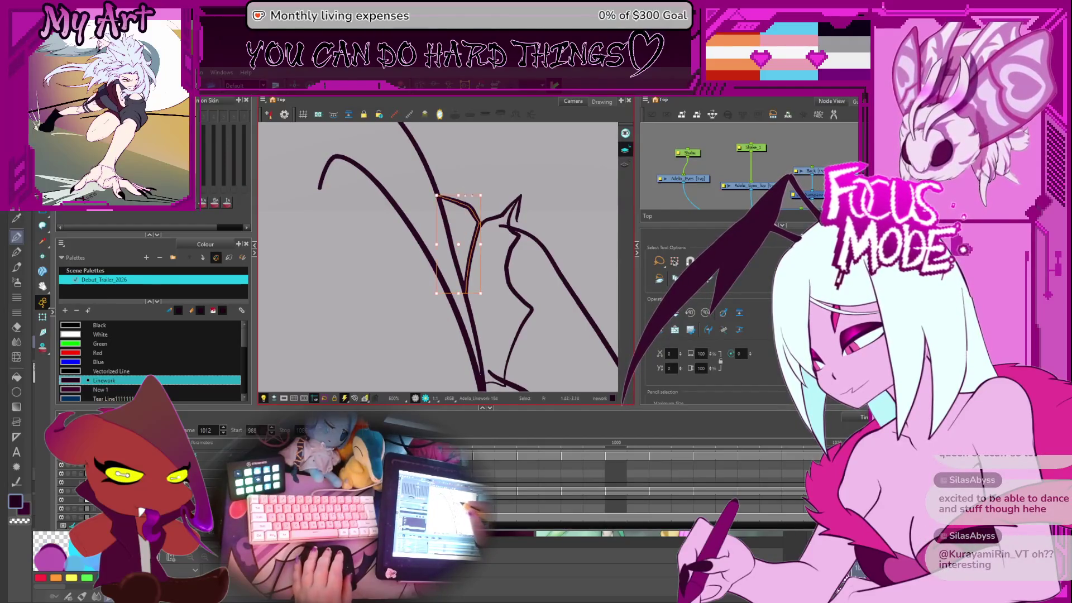
key(comma)
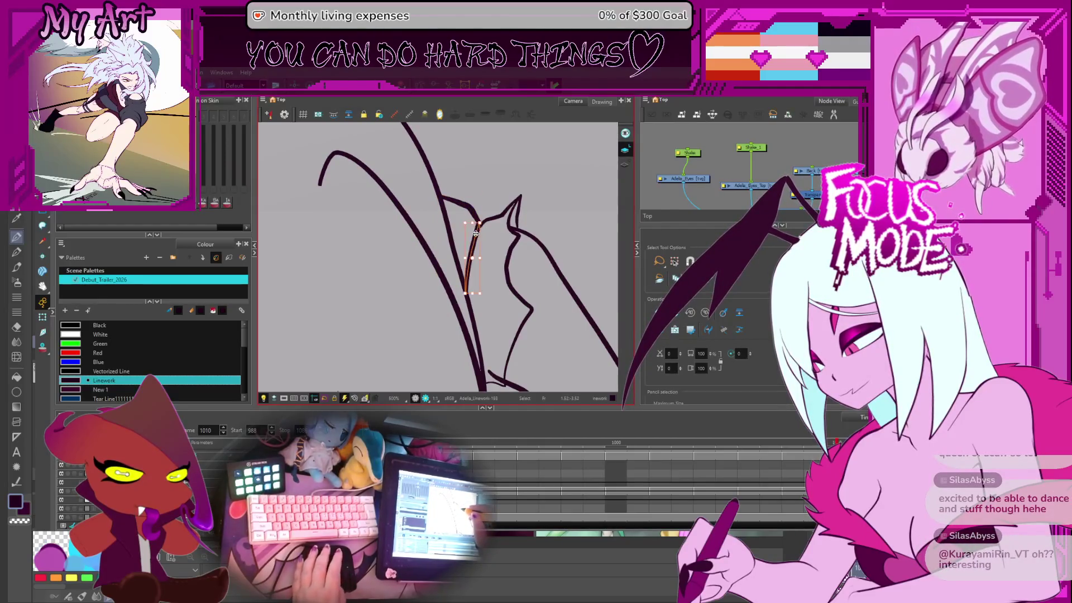
key(comma)
click(475, 245)
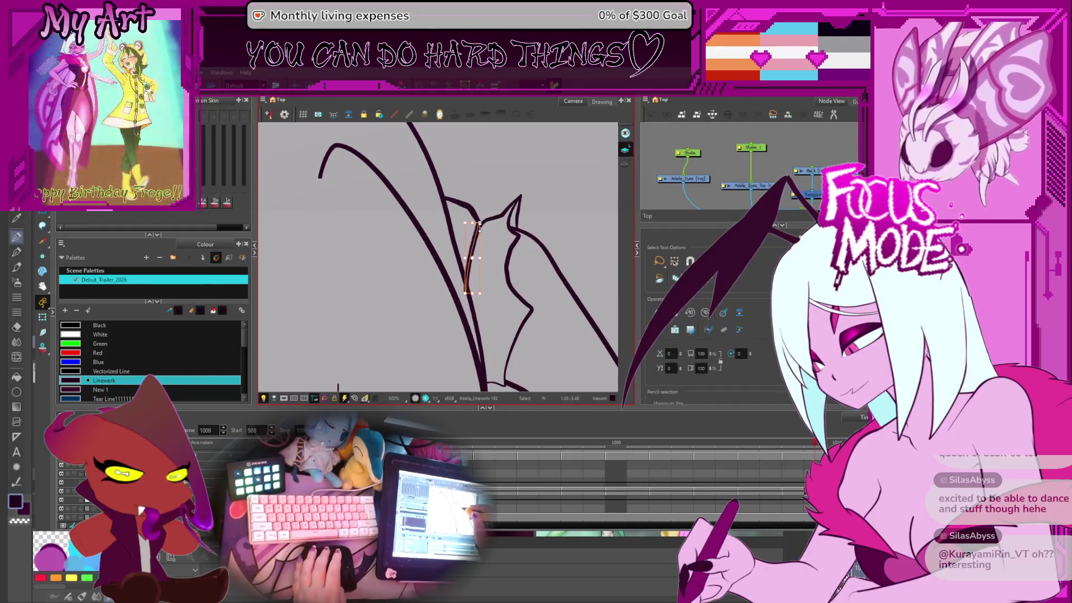
drag(480, 231, 466, 286)
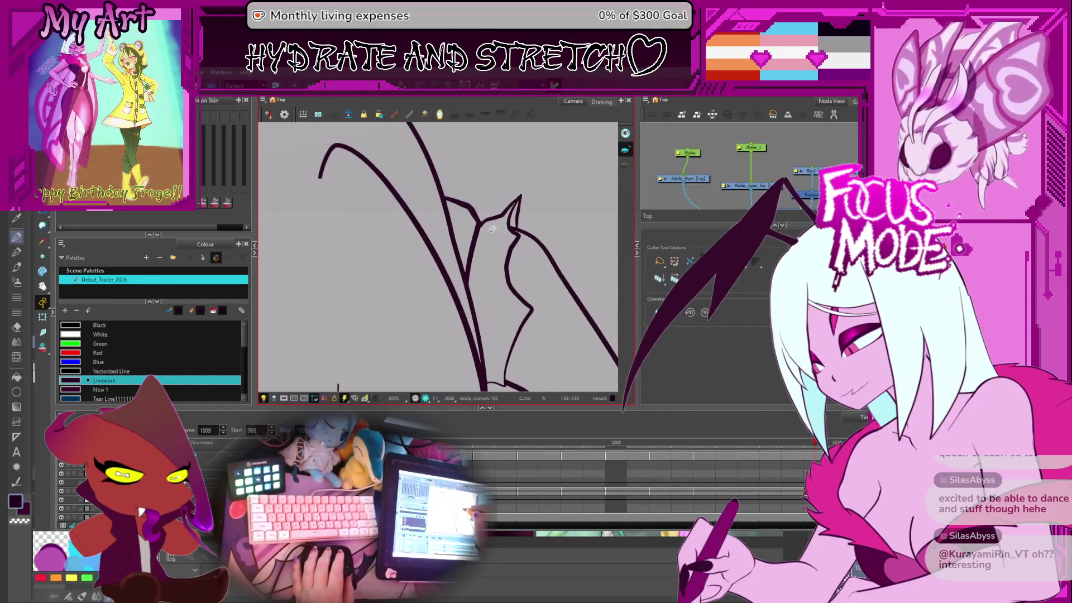
Step: Pan over the ear lines and step forward to finish on frame 1011
drag(467, 276, 470, 245)
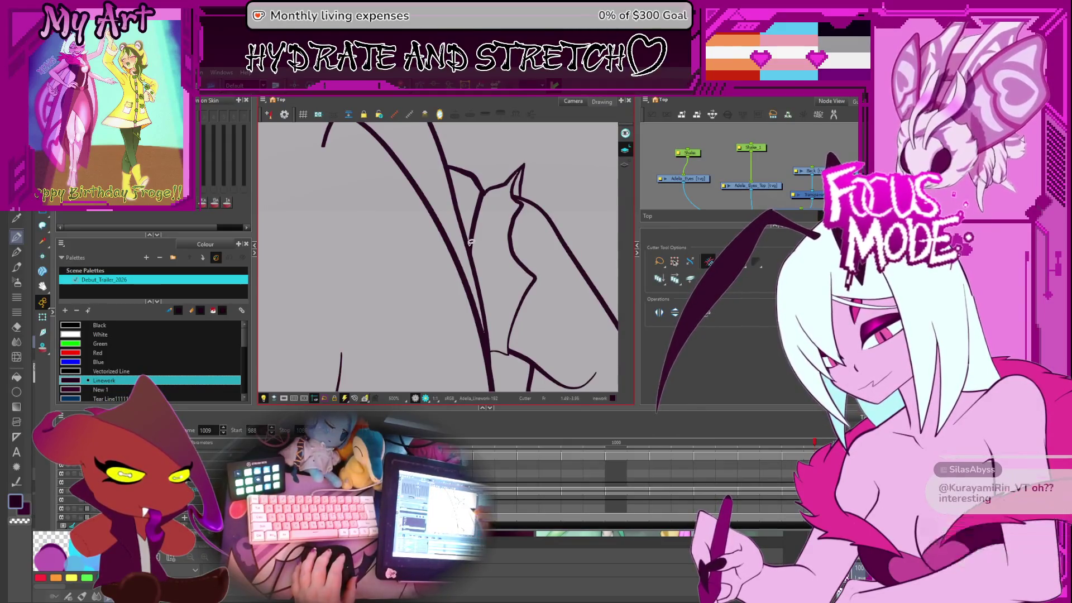
drag(471, 242, 517, 255)
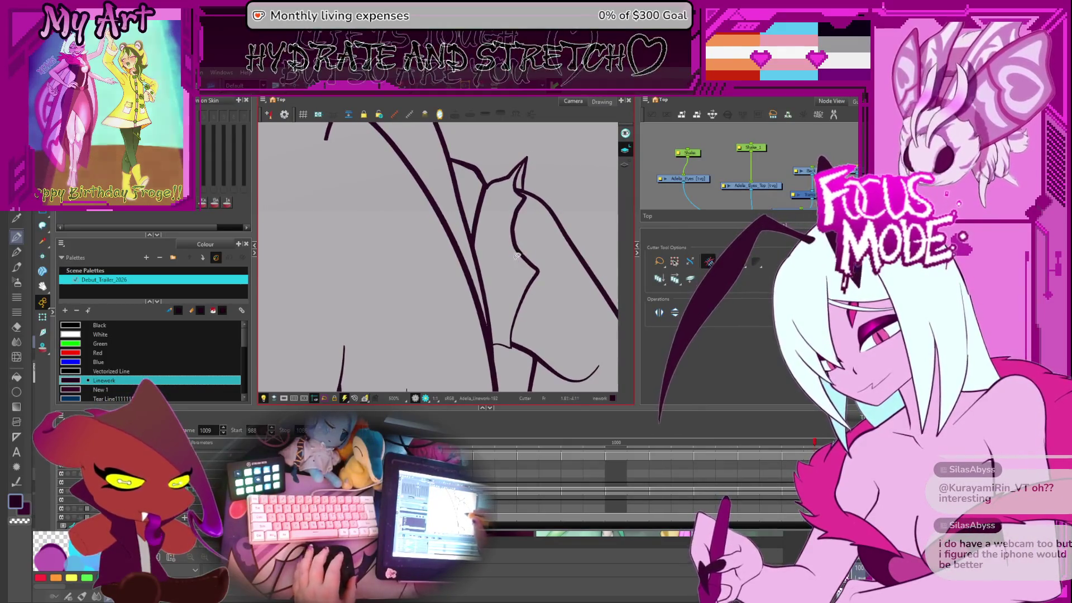
key(period)
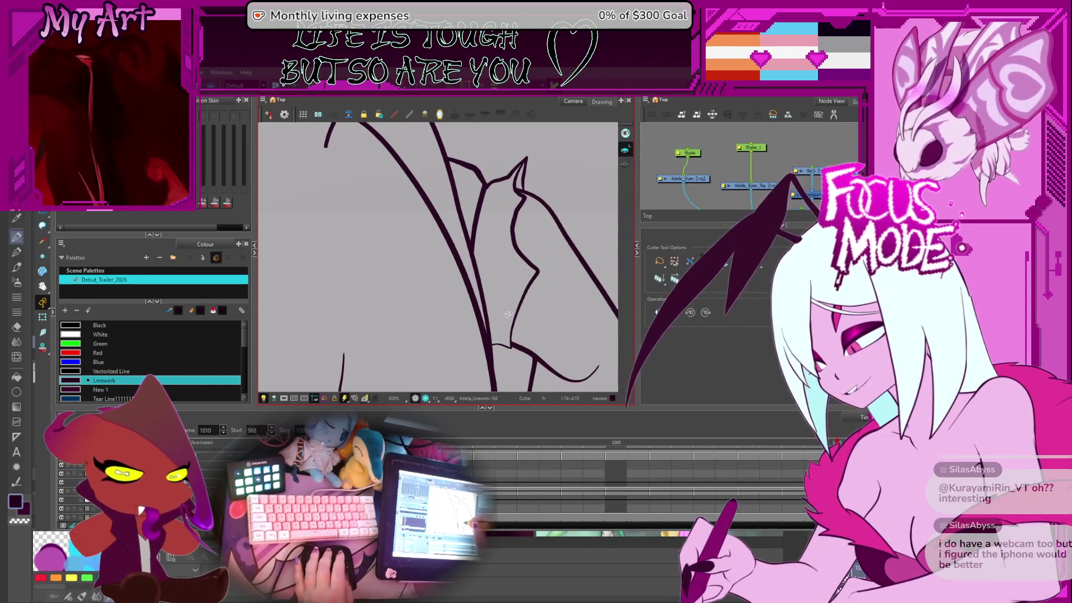
key(period)
key(comma)
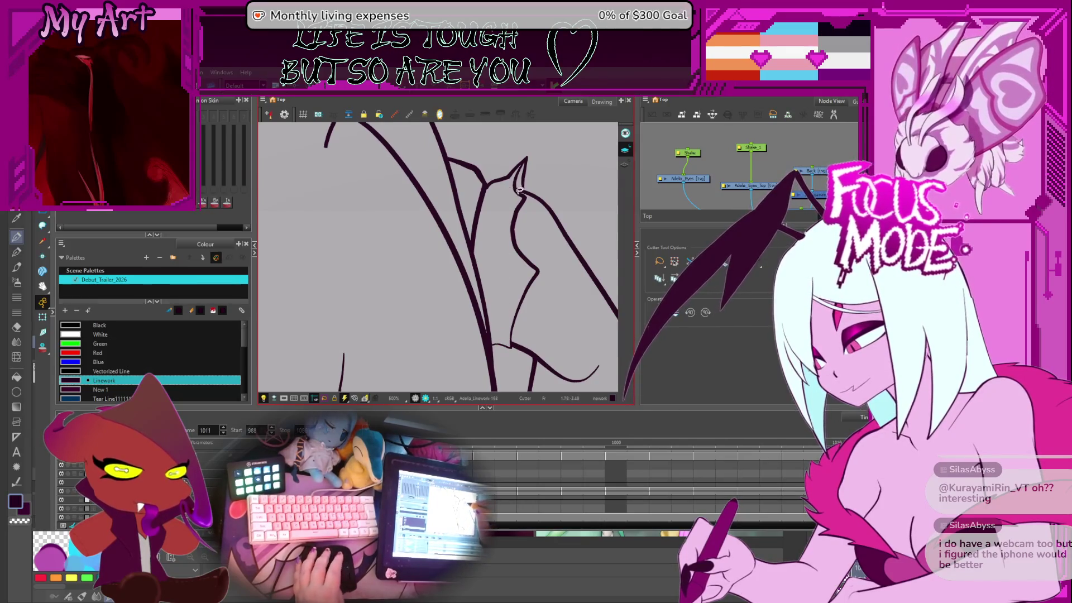
scroll(532, 173, up, 5)
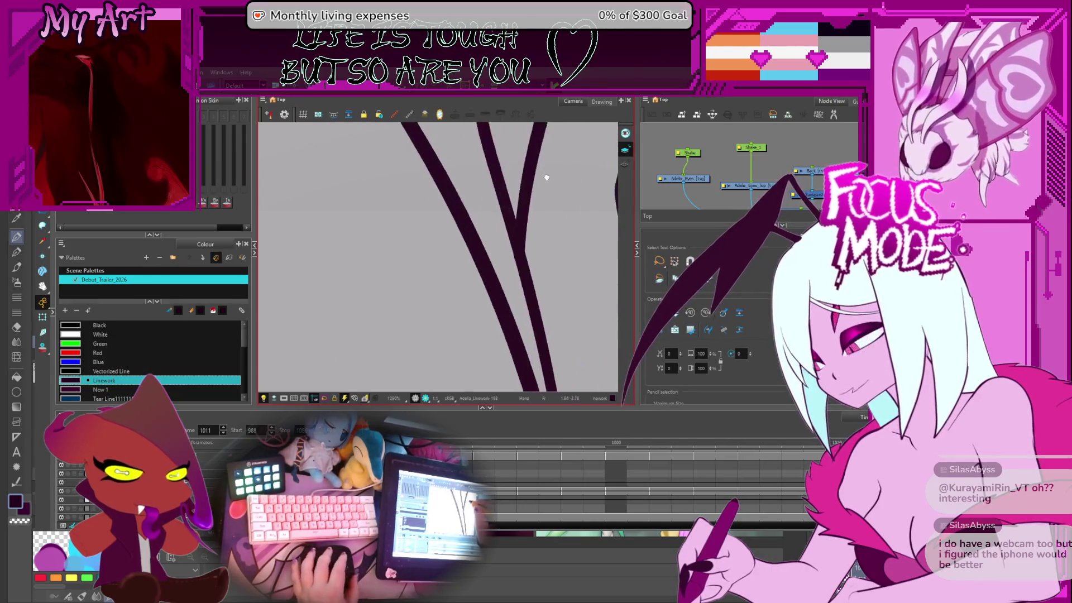
Step: Select the small vertical ear stroke for point editing and compare frames 1012 and 1013
key(alt+q)
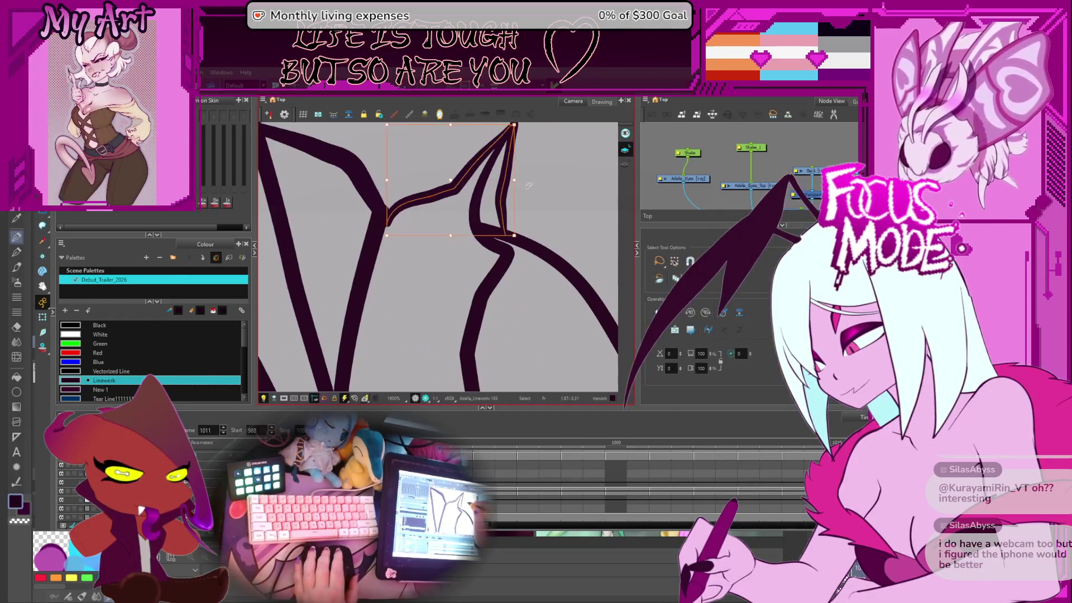
key(period)
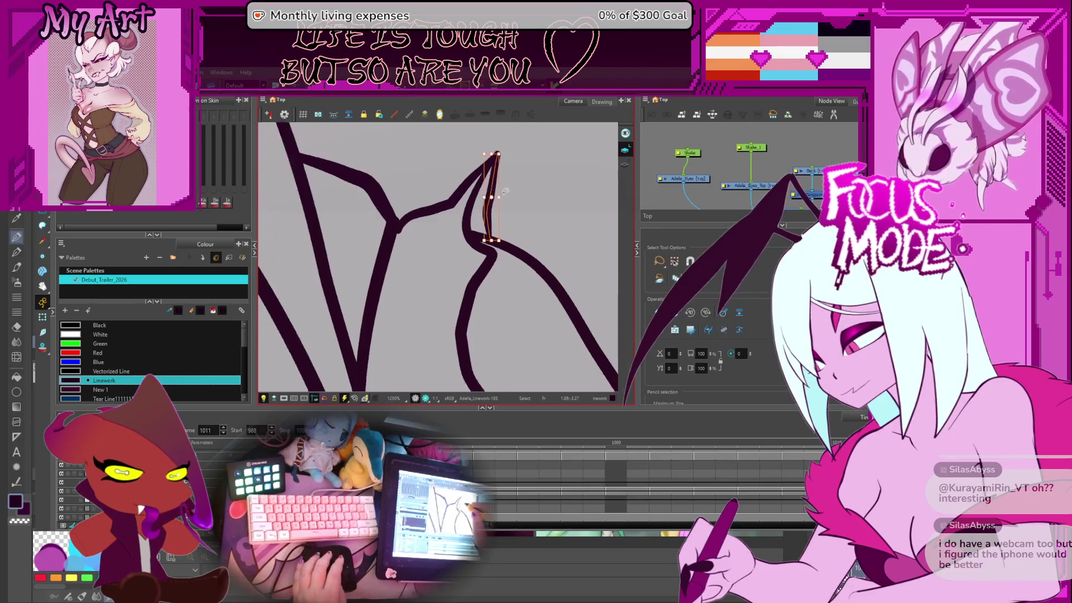
scroll(504, 192, down, 3)
click(482, 211)
key(period)
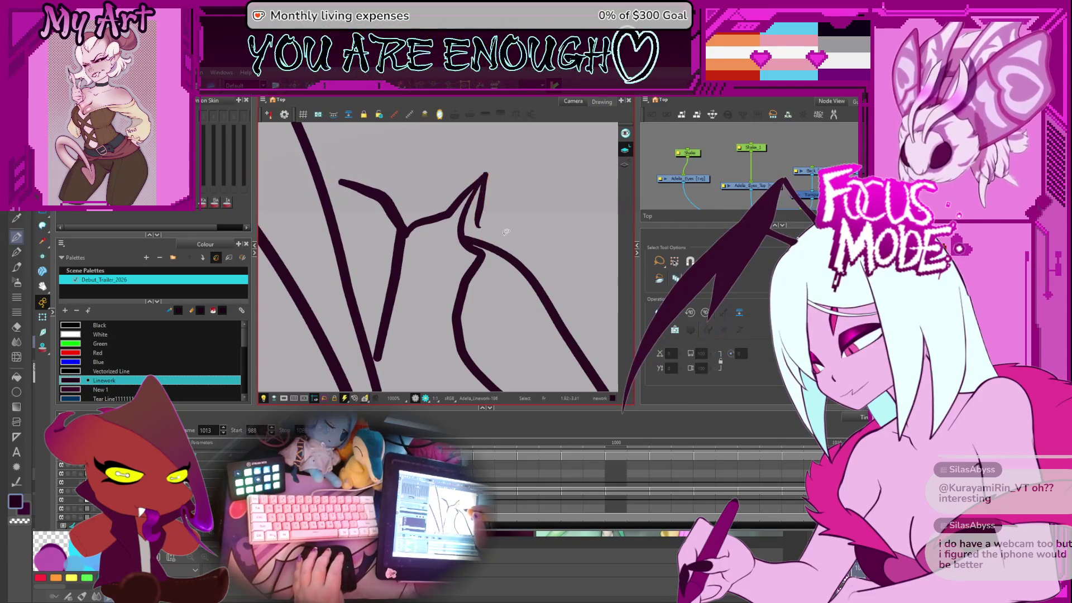
key(comma)
key(period)
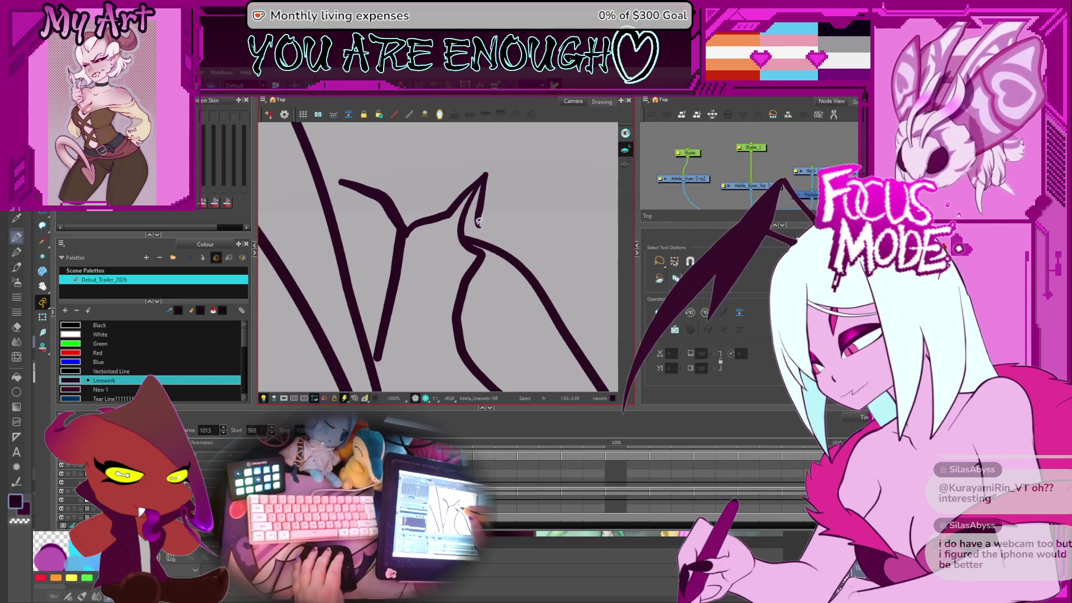
key(comma)
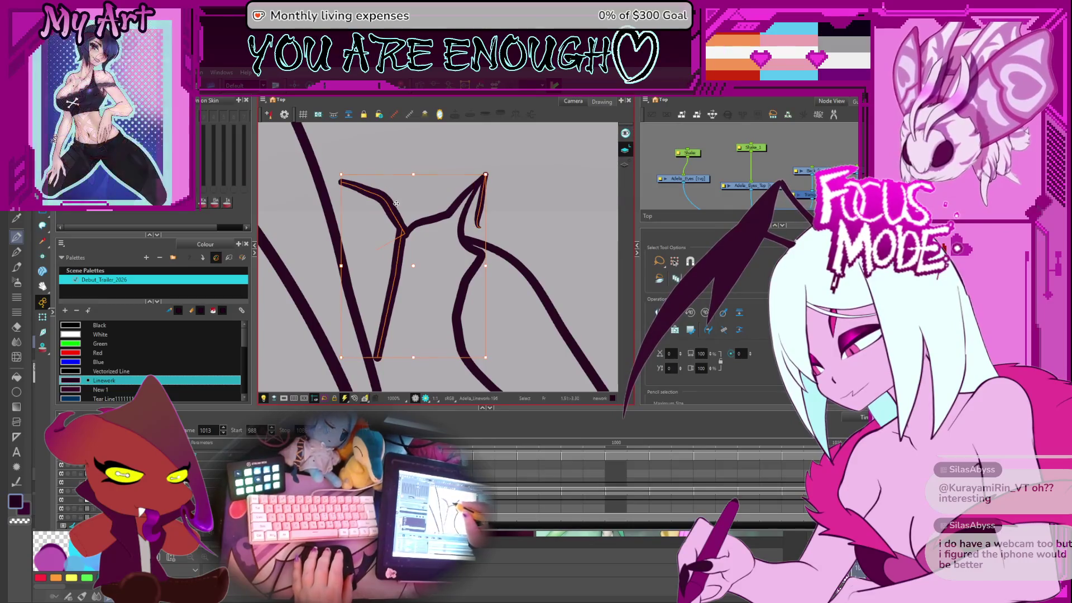
key(period)
key(comma)
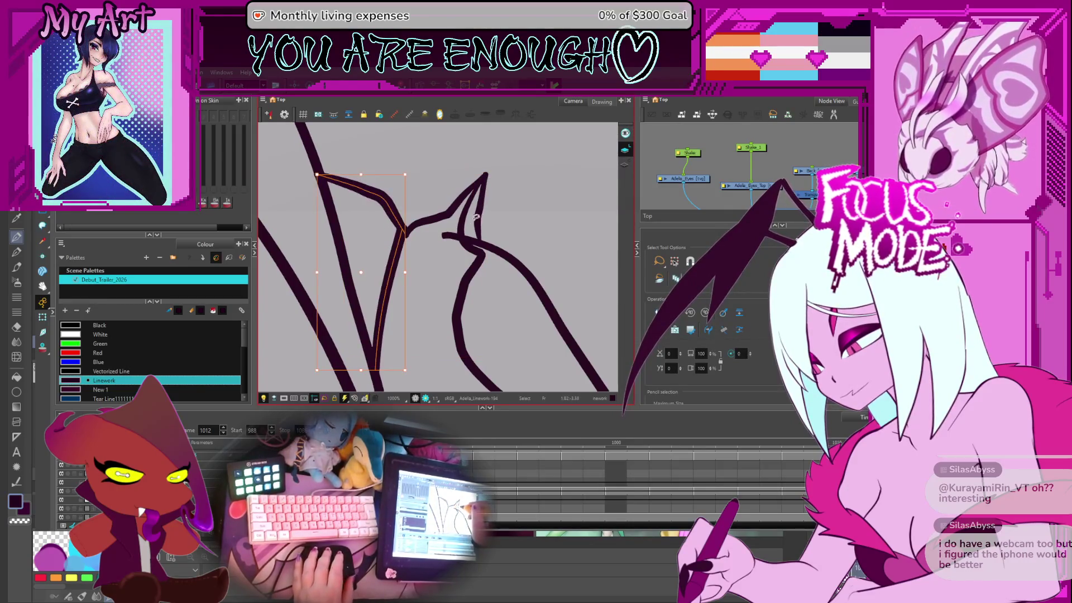
Step: Step through frames 1013–1015 and select the V-shaped ear stroke on frame 1014
scroll(475, 217, down, 2)
key(period)
key(comma)
key(period)
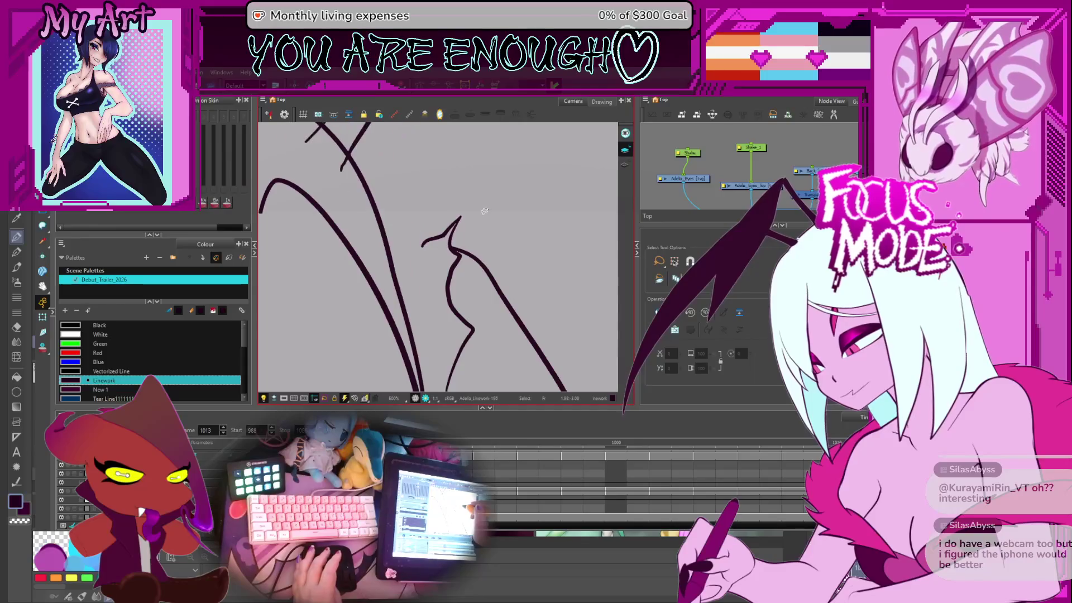
key(period)
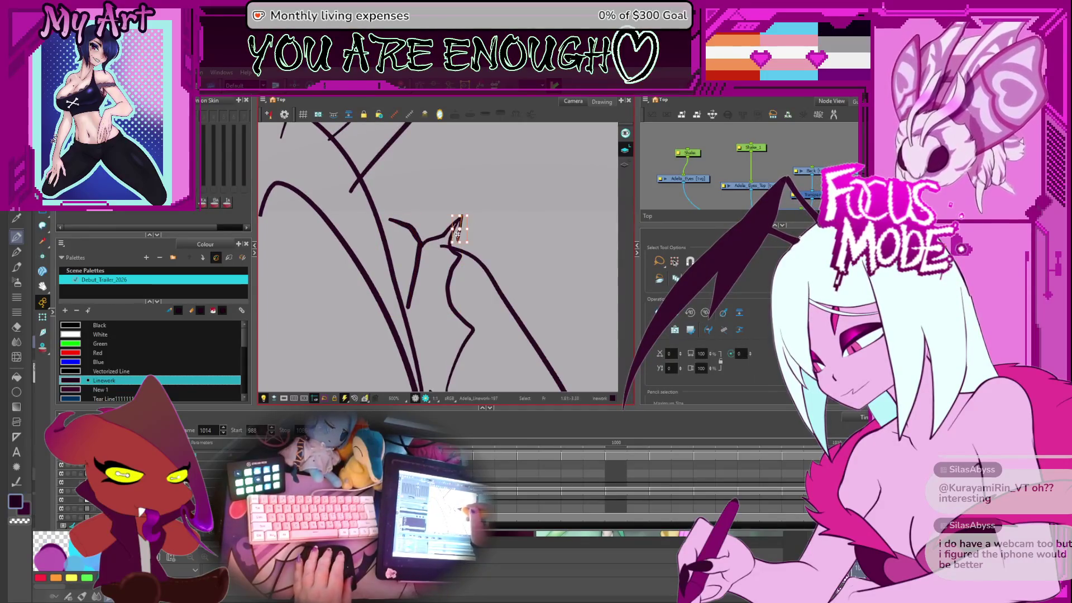
key(period)
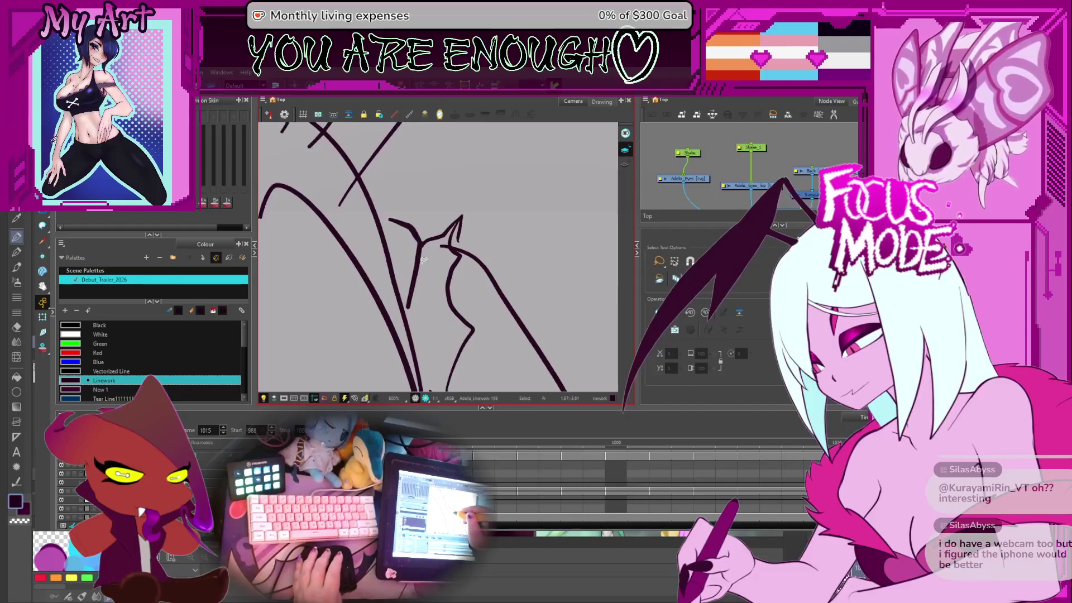
key(comma)
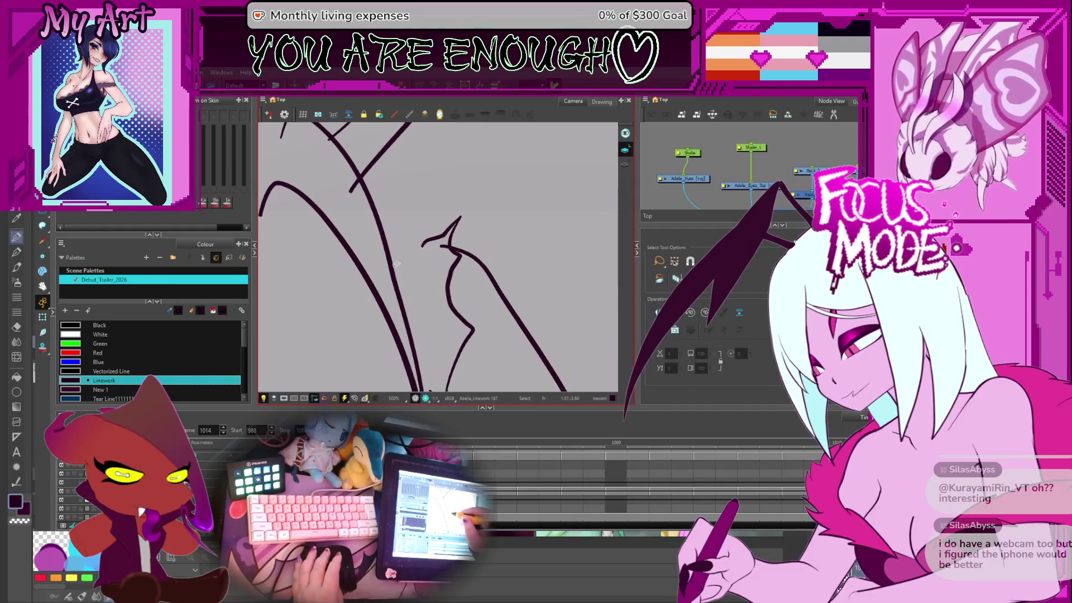
scroll(402, 251, down, 3)
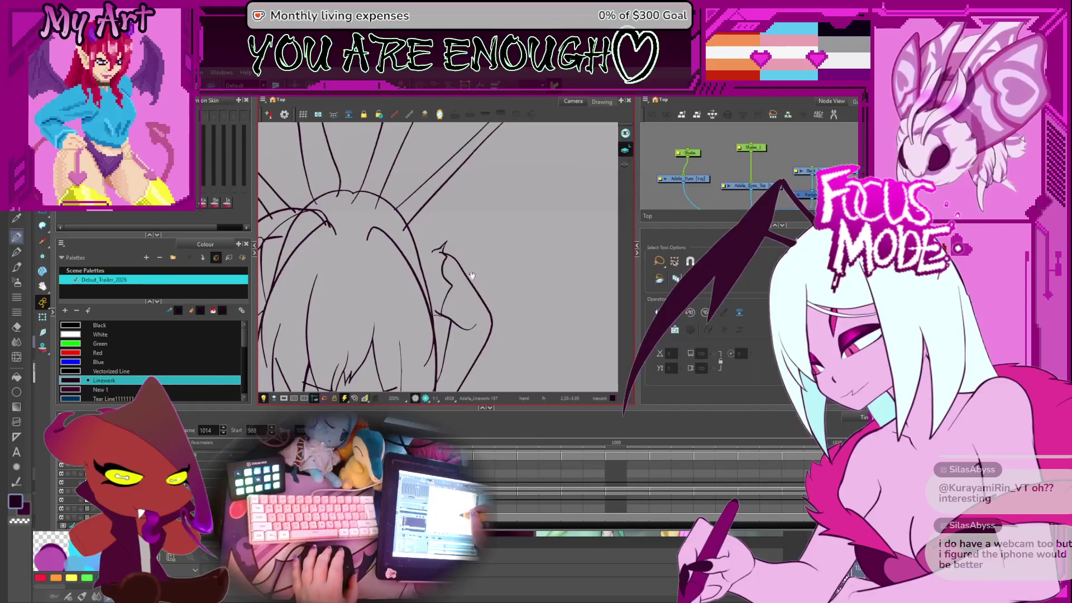
scroll(471, 275, up, 1)
click(445, 254)
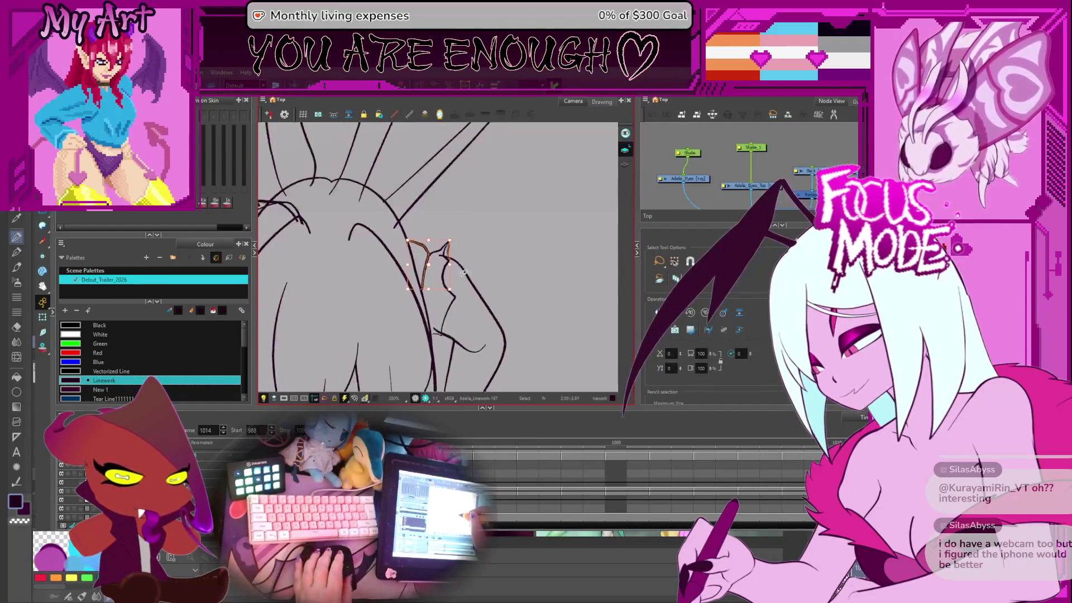
scroll(464, 273, up, 1)
drag(464, 273, 464, 237)
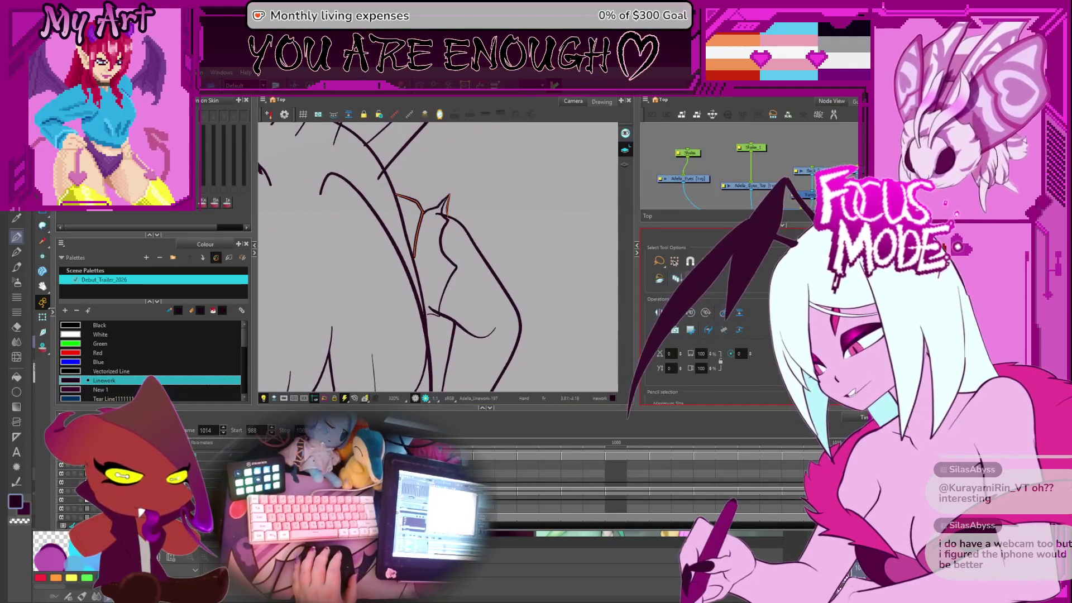
Step: Turn on onion skin and select the ear strokes on frames 1015 and 1021
key(alt+o)
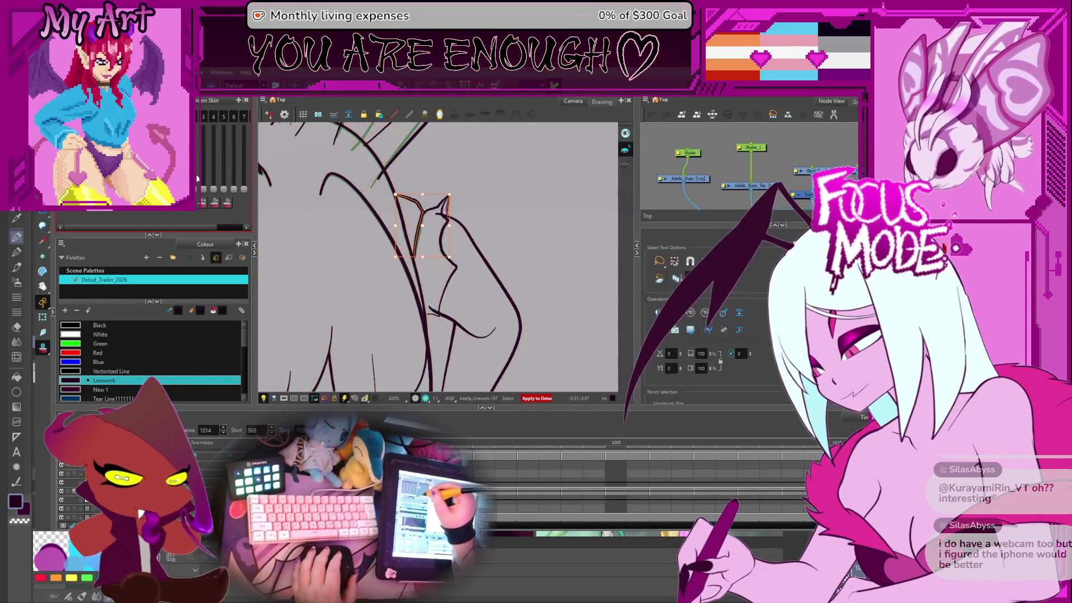
key(period)
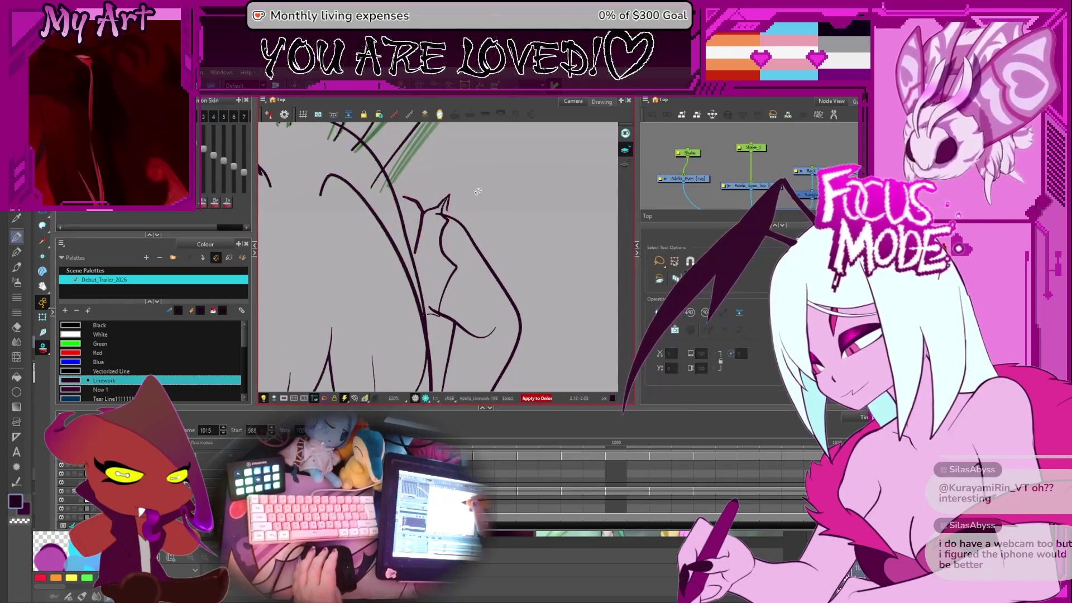
key(2)
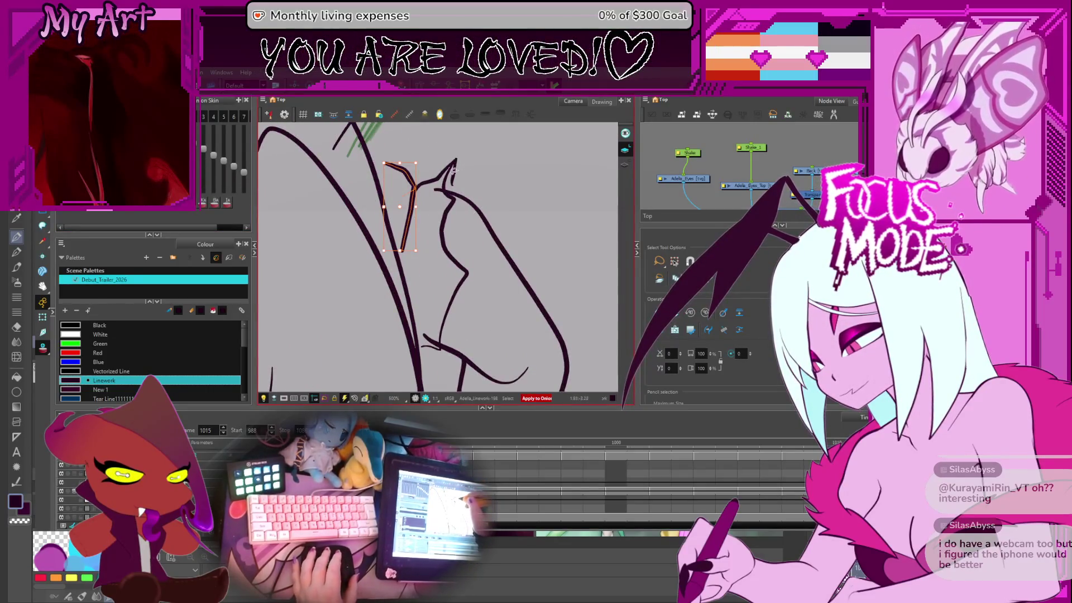
drag(454, 171, 446, 200)
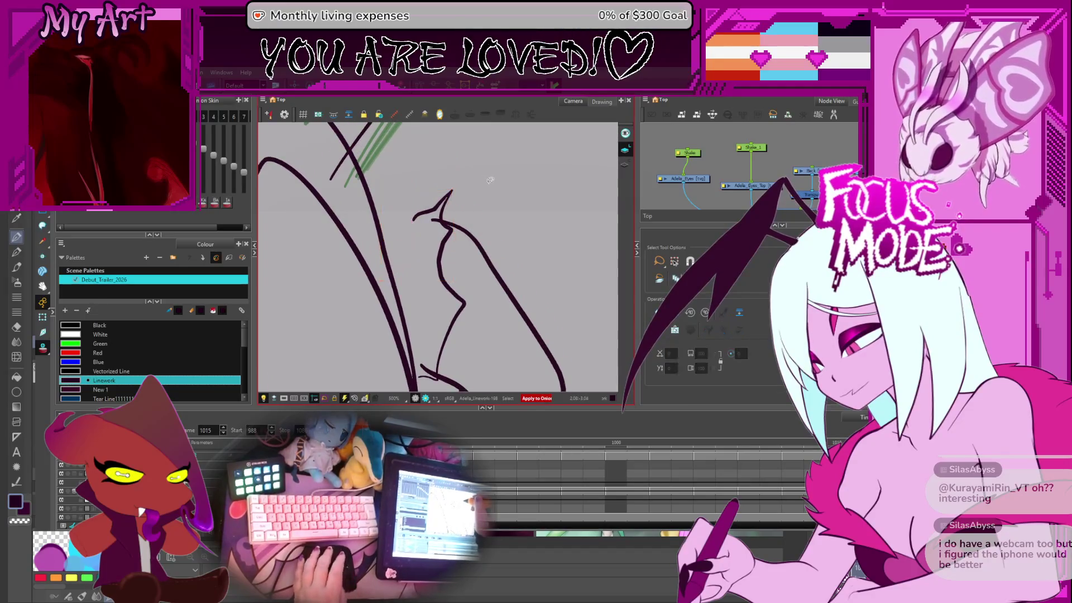
shift+click(451, 196)
key(Return)
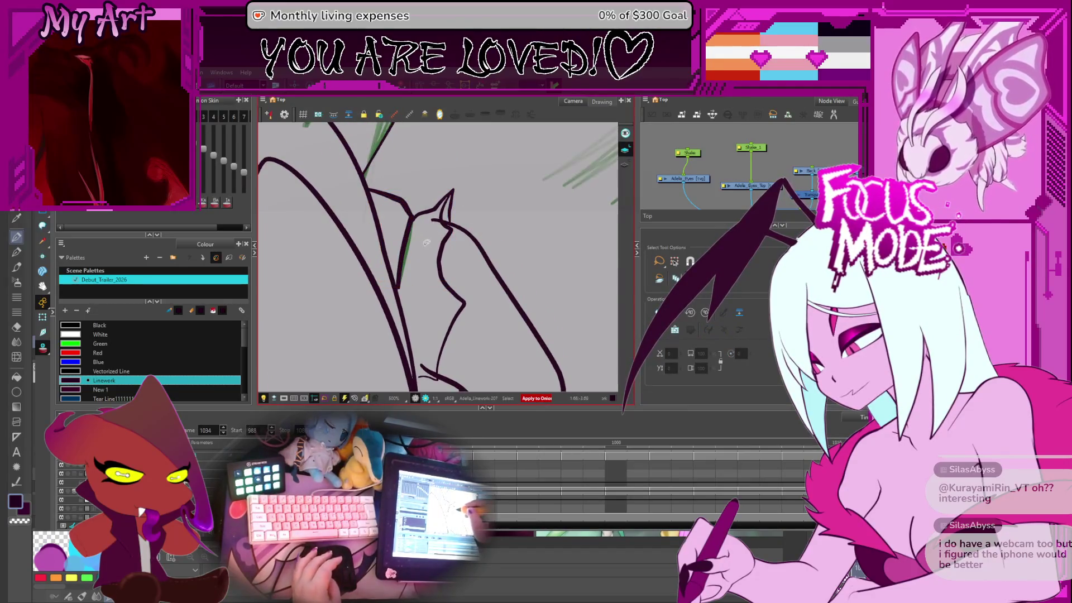
click(416, 246)
Step: Review later frames of the whole figure up to 1070, then return to frame 1022
key(f)
key(f)
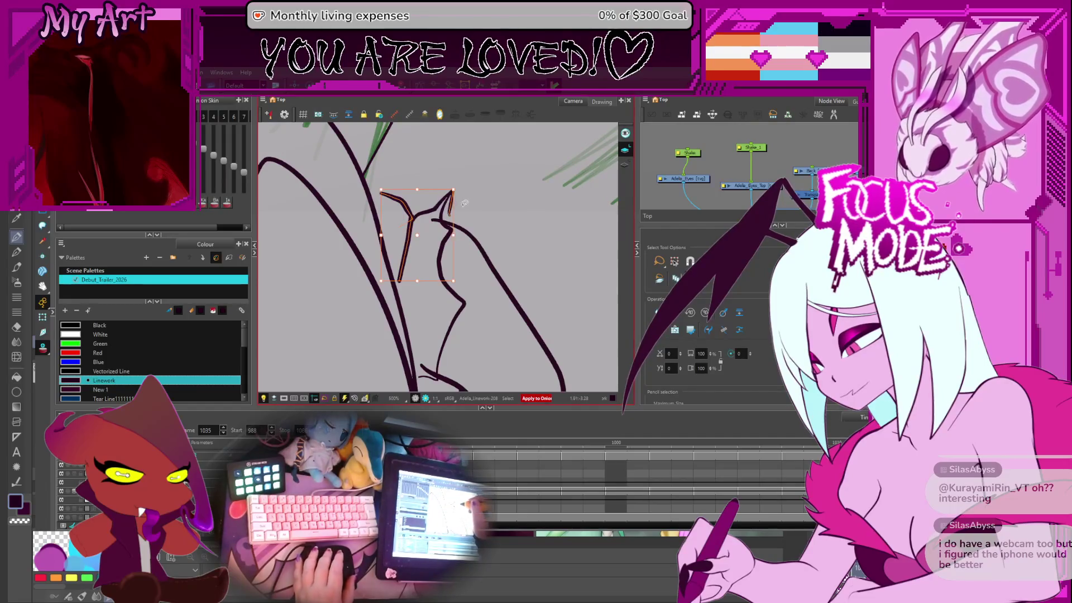
key(f)
key(f)
key(f)
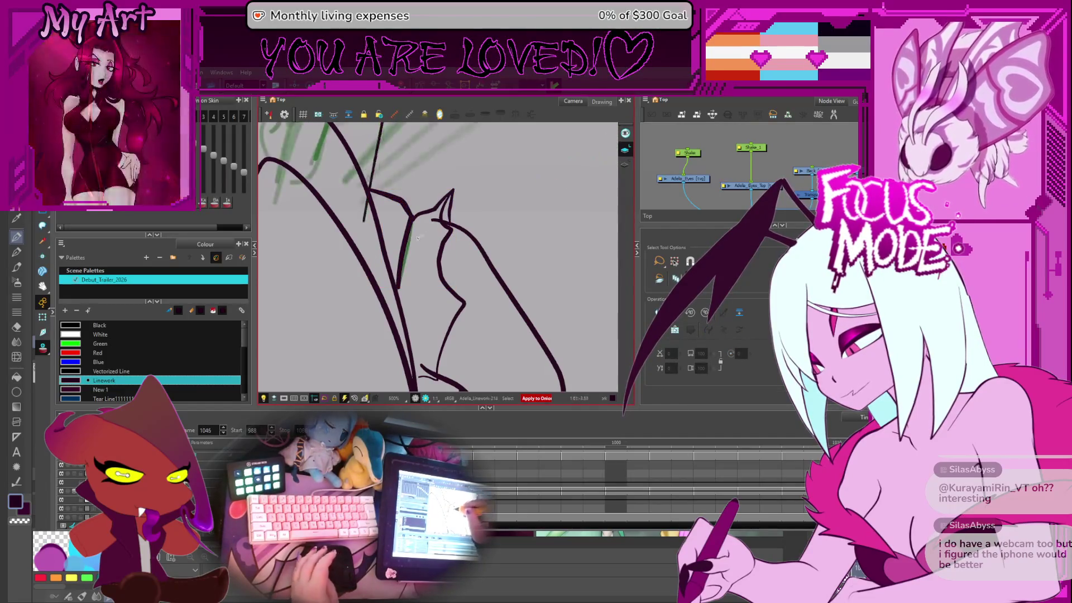
key(f)
key(f)
key(f)
key(f)
scroll(414, 246, down, 5)
key(d)
key(d)
key(d)
key(d)
key(d)
key(d)
key(f)
key(f)
key(f)
key(d)
key(f)
key(d)
key(f)
key(d)
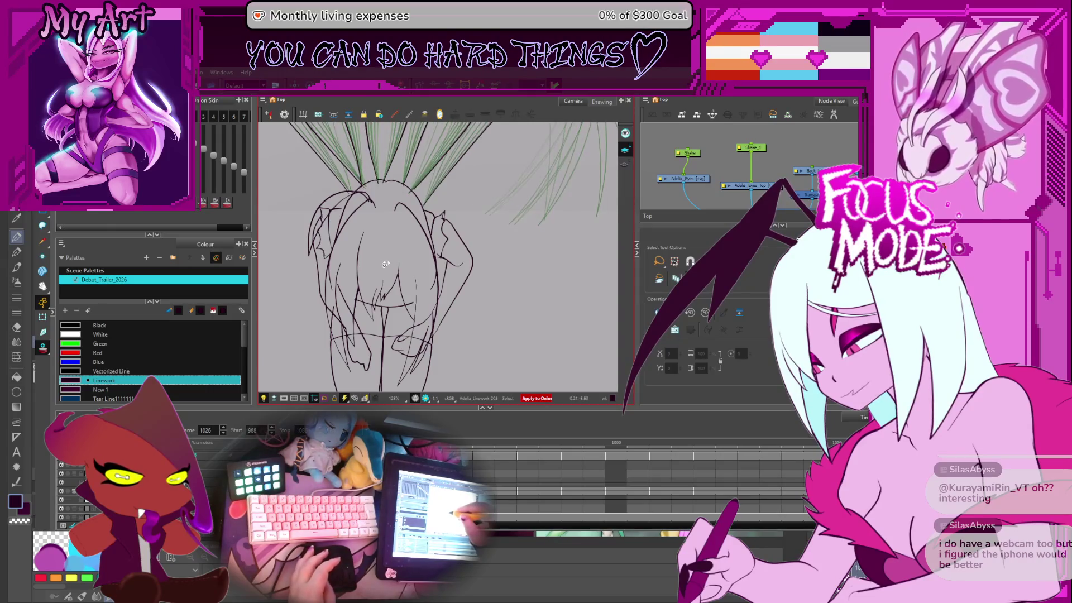
scroll(365, 257, up, 3)
key(alt+t)
key(d)
key(d)
key(d)
scroll(371, 253, up, 4)
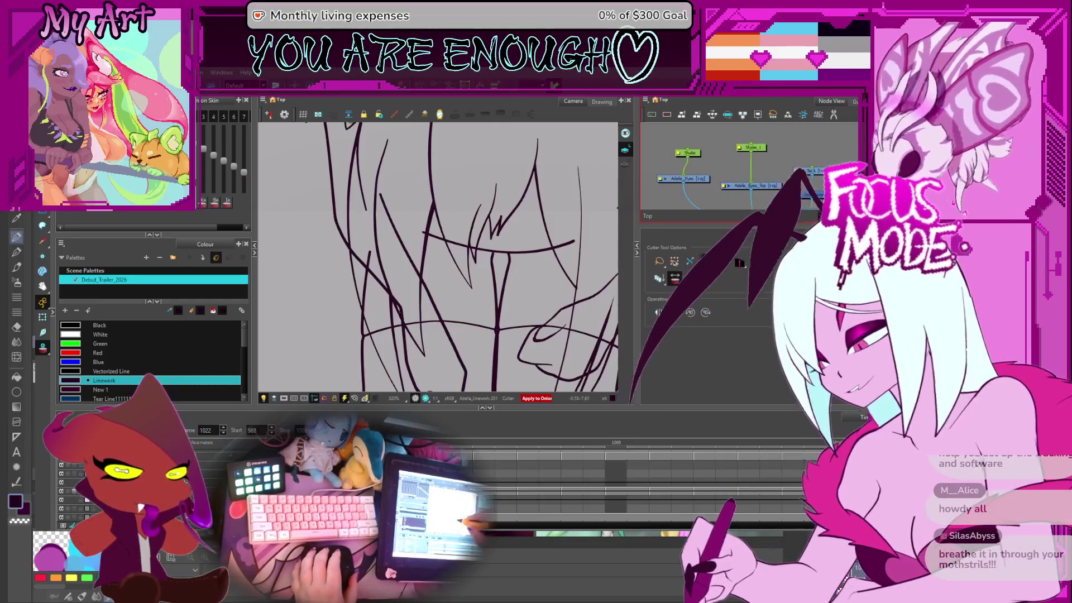
Step: Pick the Linework colour and select the vertical stroke below the eye line for reshaping
drag(453, 254, 515, 234)
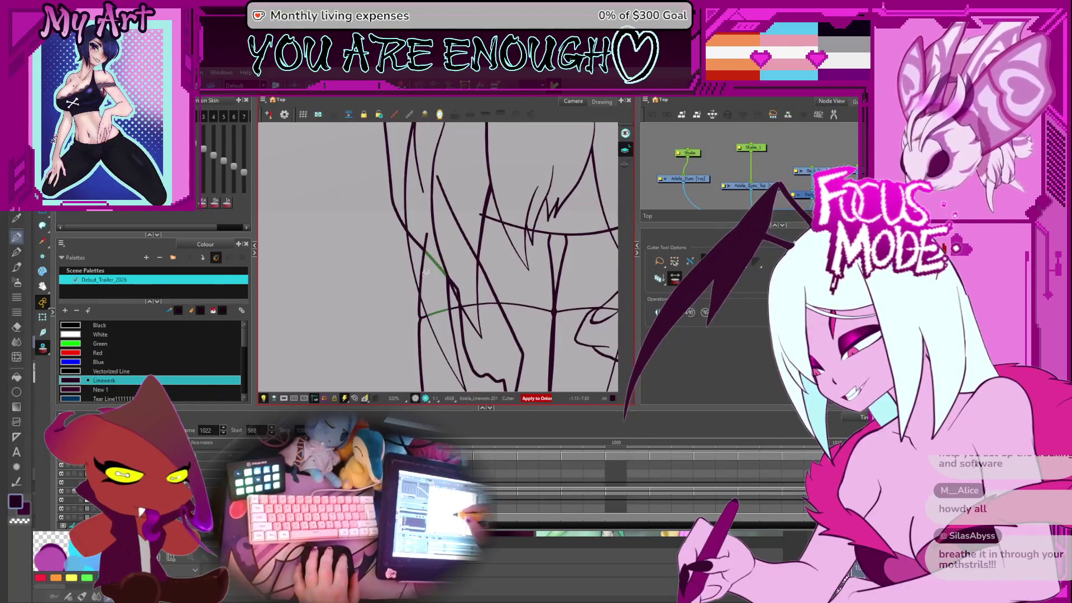
drag(424, 229, 424, 251)
click(93, 379)
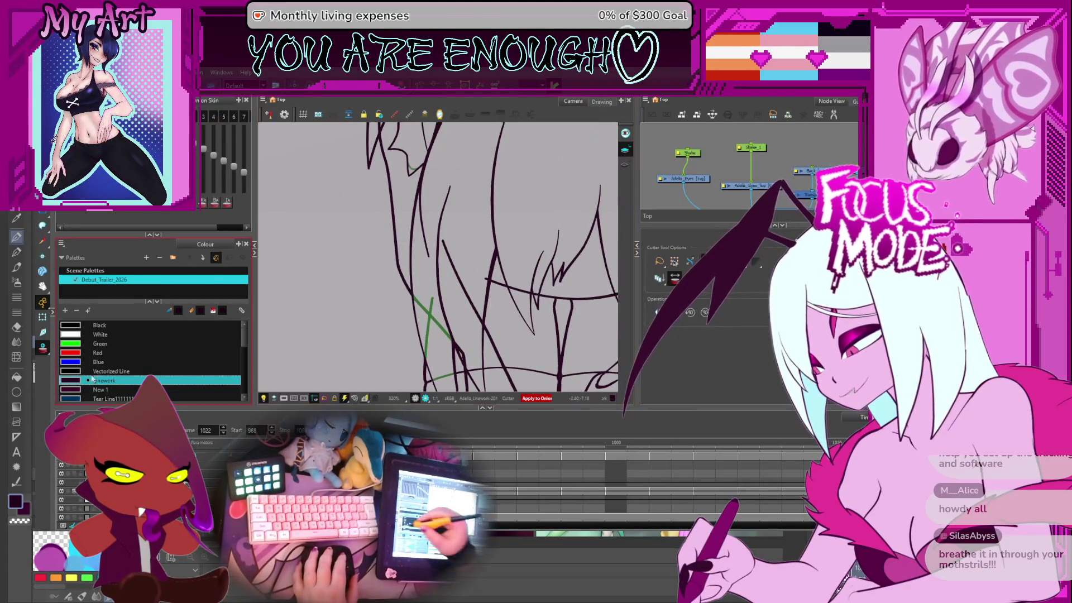
drag(474, 373, 447, 286)
scroll(467, 279, up, 3)
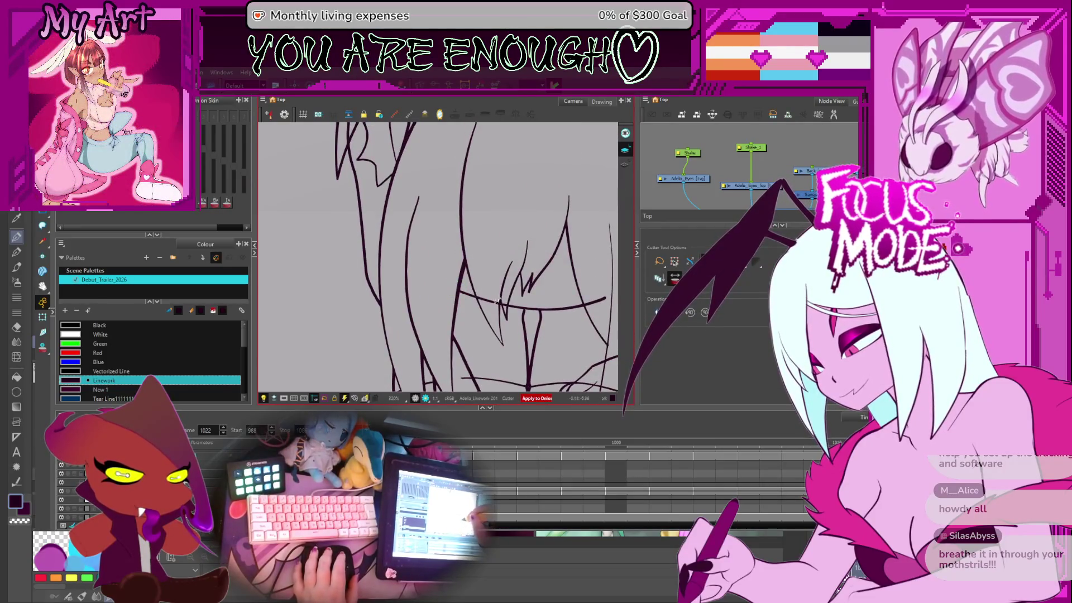
scroll(535, 311, up, 4)
key(alt+q)
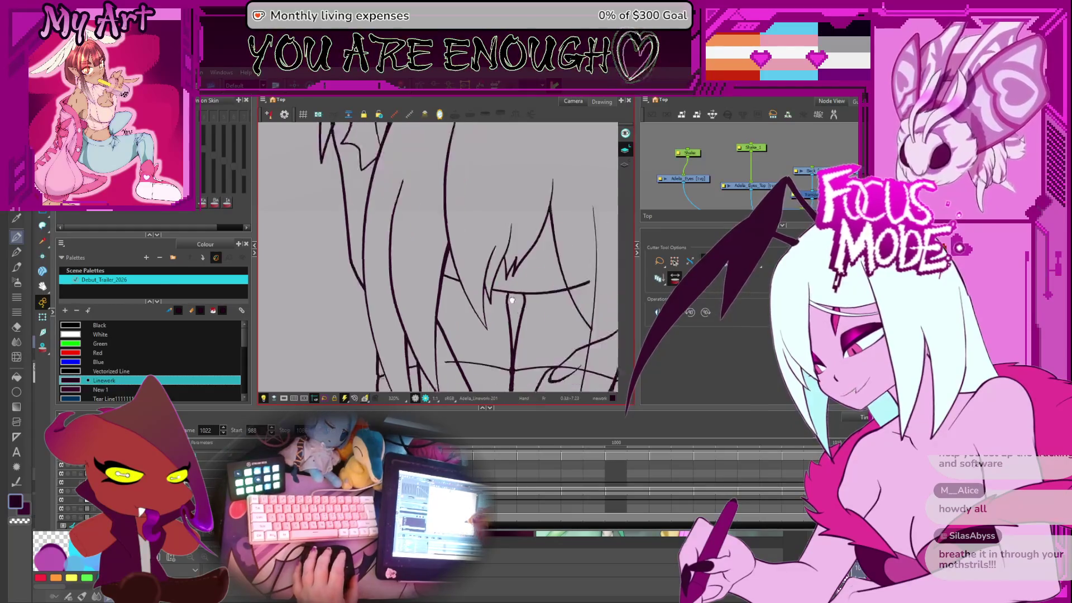
click(508, 254)
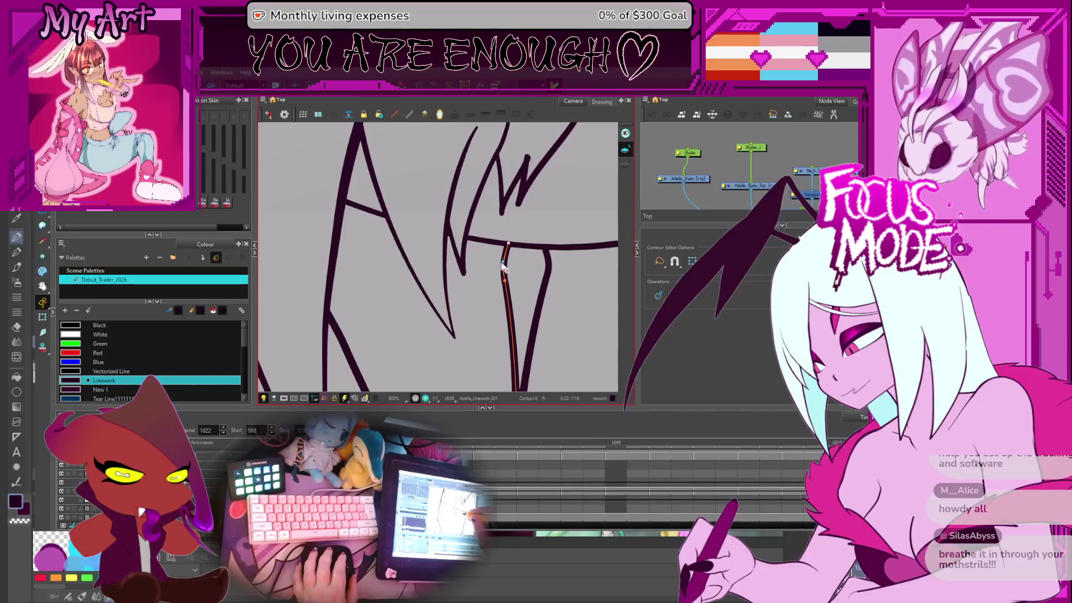
Step: Switch to the Cutter and pan across the face to the lower and right hair strands
scroll(502, 270, down, 3)
key(alt+t)
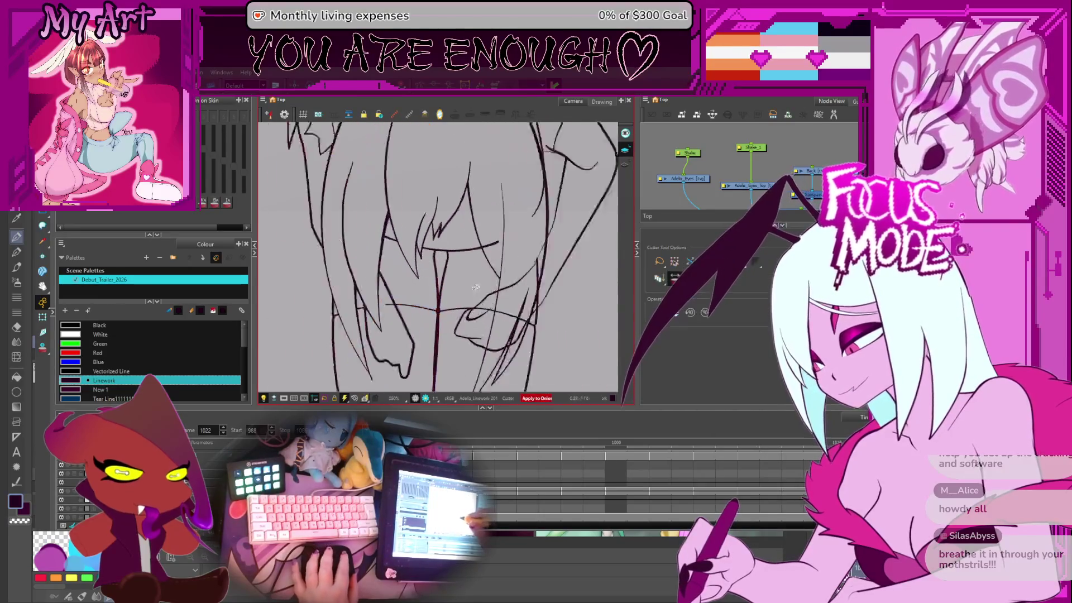
scroll(475, 288, down, 1)
drag(475, 288, 451, 276)
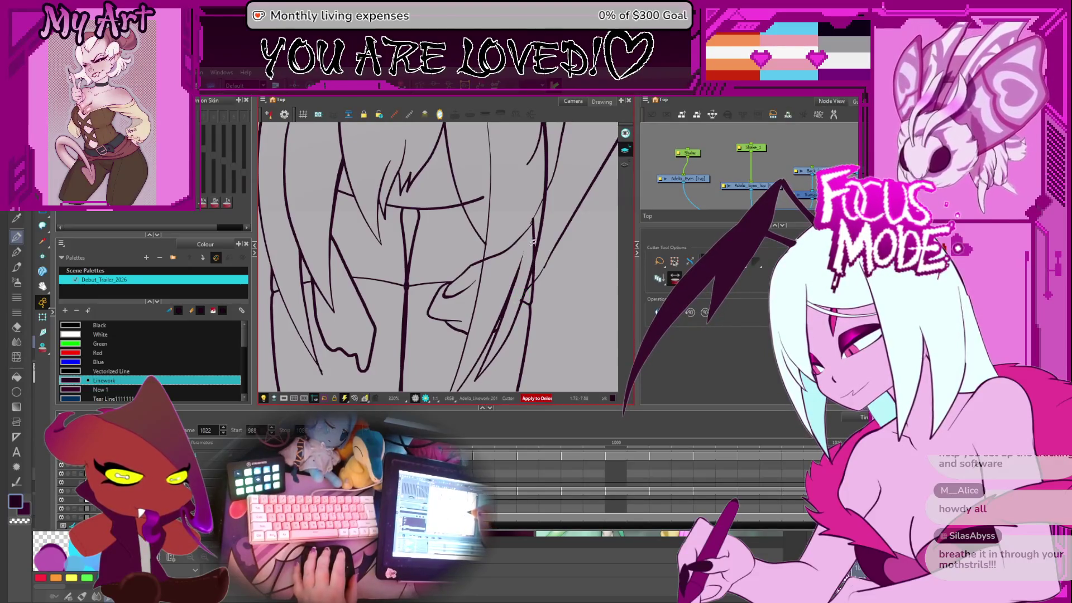
drag(535, 234, 521, 272)
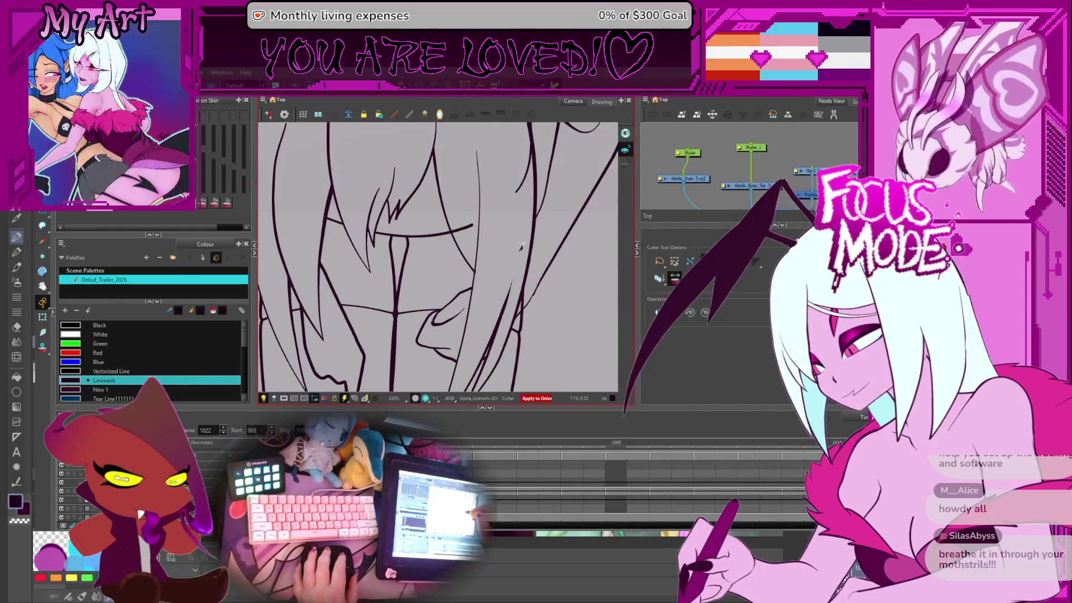
drag(521, 221, 518, 217)
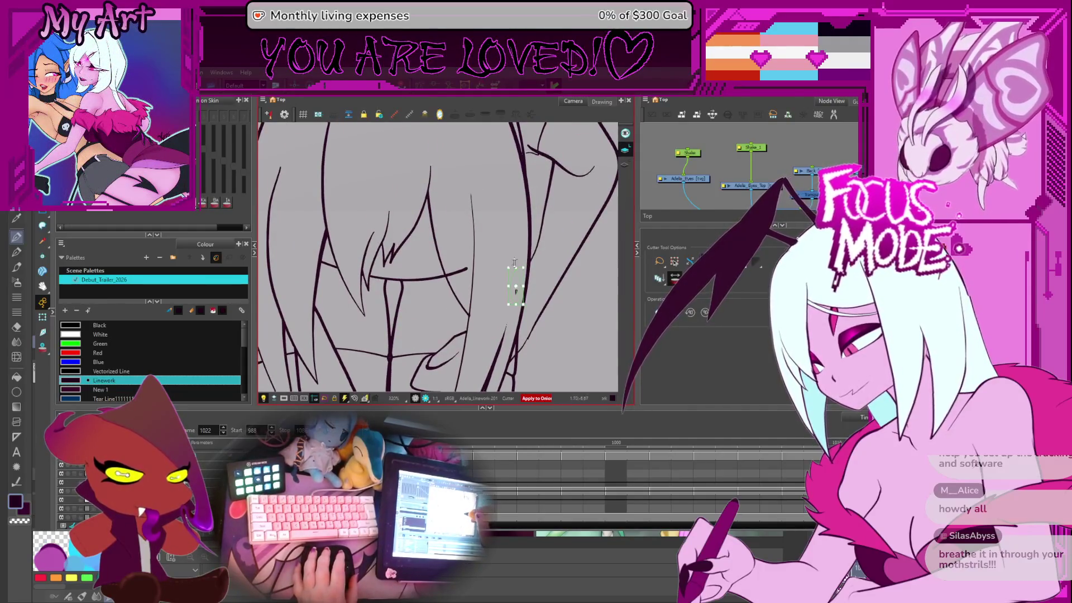
mouse_move(533, 296)
mouse_down()
mouse_move(519, 294)
mouse_move(523, 269)
mouse_move(524, 299)
mouse_up()
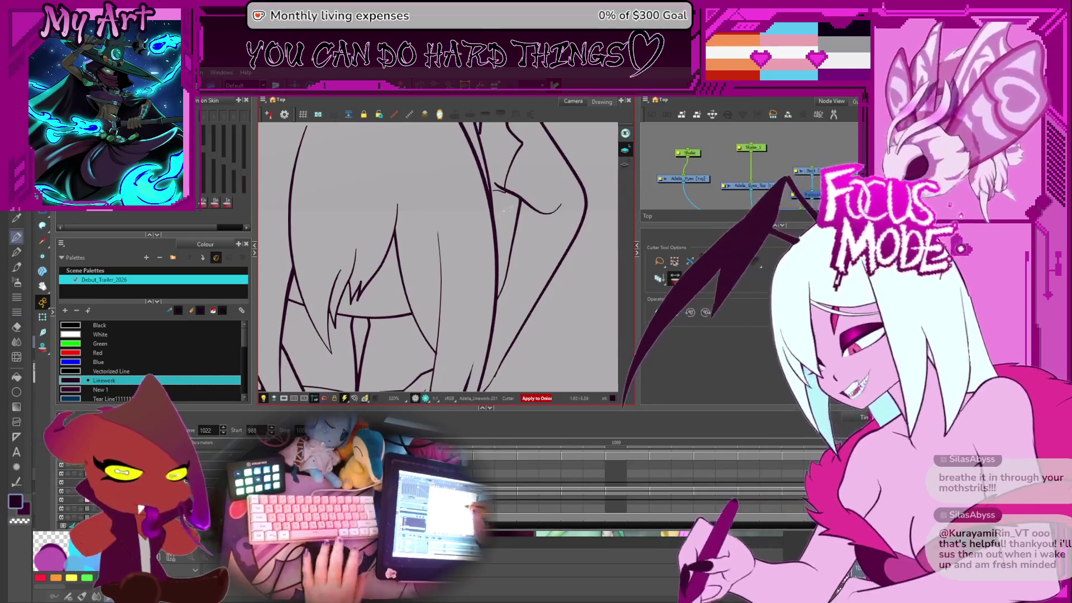
Step: Select the side hair strand, its upper segment and the crossing stroke for reshaping, then deselect
scroll(451, 220, up, 5)
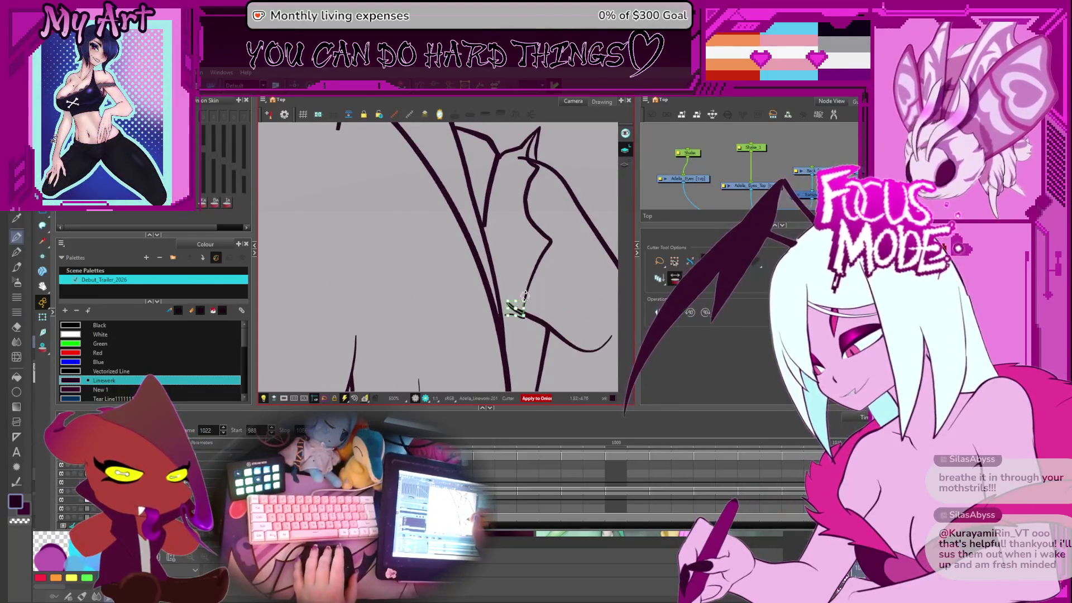
drag(494, 255, 477, 322)
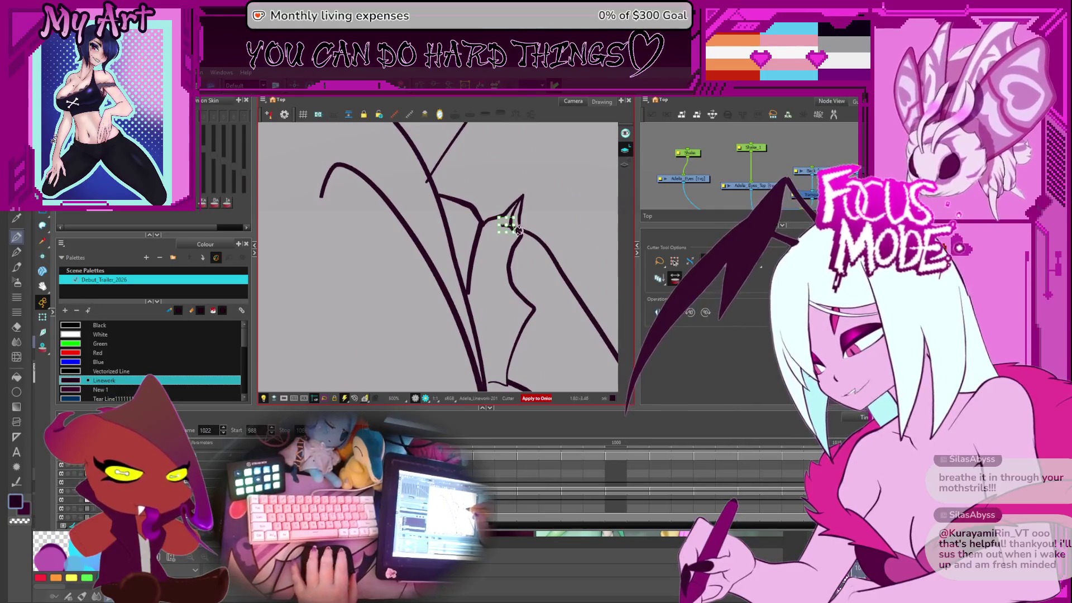
drag(518, 229, 536, 179)
key(alt+q)
click(487, 247)
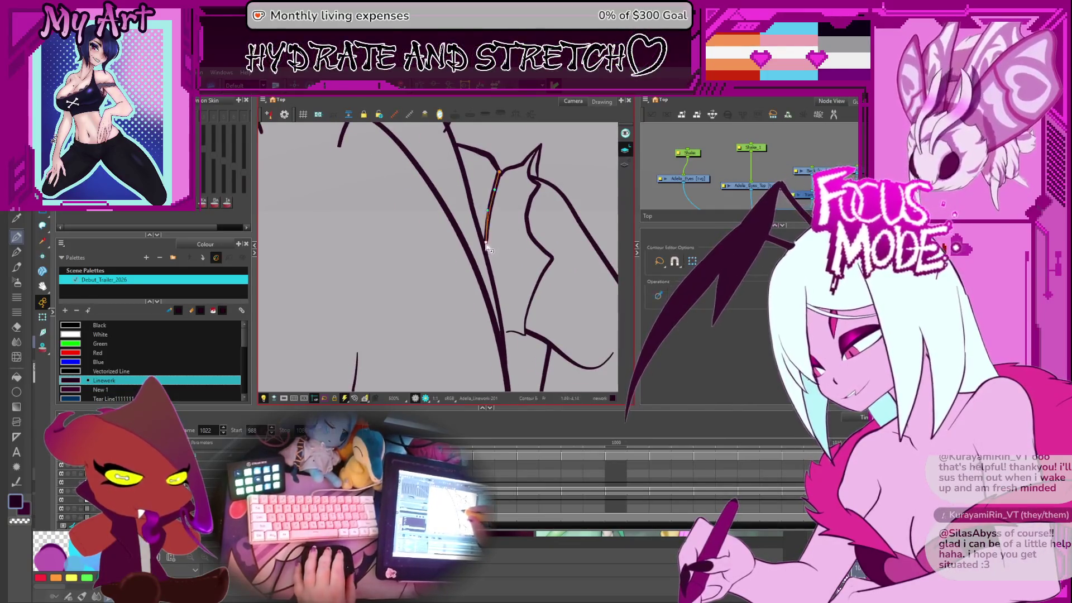
click(487, 223)
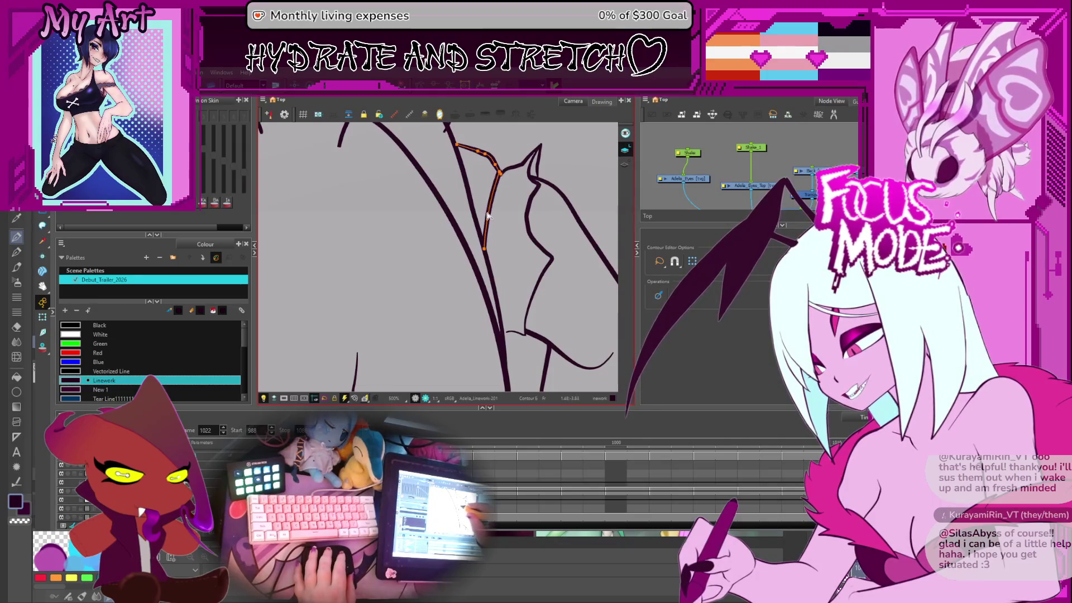
drag(507, 246, 491, 195)
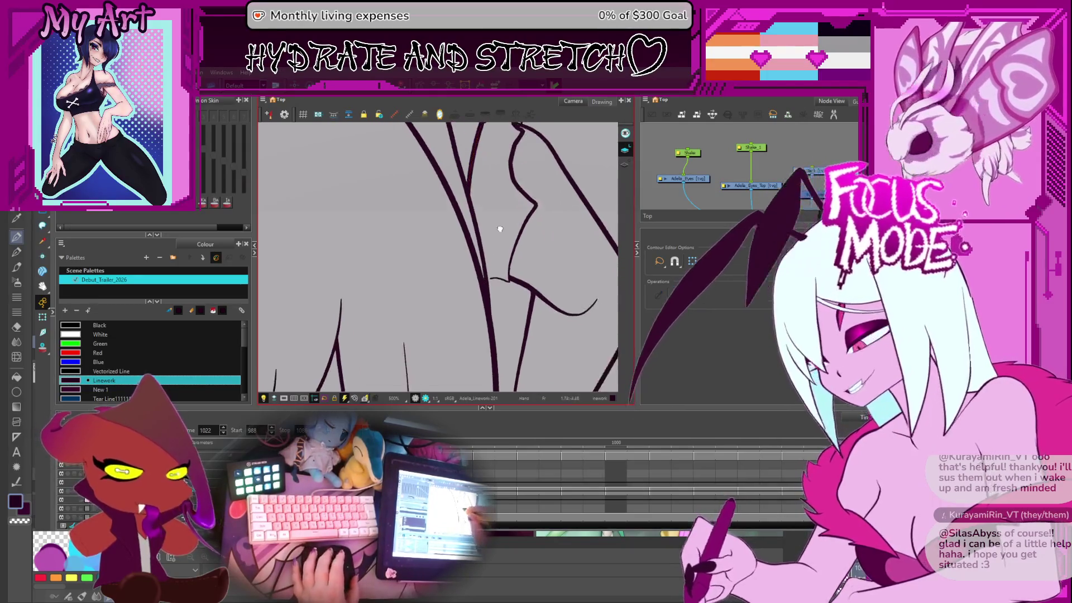
scroll(500, 229, up, 3)
click(558, 317)
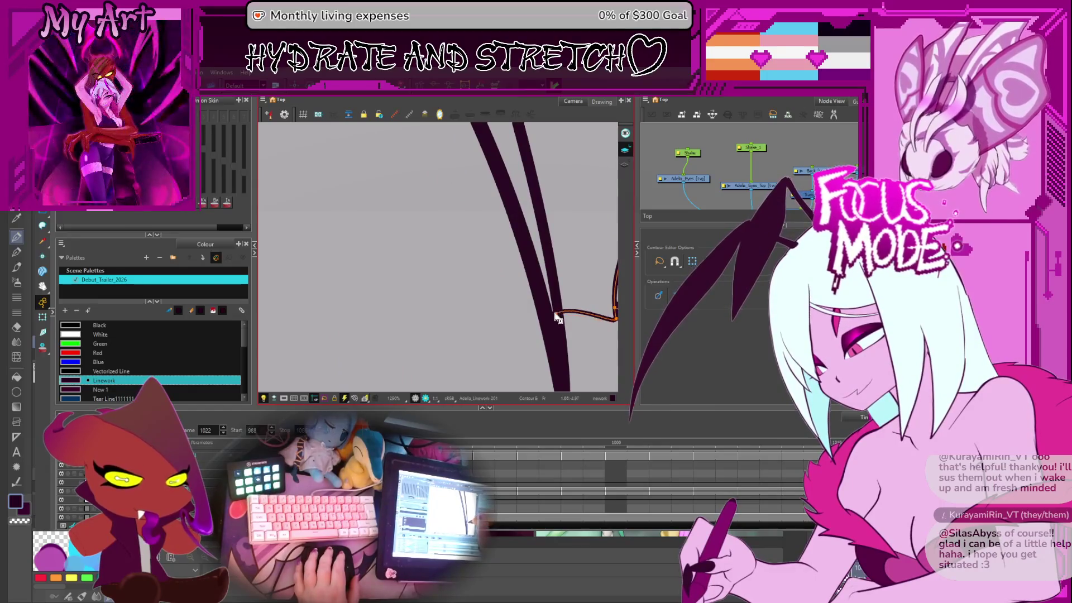
scroll(576, 239, down, 7)
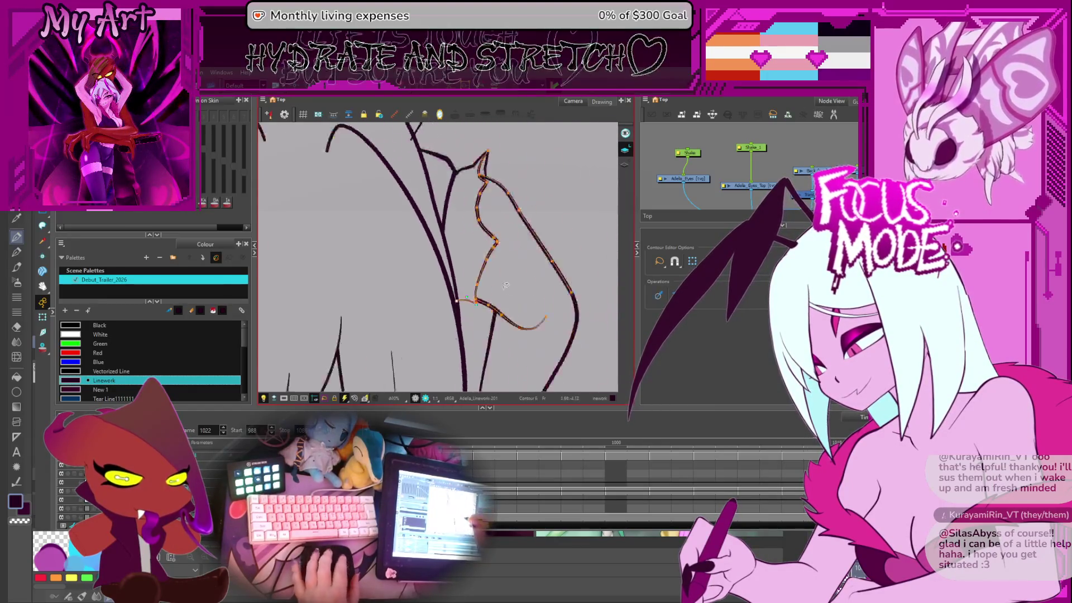
click(524, 295)
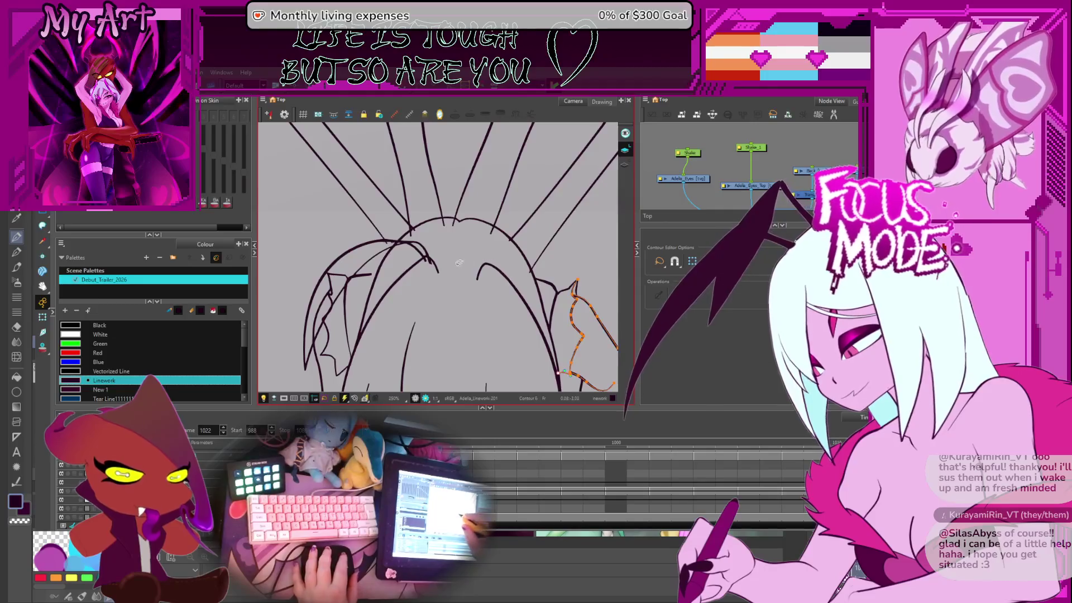
Step: Cut away and delete the stray stroke piece at the top of the head
drag(447, 335, 545, 221)
key(alt+t)
scroll(493, 335, up, 2)
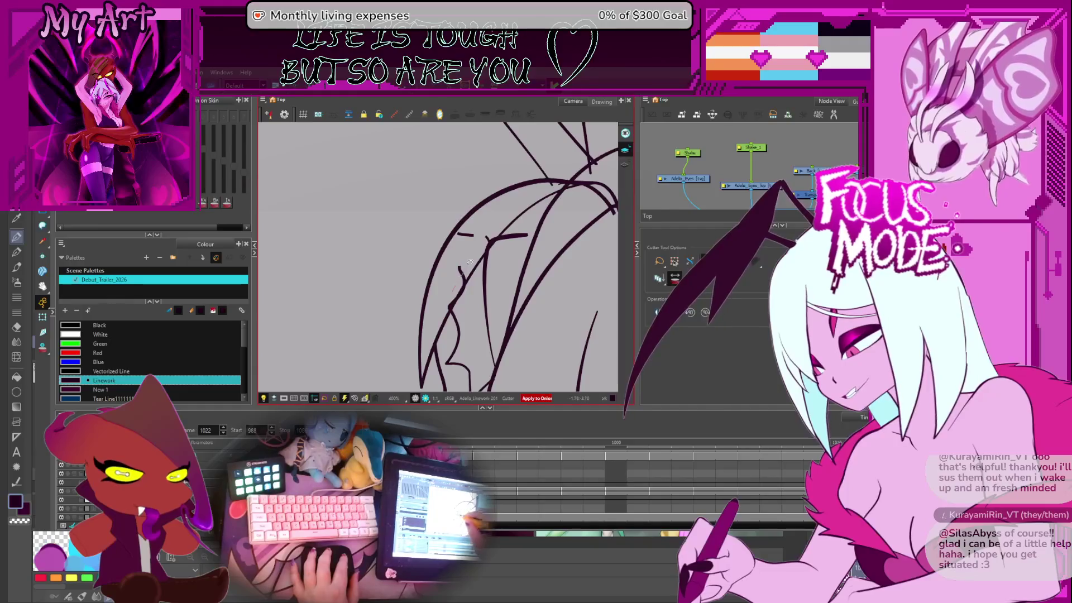
mouse_move(474, 236)
mouse_down()
mouse_move(469, 201)
mouse_move(464, 259)
mouse_up()
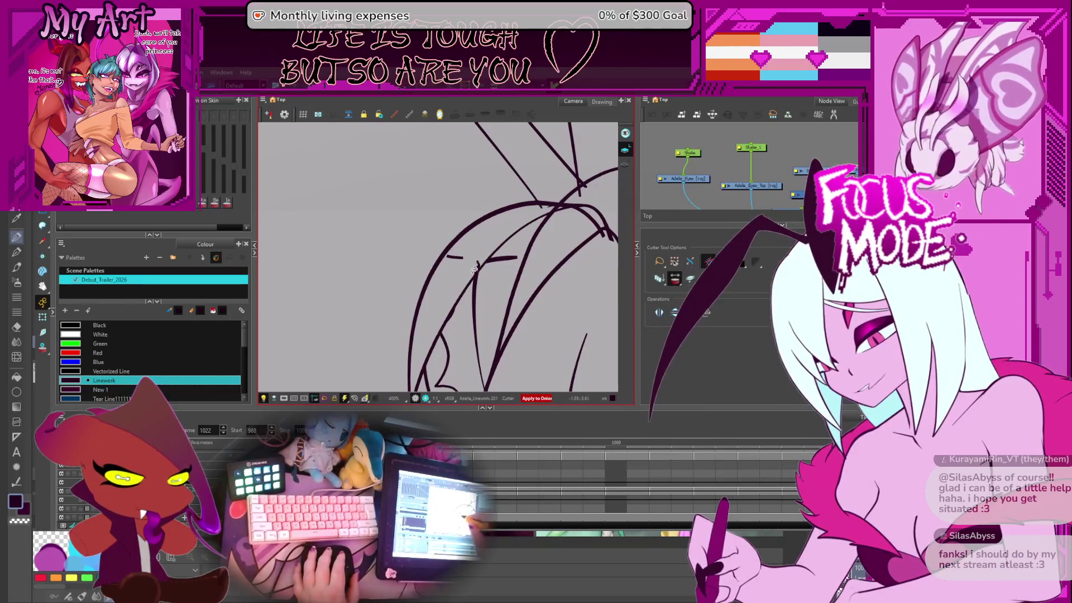
mouse_move(494, 267)
mouse_down()
mouse_move(474, 258)
mouse_move(464, 289)
mouse_move(452, 259)
mouse_up()
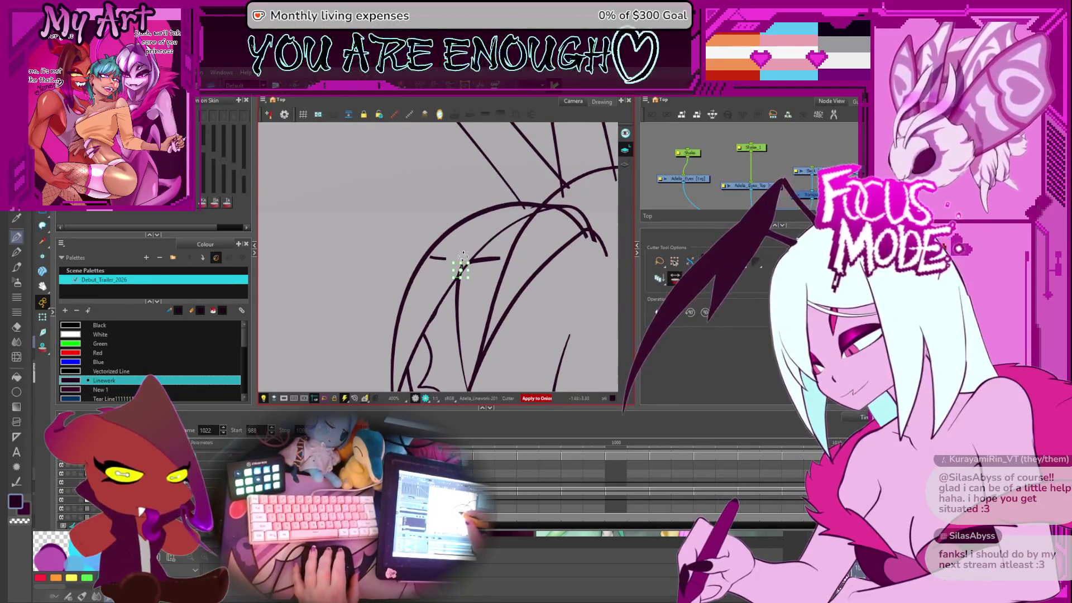
key(Delete)
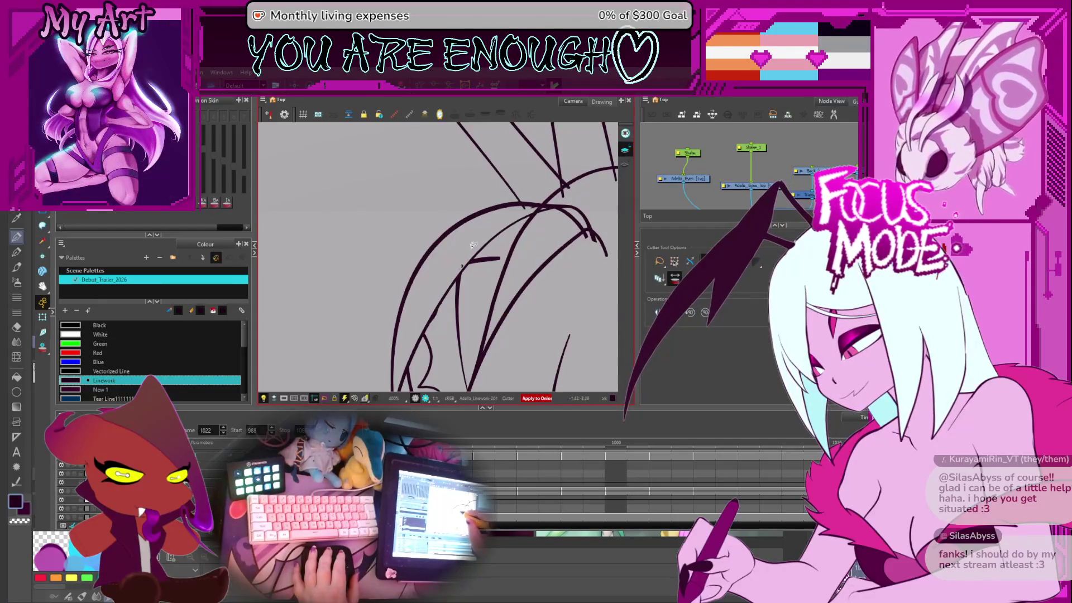
Step: Extend the short crossbar stroke between the hair strands so it meets the diagonal line
drag(470, 273, 454, 258)
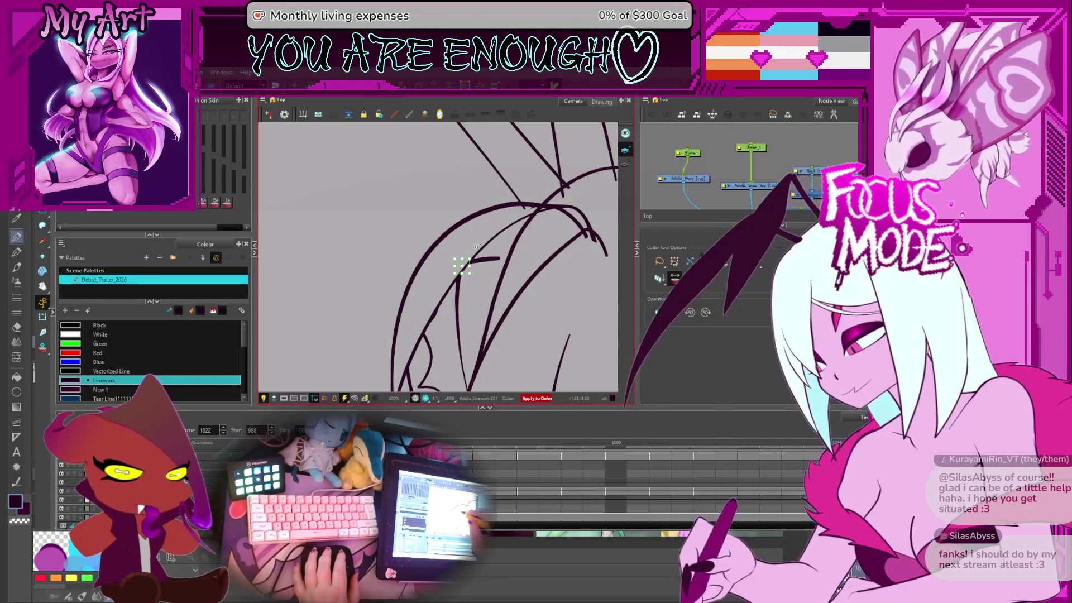
key(2)
key(2)
key(alt+q)
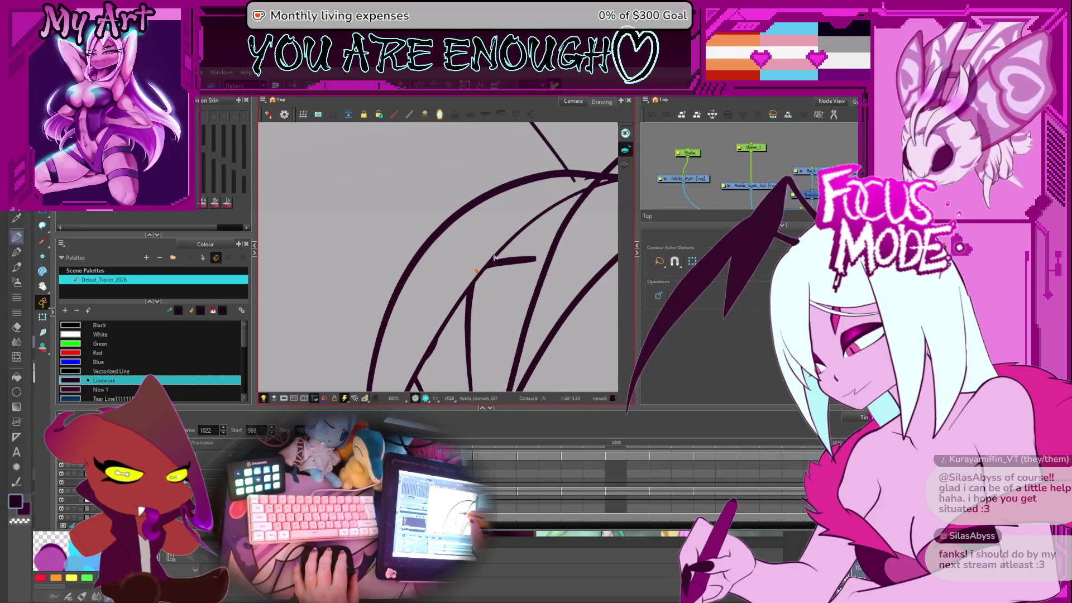
key(alt+s)
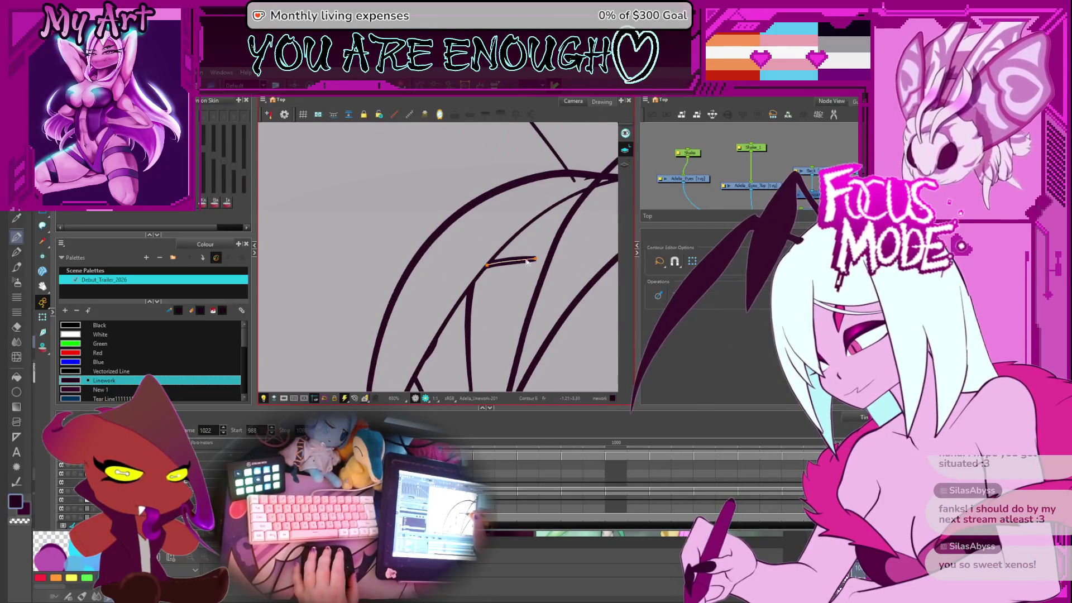
click(555, 263)
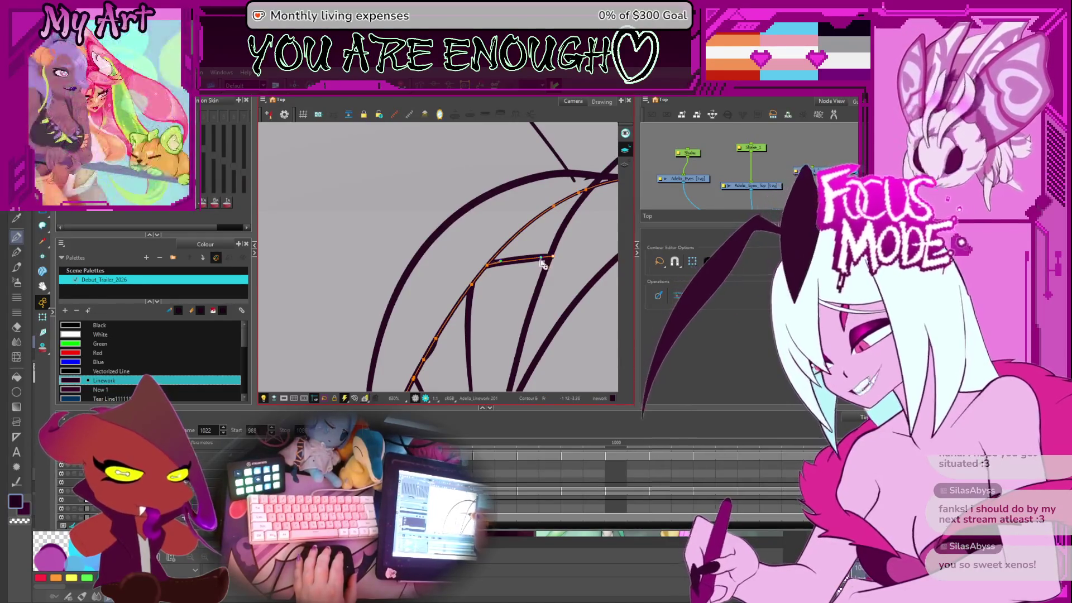
key(alt+t)
key(1)
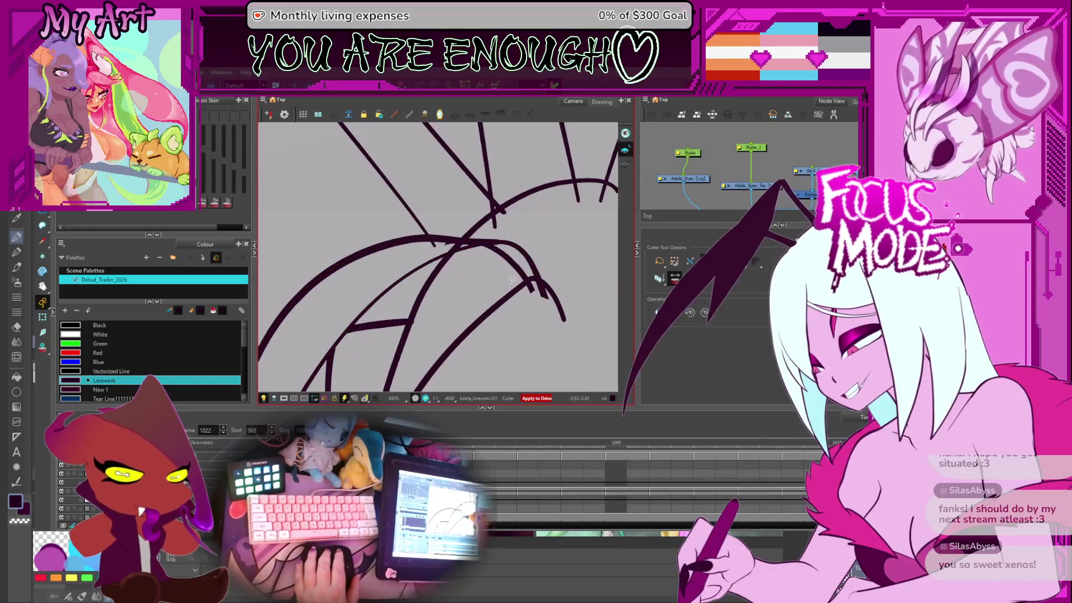
drag(498, 300, 471, 264)
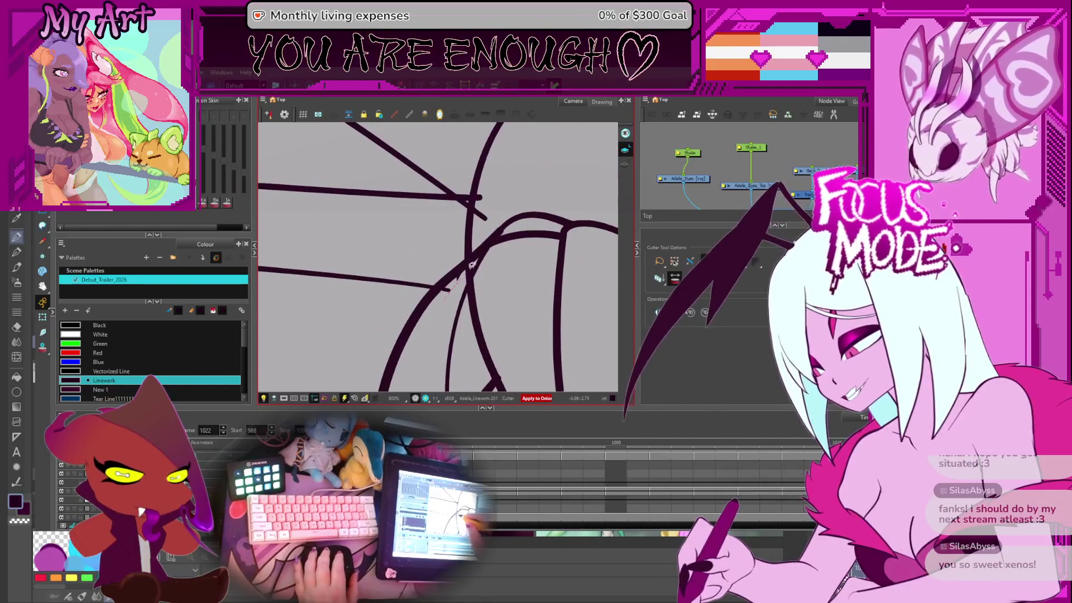